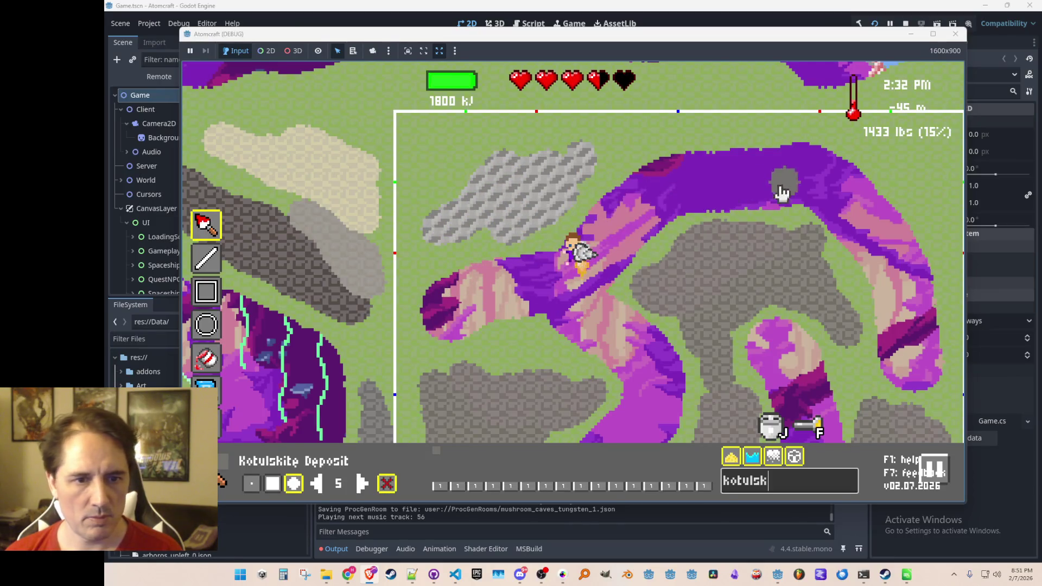
Fly down and paint two Kotulskite Deposit strokes near the lower room border.
{"action": "mouse_move", "coordinate": [721, 293]}
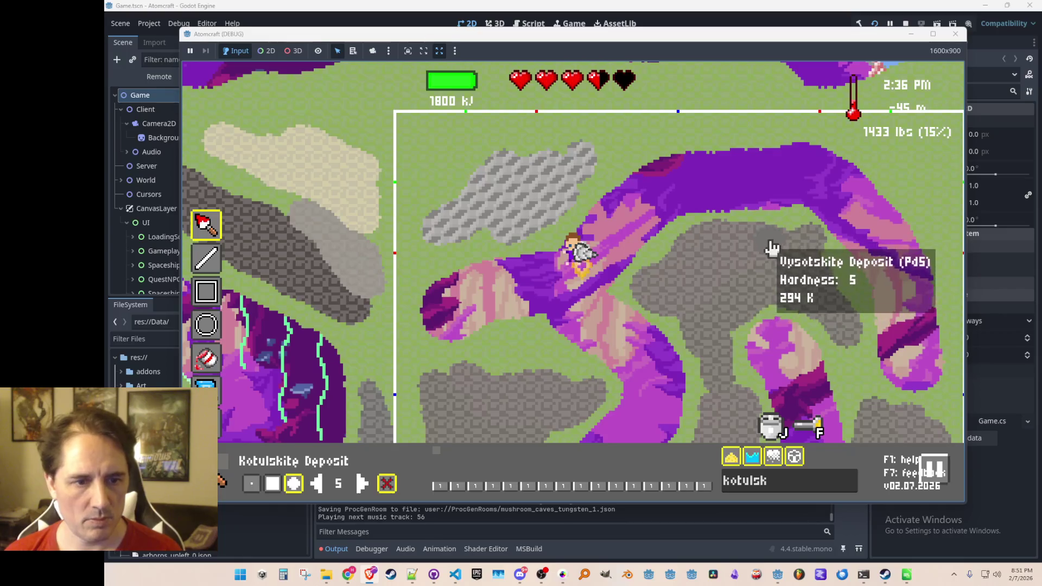
{"action": "mouse_move", "coordinate": [744, 260]}
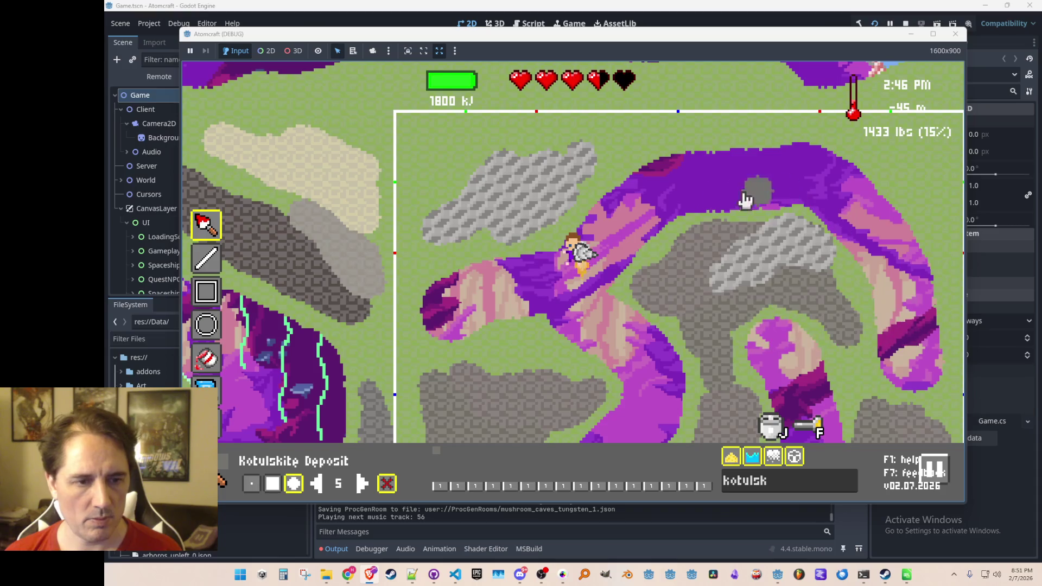
{"action": "key", "text": "Escape"}
{"action": "key", "text": "Escape"}
{"action": "mouse_move", "coordinate": [505, 365]}
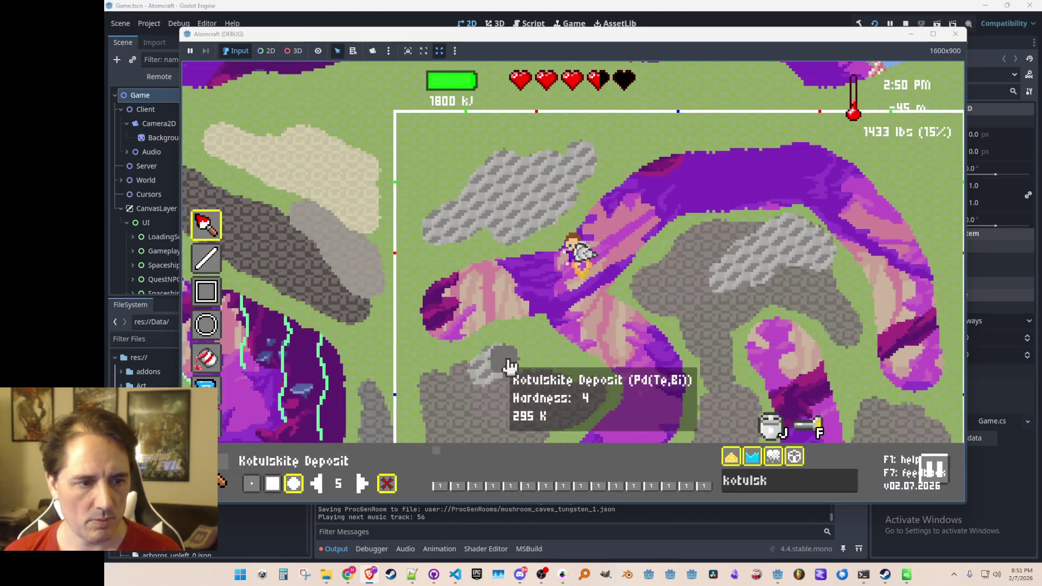
{"action": "key", "text": "d"}
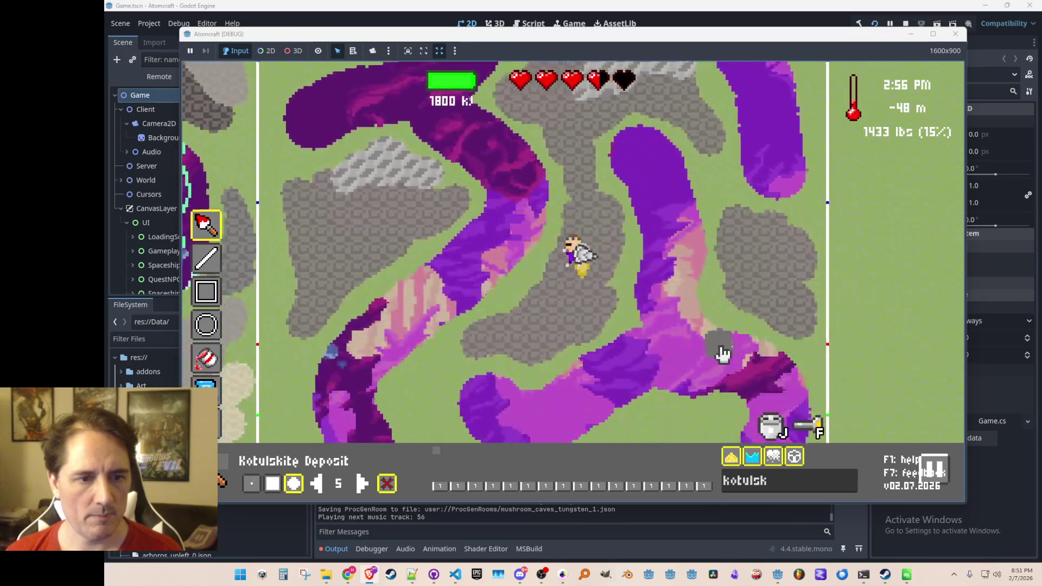
{"action": "key", "text": "s"}
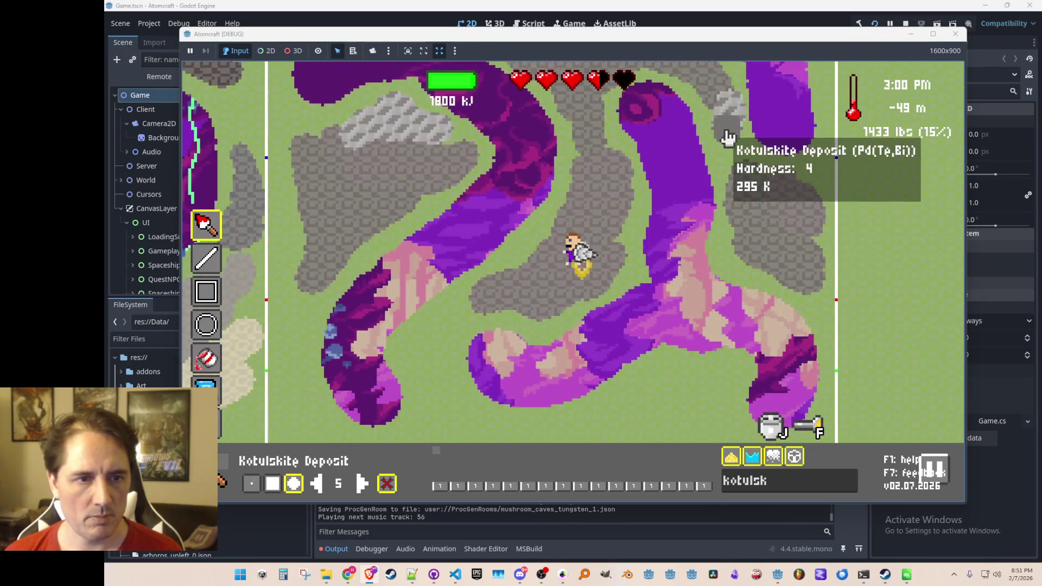
{"action": "key", "text": "s"}
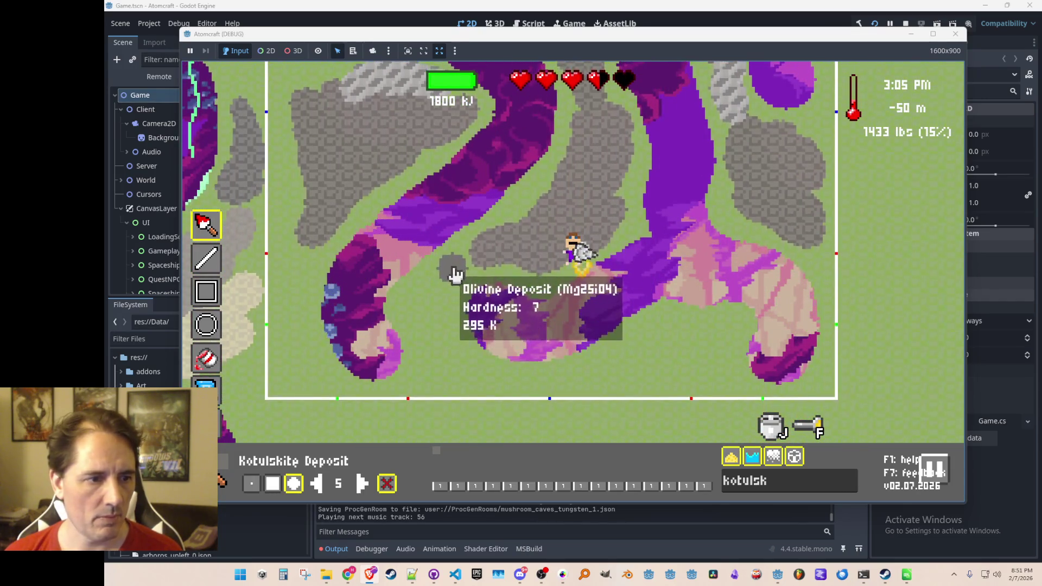
{"action": "mouse_move", "coordinate": [445, 294]}
{"action": "left_mouse_down"}
{"action": "mouse_move", "coordinate": [427, 326]}
{"action": "mouse_move", "coordinate": [456, 363]}
{"action": "mouse_move", "coordinate": [439, 353]}
{"action": "mouse_move", "coordinate": [446, 368]}
{"action": "left_mouse_up"}
{"action": "mouse_move", "coordinate": [669, 333]}
{"action": "left_mouse_down"}
{"action": "mouse_move", "coordinate": [600, 356]}
{"action": "mouse_move", "coordinate": [665, 333]}
{"action": "mouse_move", "coordinate": [649, 367]}
{"action": "left_mouse_up"}
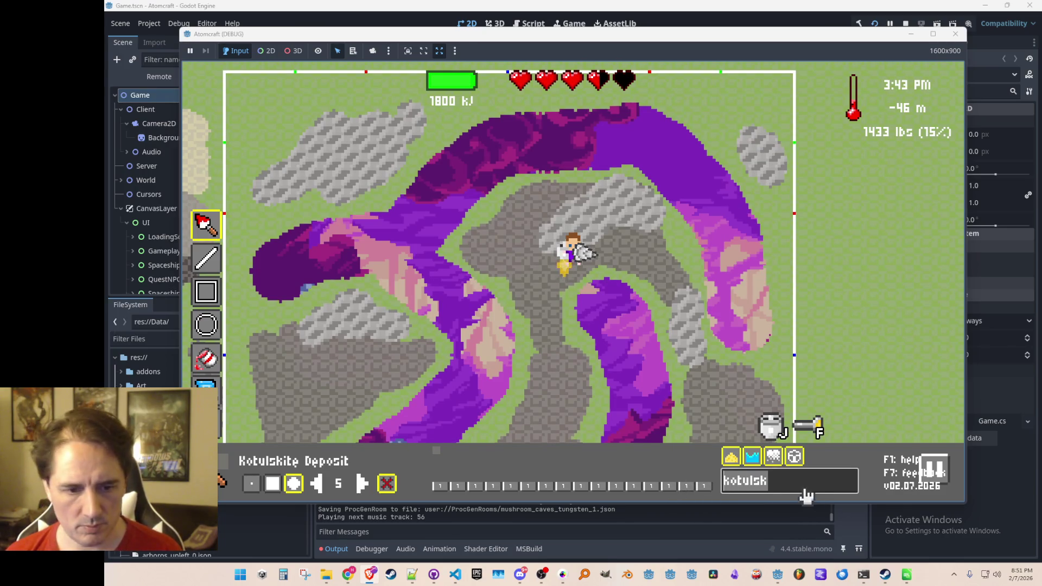
Select Bowieite Deposit and paint blobs beside the upper right tunnel and in the lower area.
{"action": "type", "text": "bog"}
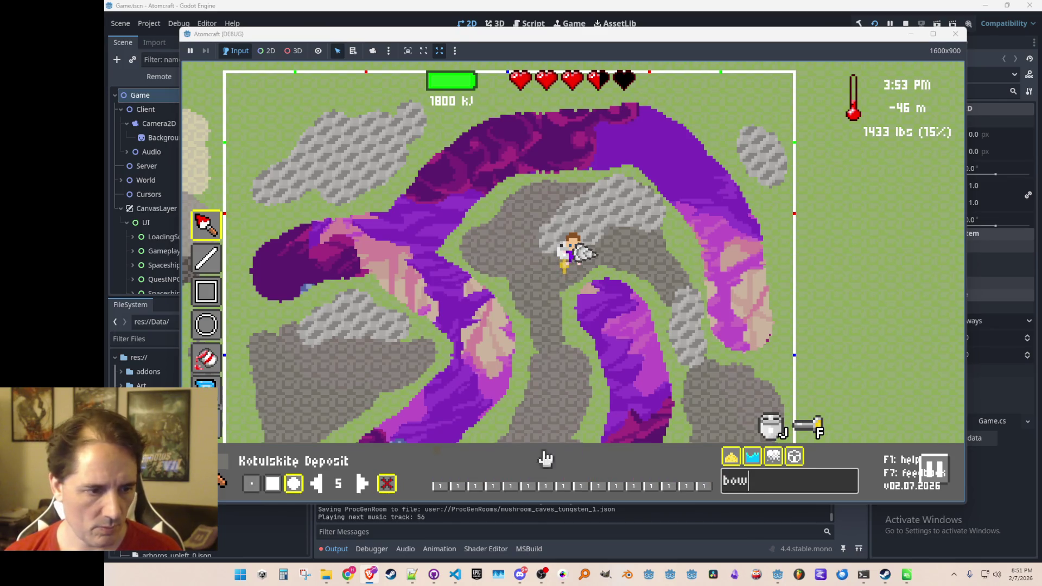
{"action": "left_click", "coordinate": [438, 459]}
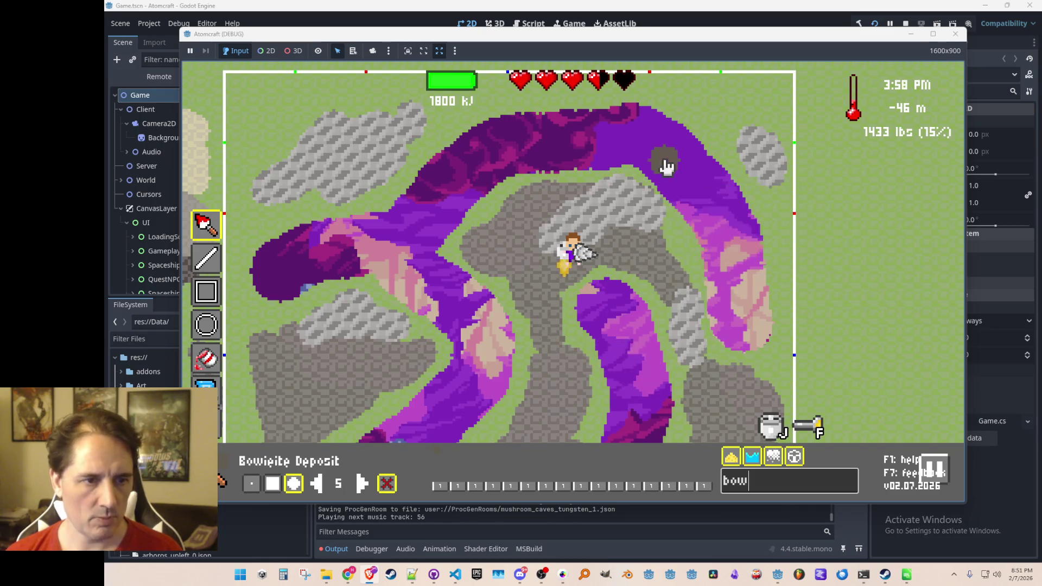
{"action": "key", "text": "Escape"}
{"action": "key", "text": "Escape"}
{"action": "key", "text": "w"}
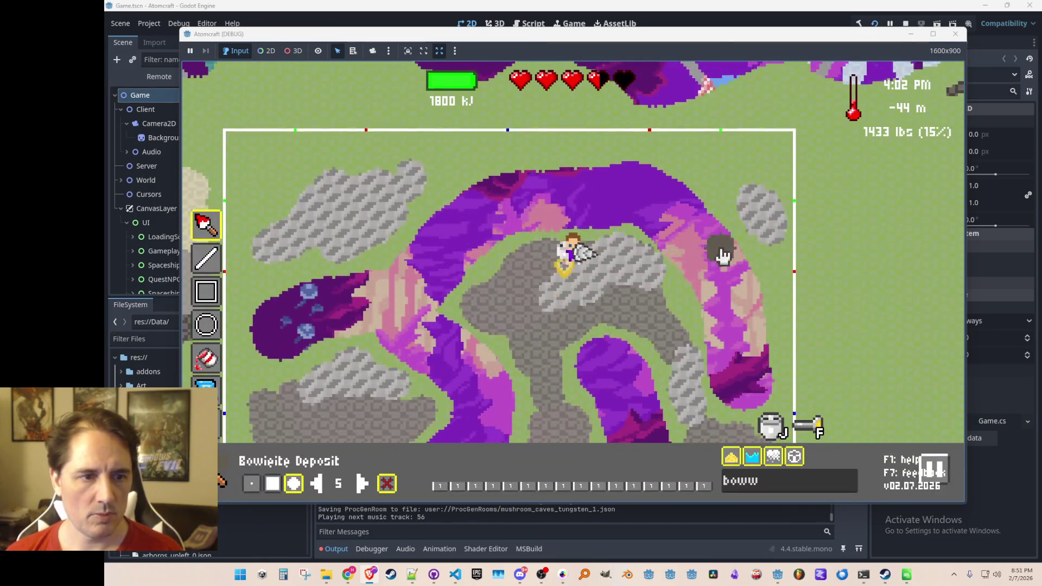
{"action": "mouse_move", "coordinate": [729, 185]}
{"action": "left_mouse_down"}
{"action": "mouse_move", "coordinate": [697, 179]}
{"action": "mouse_move", "coordinate": [770, 188]}
{"action": "left_mouse_up"}
{"action": "key", "text": "s"}
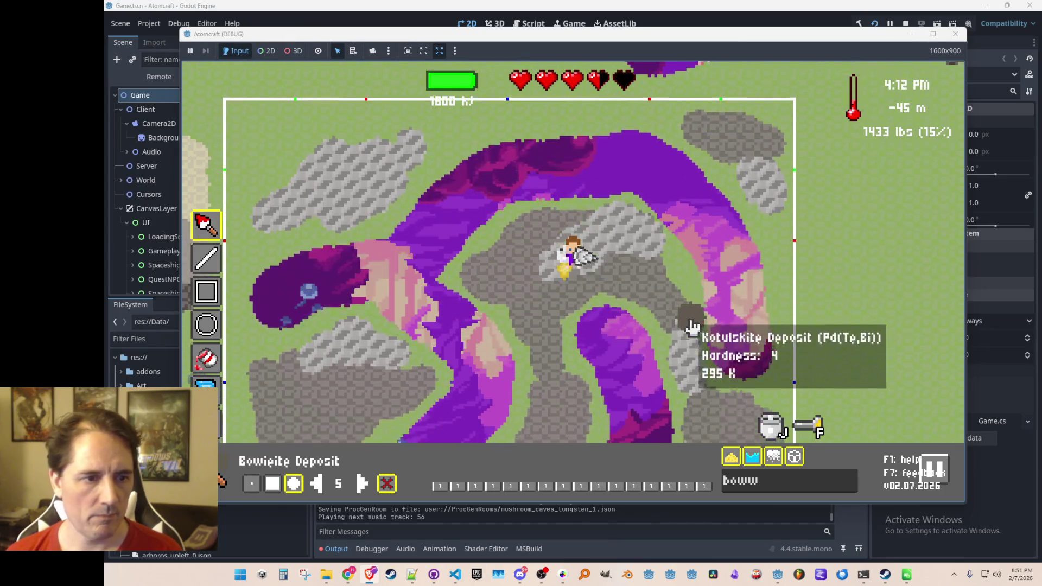
{"action": "key", "text": "s"}
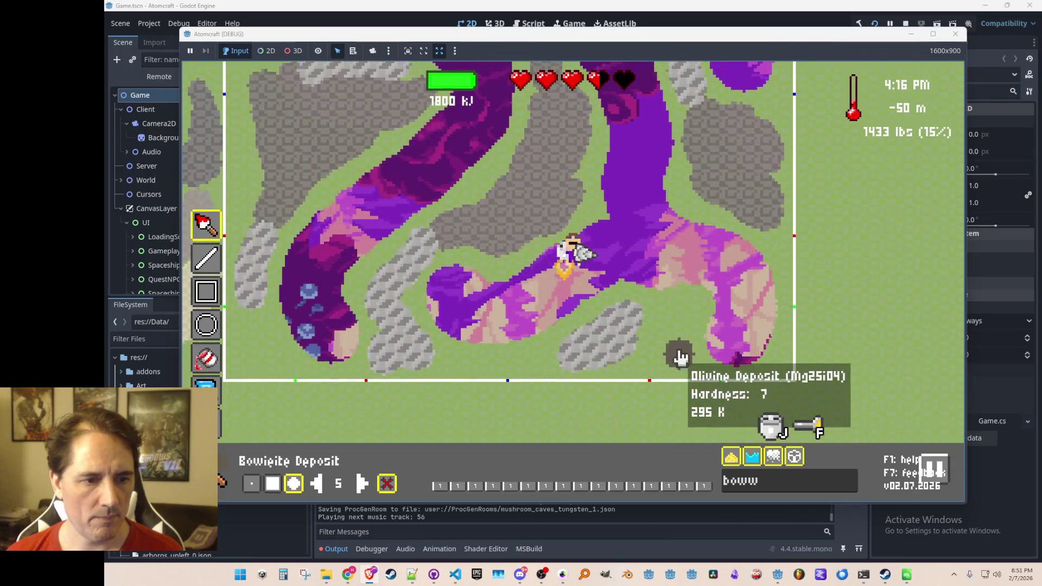
{"action": "mouse_move", "coordinate": [654, 316]}
{"action": "left_mouse_down"}
{"action": "mouse_move", "coordinate": [678, 304]}
{"action": "mouse_move", "coordinate": [672, 338]}
{"action": "left_mouse_up"}
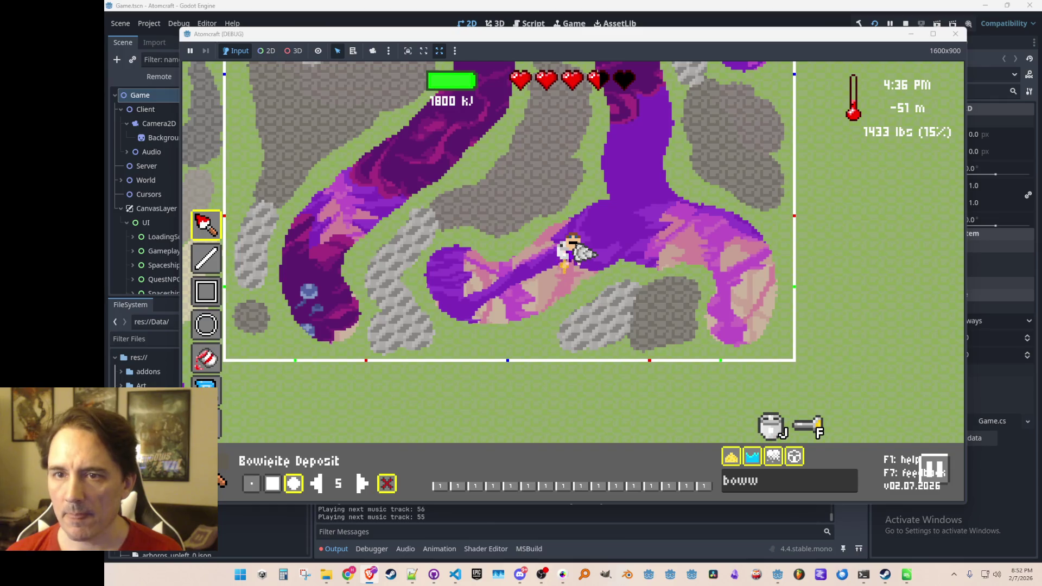
Fly back across the room and exit the room editor to the normal game view.
{"action": "key", "text": "a"}
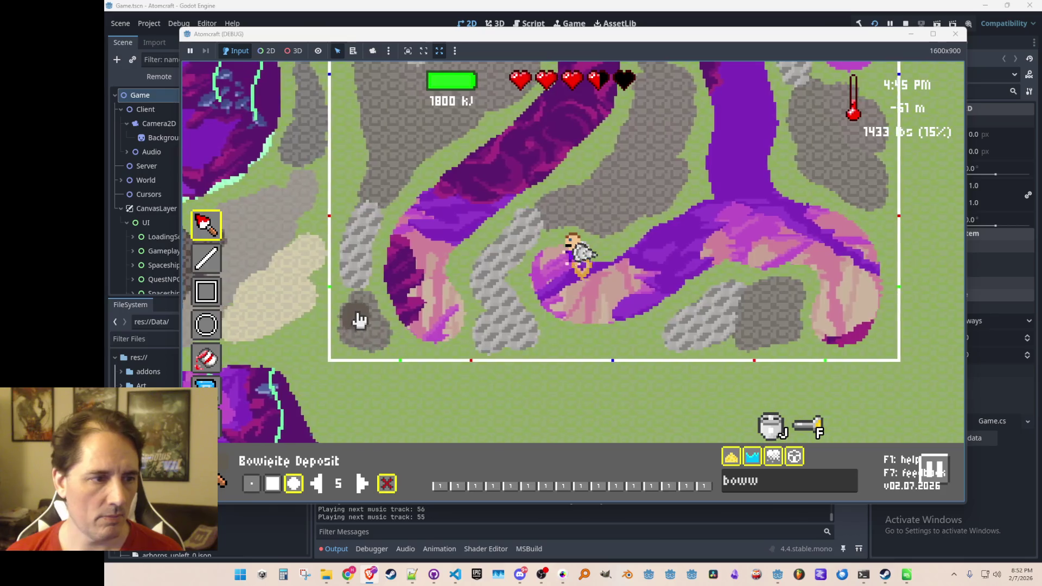
{"action": "key", "text": "w"}
{"action": "key", "text": "a"}
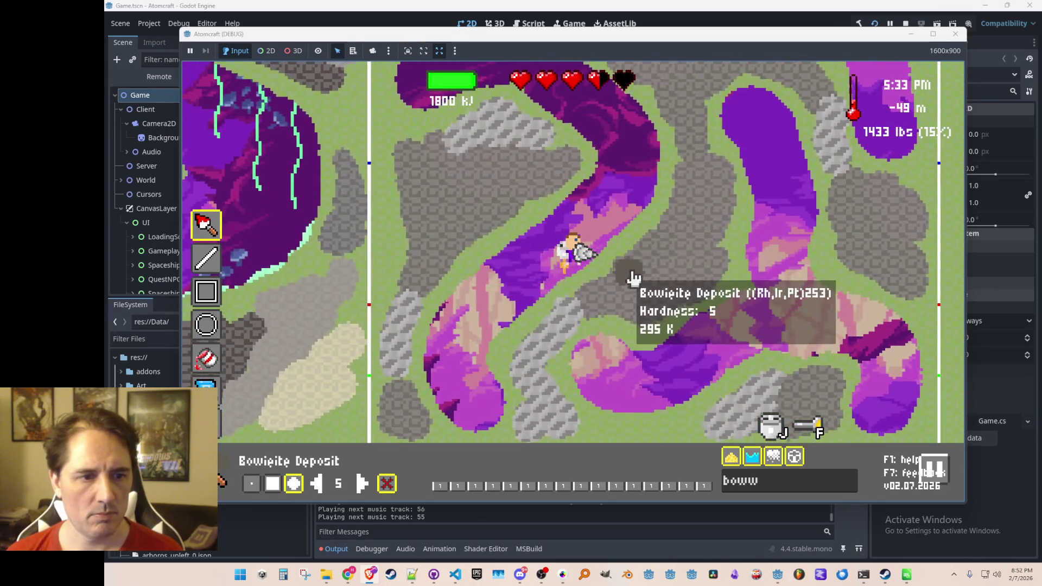
{"action": "key", "text": "w"}
{"action": "key", "text": "d"}
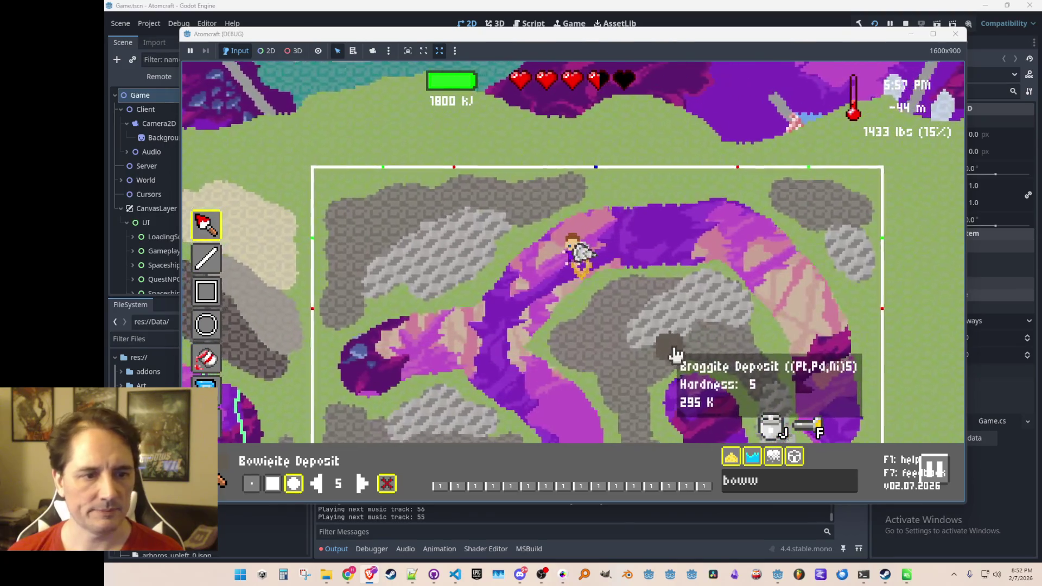
{"action": "key", "text": "Escape"}
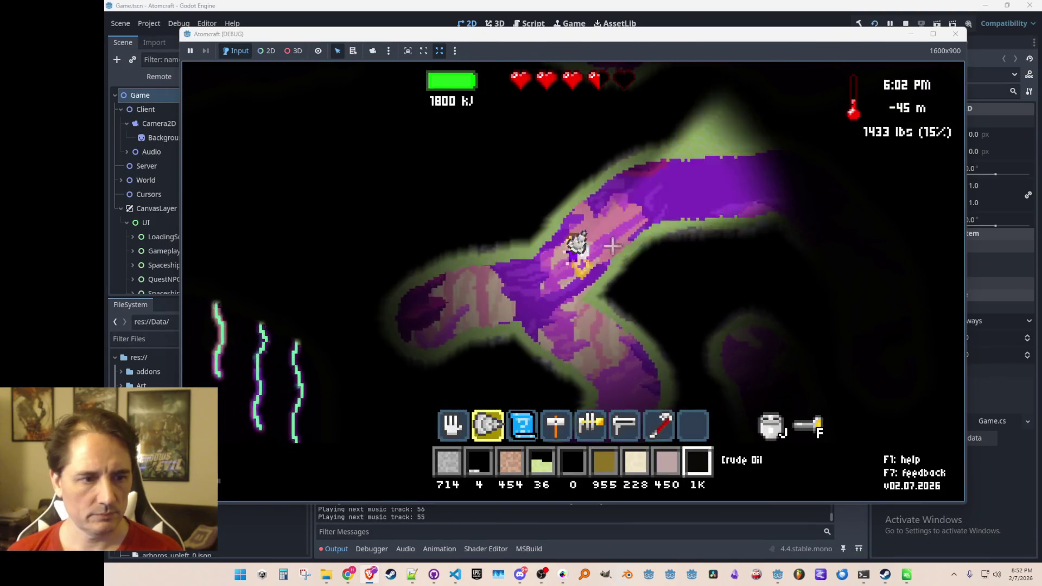
Reopen the room editor to start painting Foxfire along the tunnel borders.
{"action": "key", "text": "F2"}
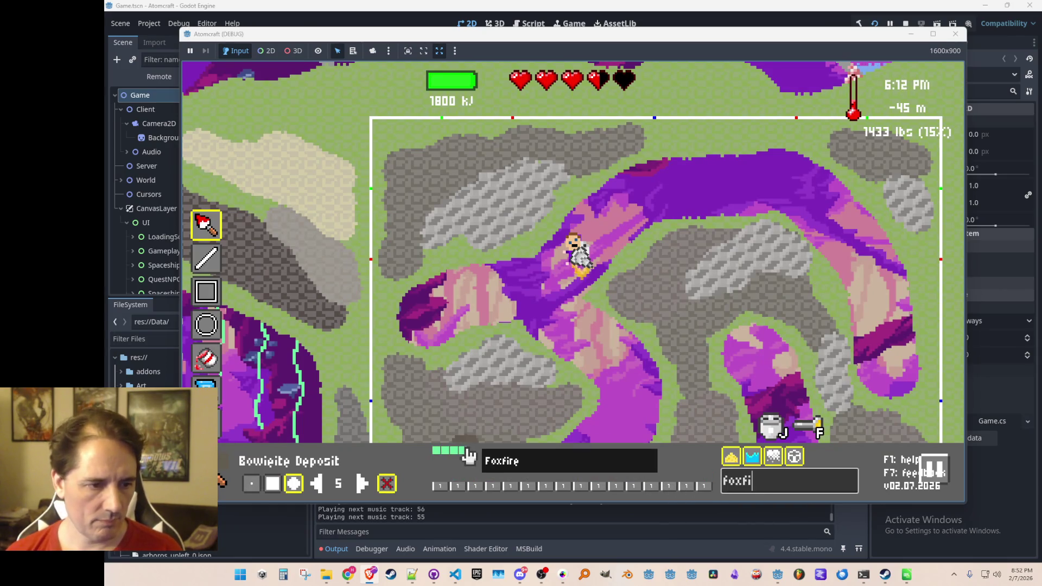
{"action": "mouse_move", "coordinate": [600, 339]}
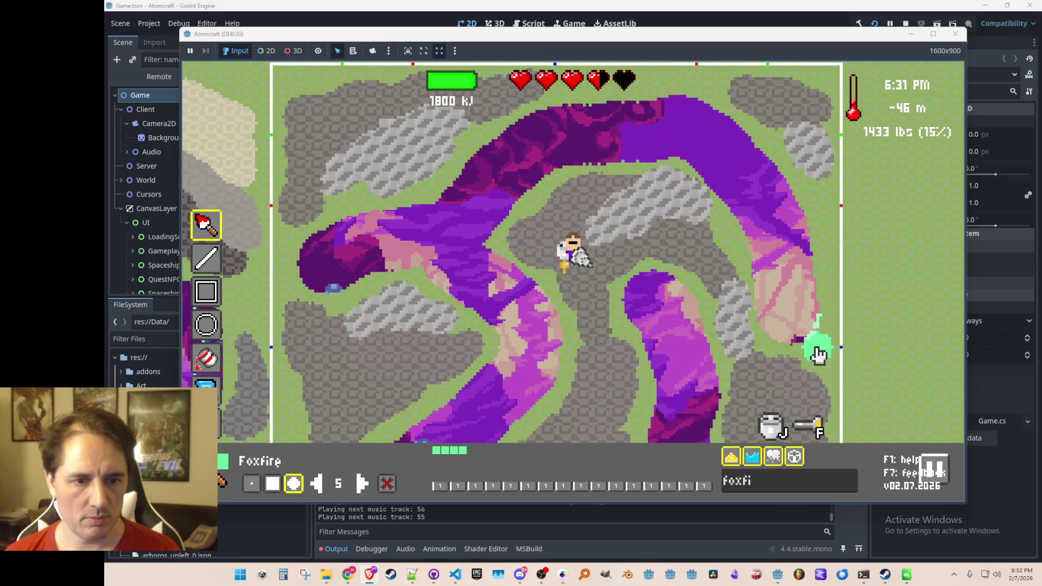
{"action": "mouse_move", "coordinate": [786, 360]}
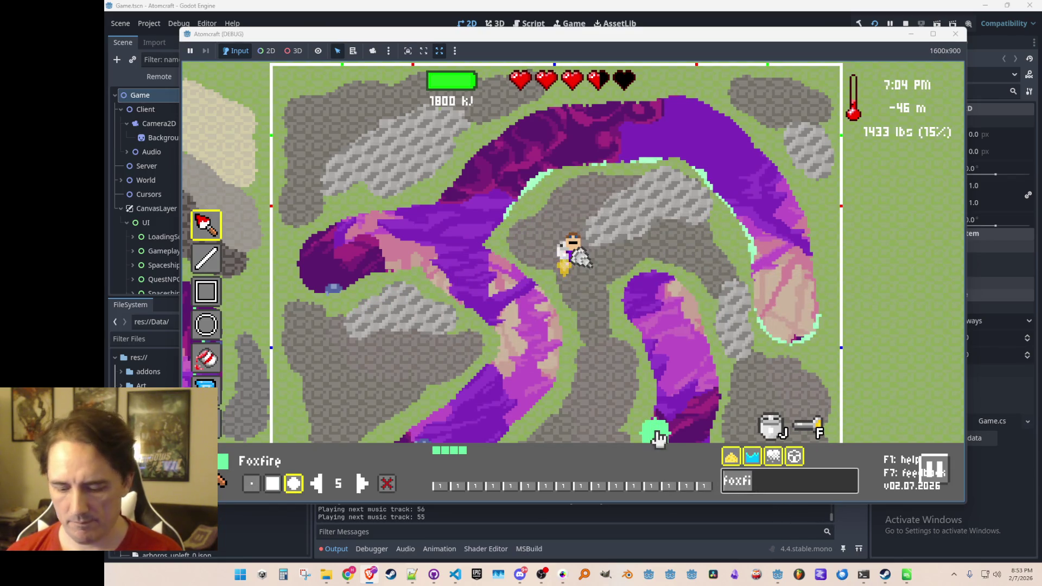
Select Ember Crown and paint a trail along a tunnel edge.
{"action": "left_click", "coordinate": [464, 456]}
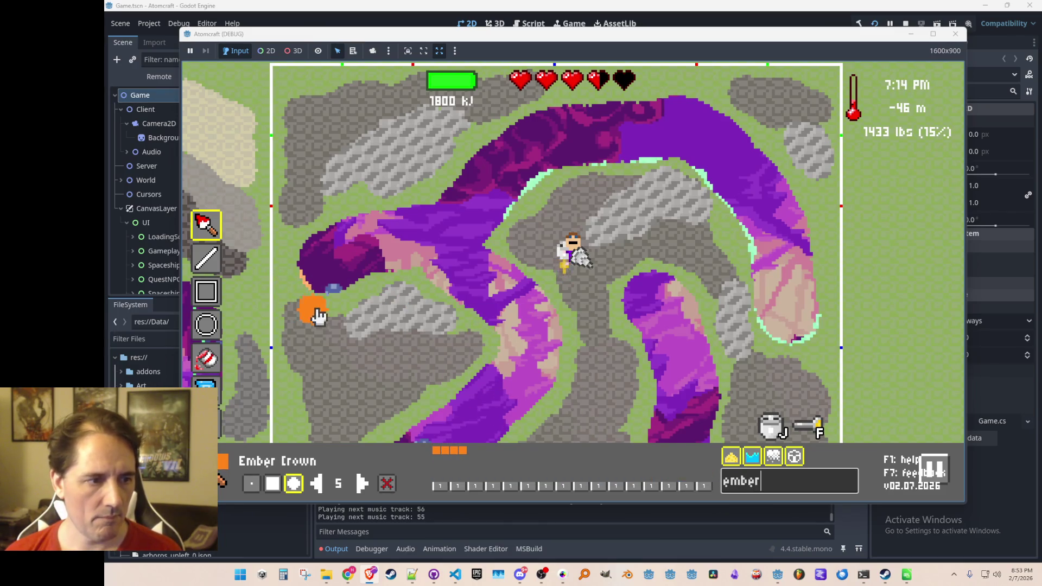
{"action": "mouse_move", "coordinate": [362, 301]}
{"action": "left_mouse_down"}
{"action": "mouse_move", "coordinate": [426, 294]}
{"action": "mouse_move", "coordinate": [444, 324]}
{"action": "mouse_move", "coordinate": [468, 328]}
{"action": "left_mouse_up"}
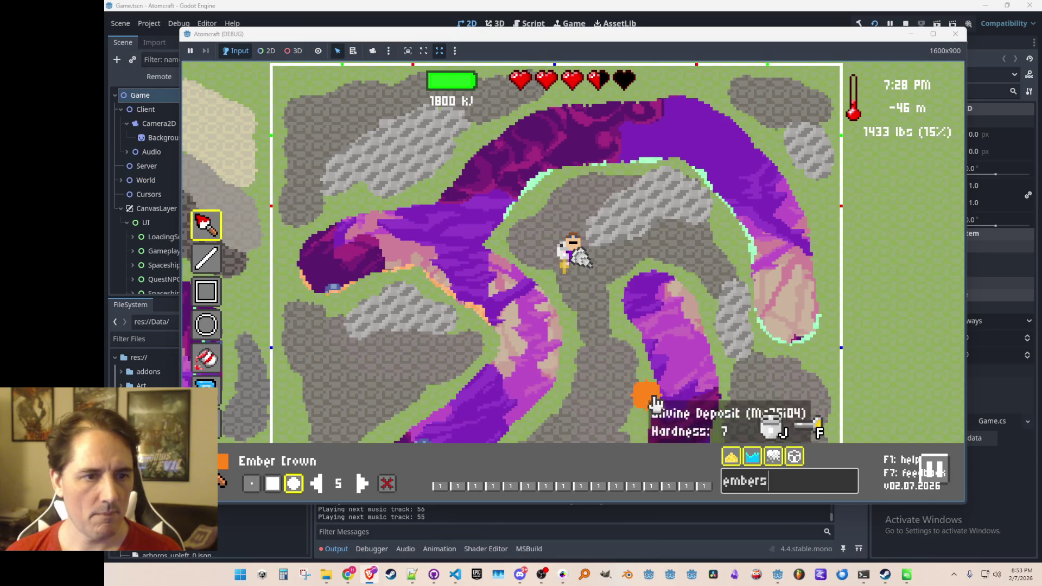
{"action": "key", "text": "Escape"}
{"action": "key", "text": "Escape"}
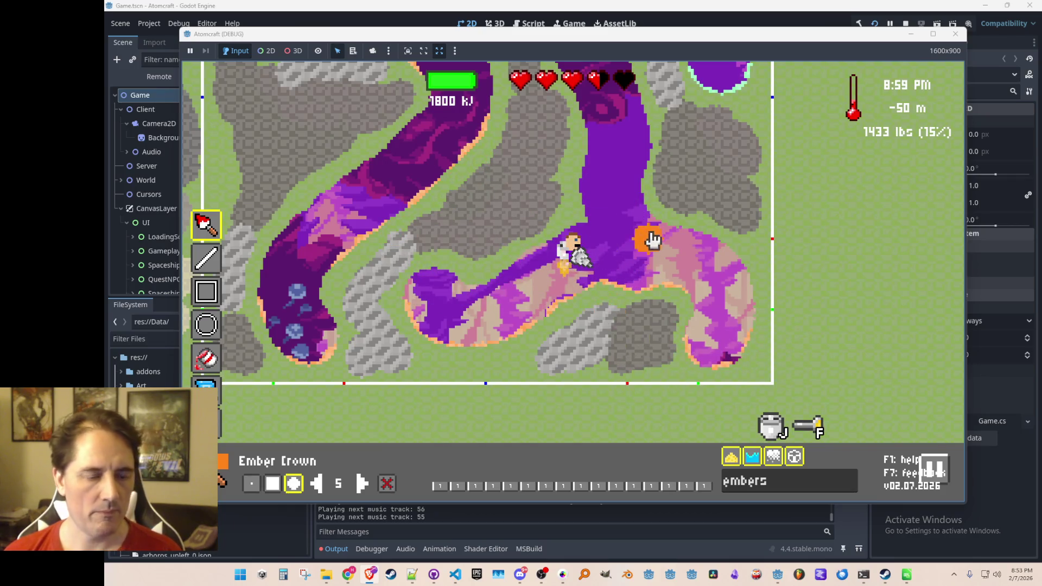
Preview the Ember Crown trim in the dark game view, then set the brush size to 1.
{"action": "key", "text": "w"}
{"action": "key", "text": "a"}
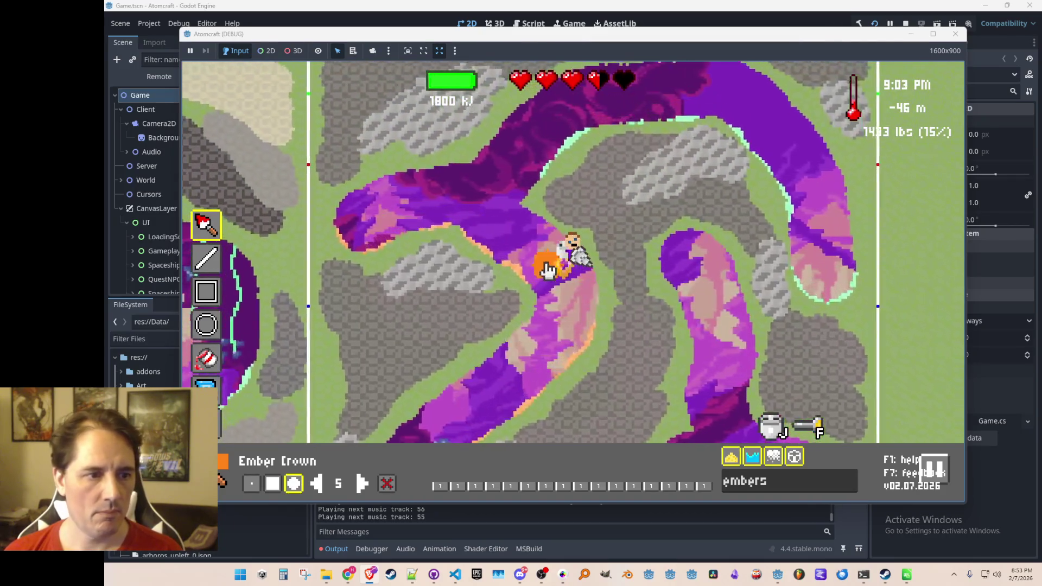
{"action": "mouse_move", "coordinate": [682, 345]}
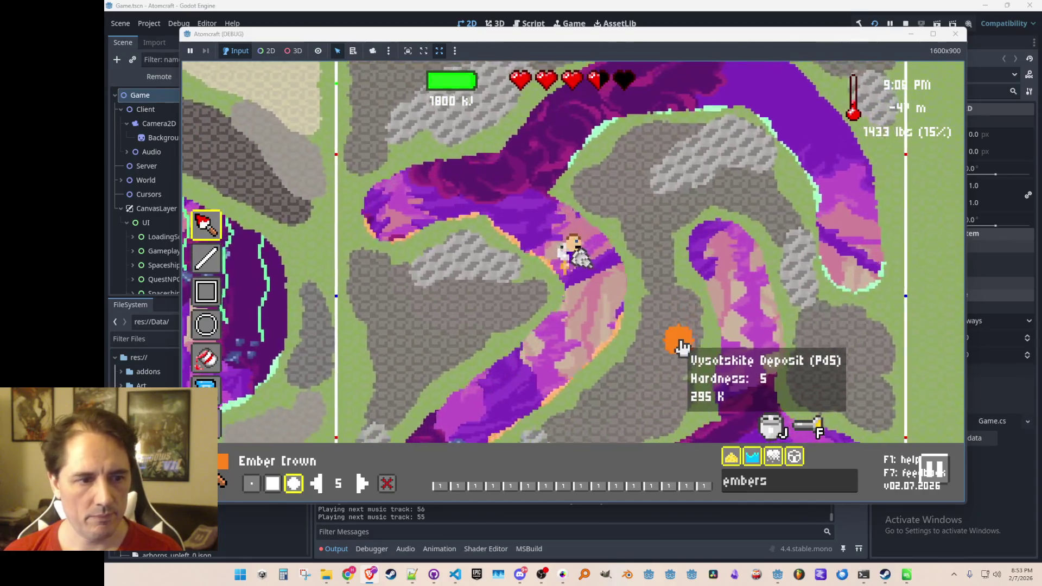
{"action": "key", "text": "Escape"}
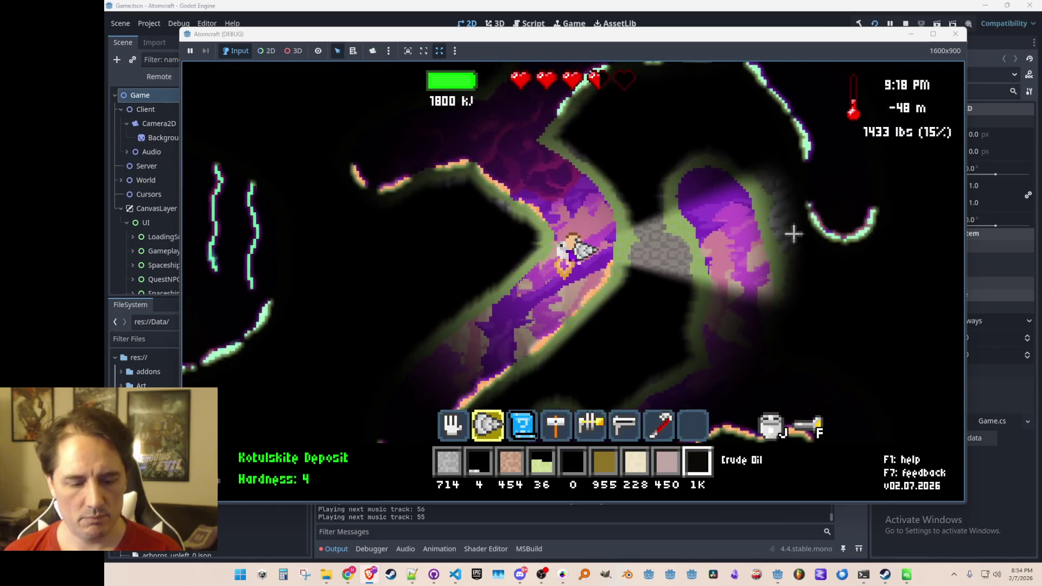
{"action": "key", "text": "Escape"}
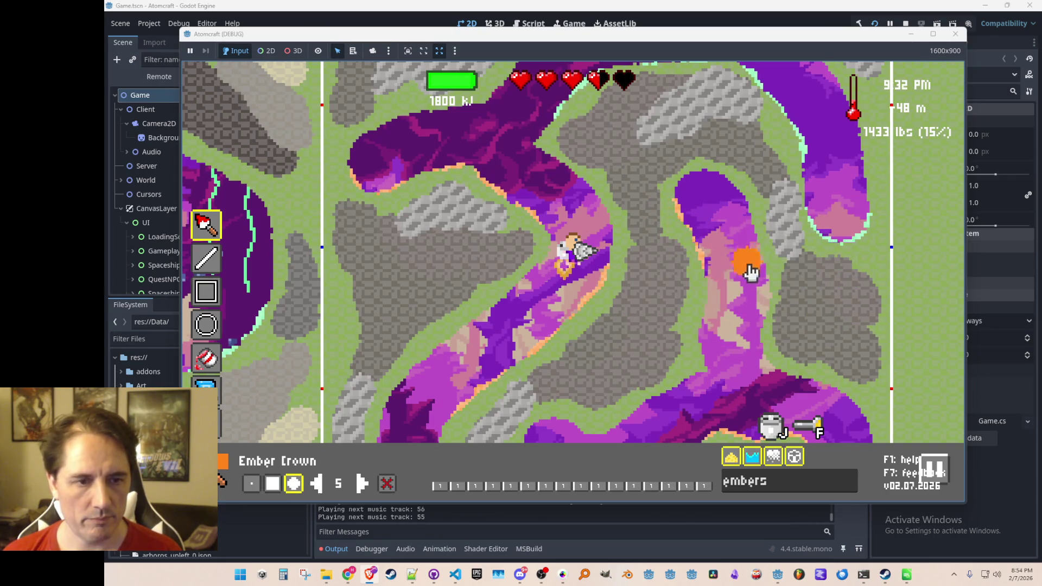
{"action": "key", "text": "Escape"}
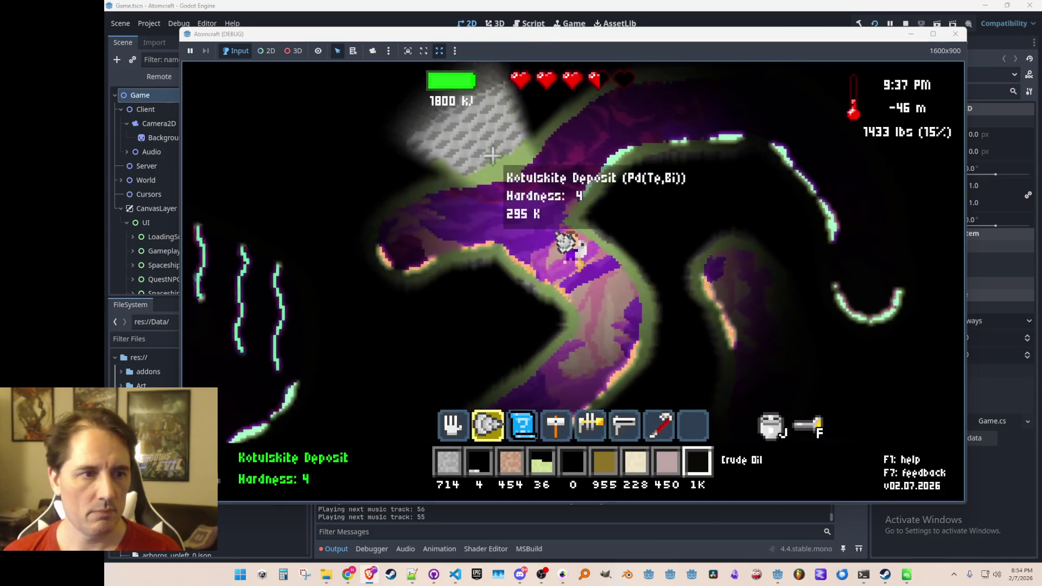
{"action": "key", "text": "Tab"}
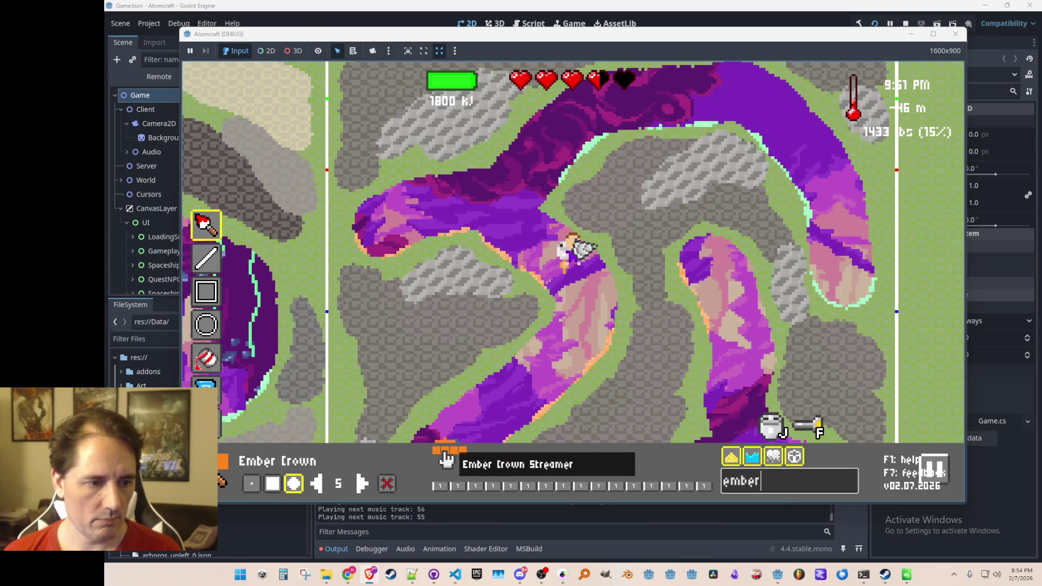
{"action": "left_click", "coordinate": [251, 484]}
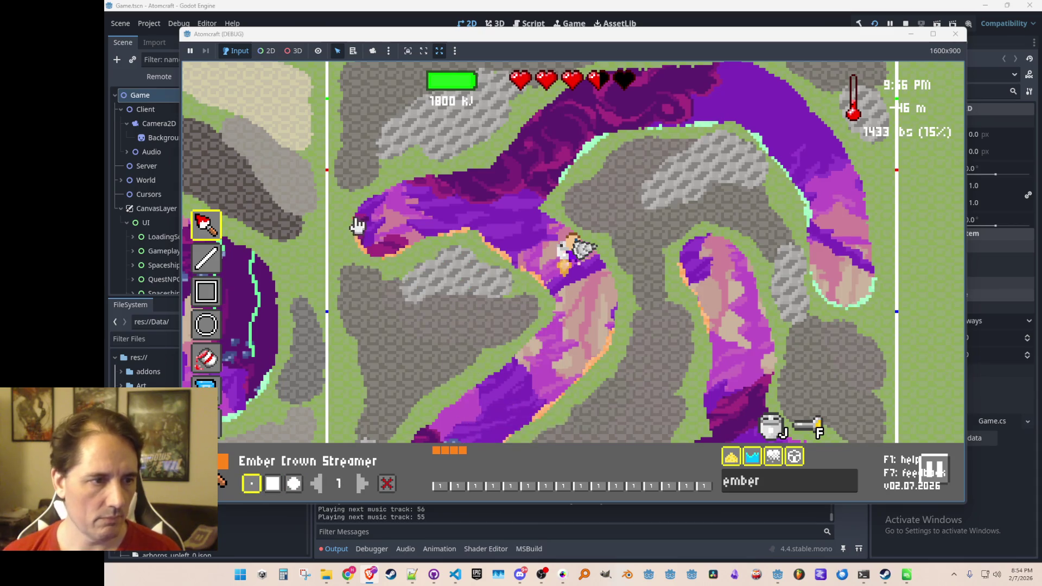
Paint five thin Ember Crown Streamer strokes down the purple tunnels.
{"action": "left_click_drag", "start_coordinate": [388, 191], "coordinate": [386, 236]}
{"action": "left_click_drag", "start_coordinate": [430, 176], "coordinate": [430, 209]}
{"action": "left_click_drag", "start_coordinate": [482, 170], "coordinate": [490, 217]}
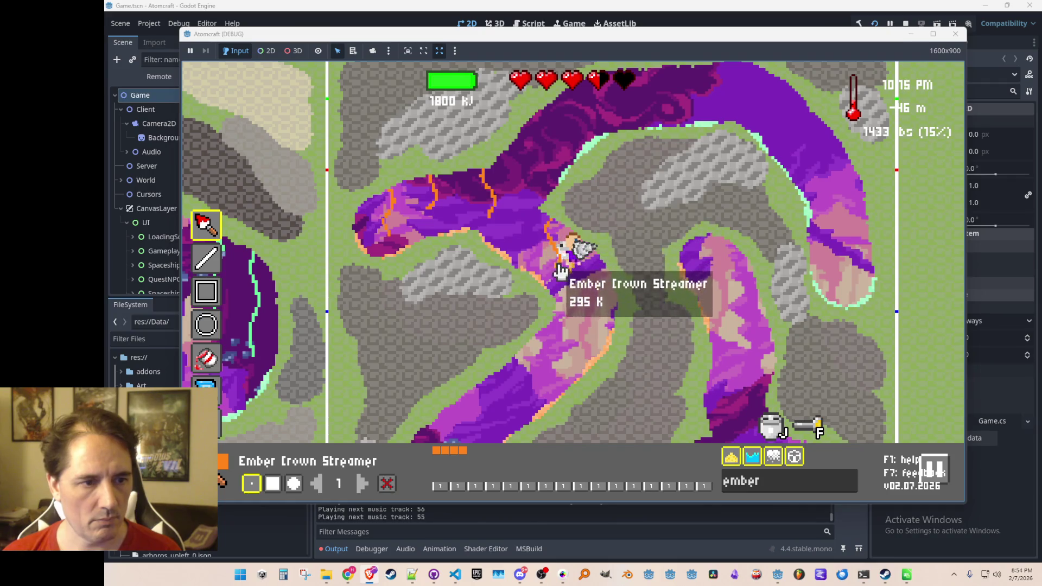
{"action": "left_click_drag", "start_coordinate": [600, 262], "coordinate": [581, 349]}
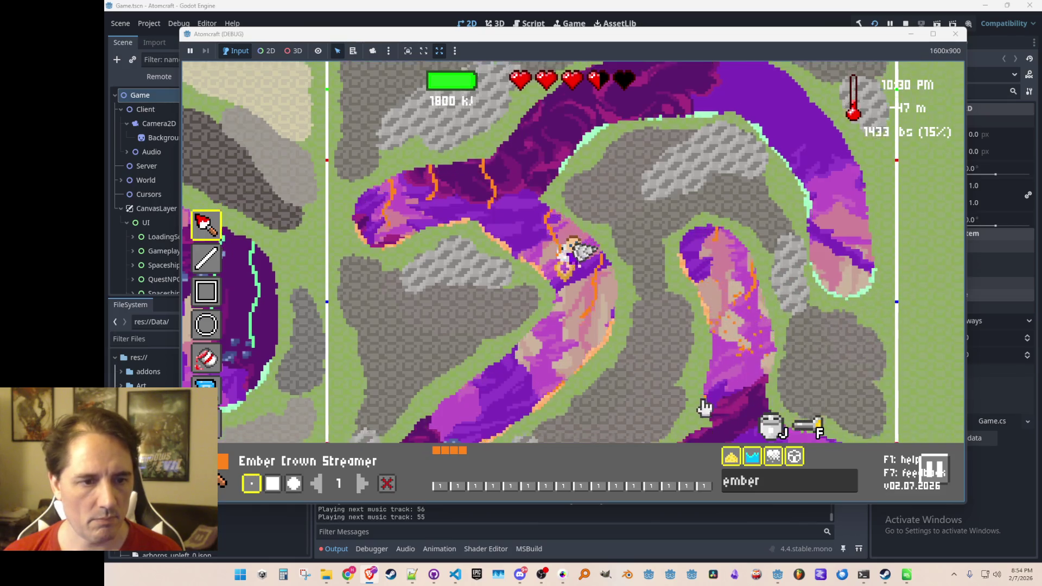
{"action": "key", "text": "w"}
{"action": "mouse_move", "coordinate": [388, 322]}
{"action": "left_mouse_down"}
{"action": "mouse_move", "coordinate": [391, 293]}
{"action": "mouse_move", "coordinate": [399, 372]}
{"action": "left_mouse_up"}
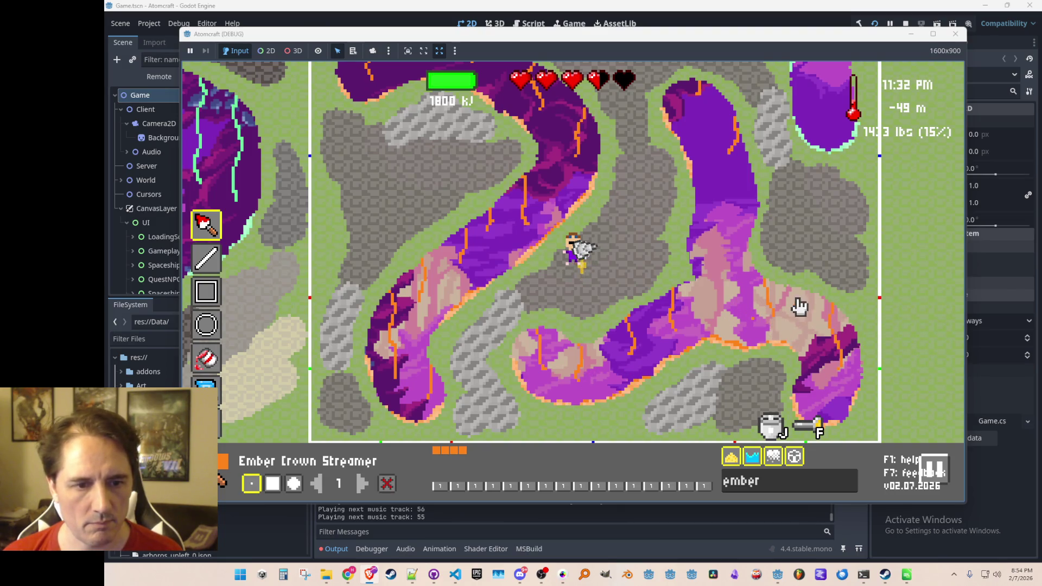
Preview the cave, switch to a larger round brush, and search materials for 'foxf'.
{"action": "key", "text": "m"}
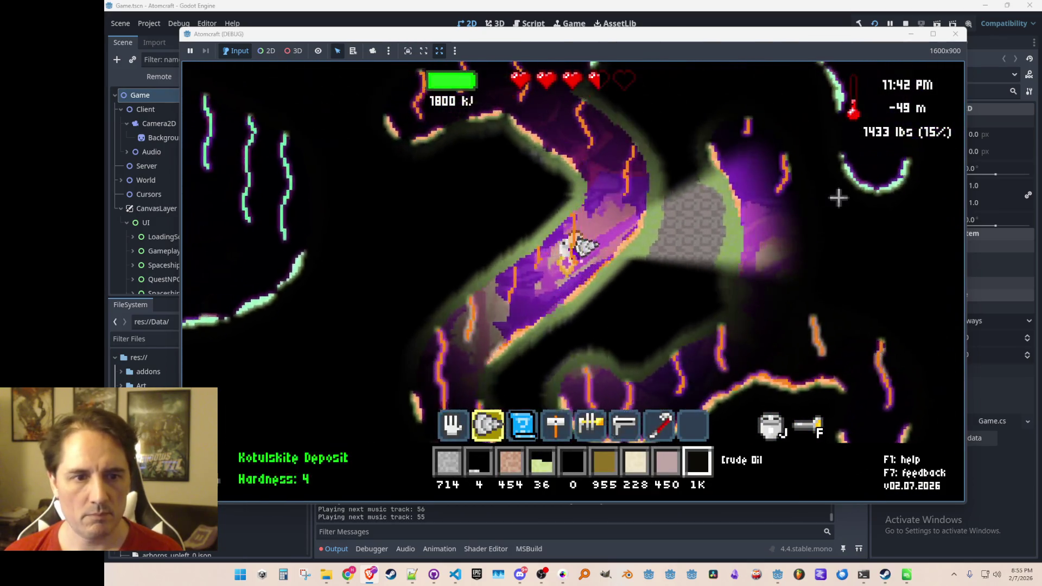
{"action": "key", "text": "e"}
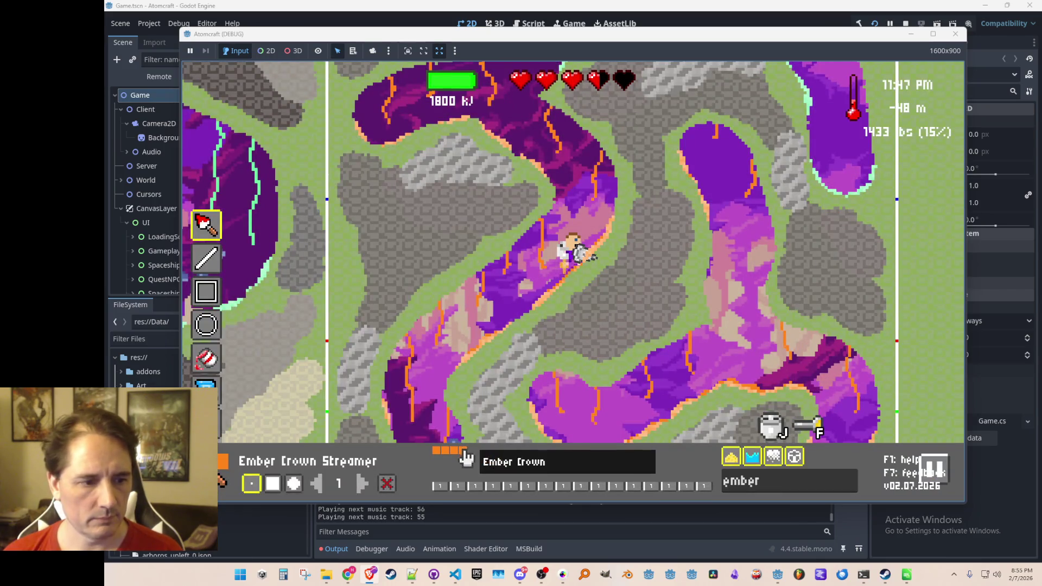
{"action": "left_click", "coordinate": [293, 483]}
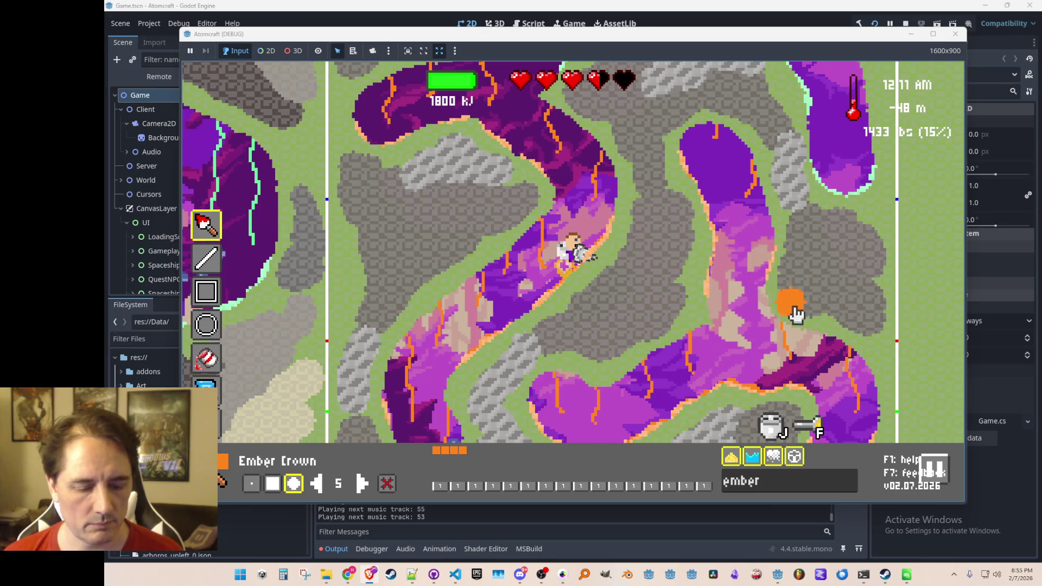
{"action": "key", "text": "Escape"}
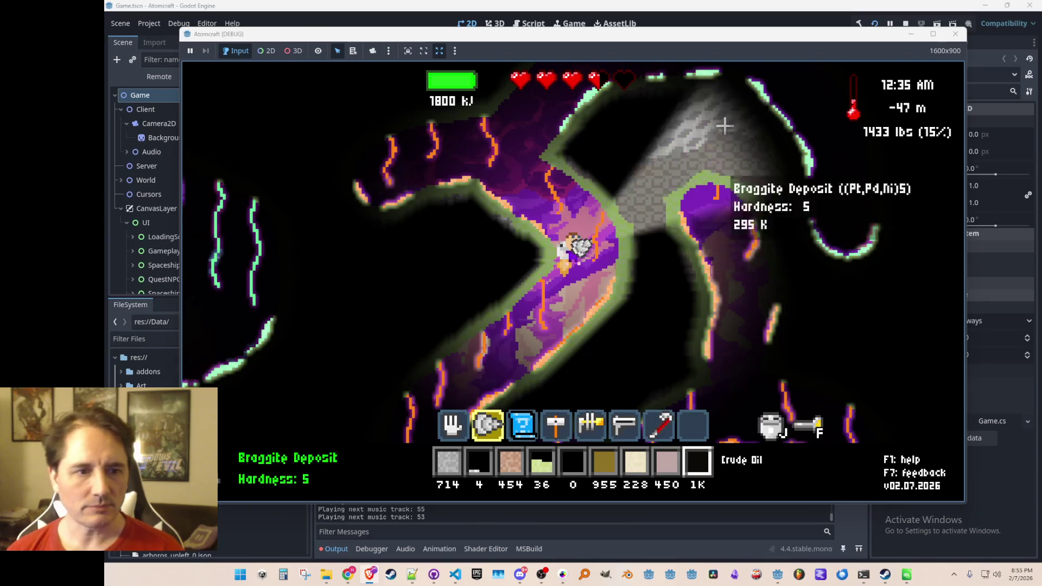
{"action": "key", "text": "w"}
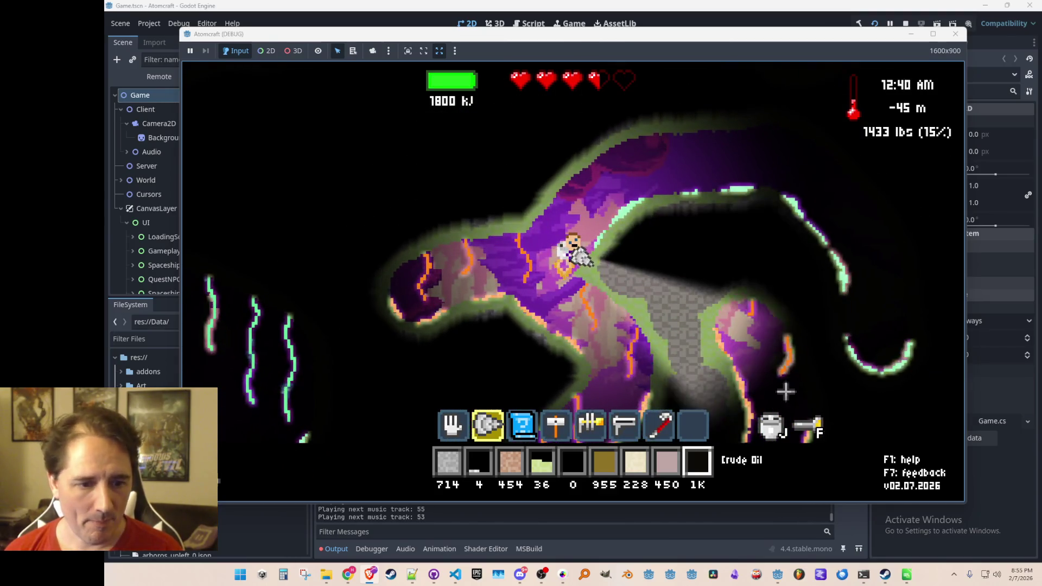
{"action": "key", "text": "F2"}
{"action": "type", "text": "foxf"}
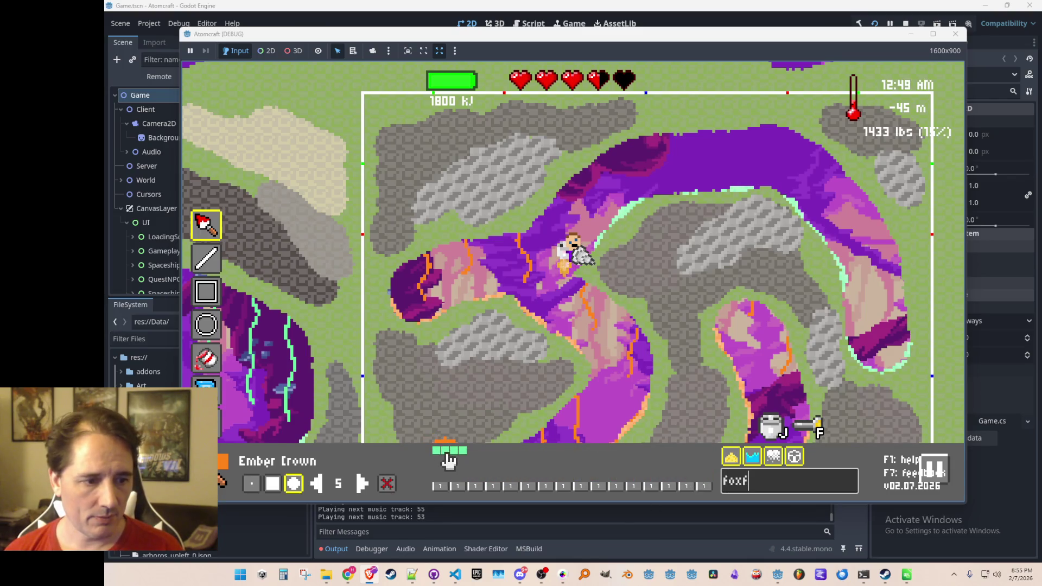
Paint six Foxfire Streamer lines along the right, upper and left tunnel branches, then close the editor.
{"action": "left_click", "coordinate": [446, 451]}
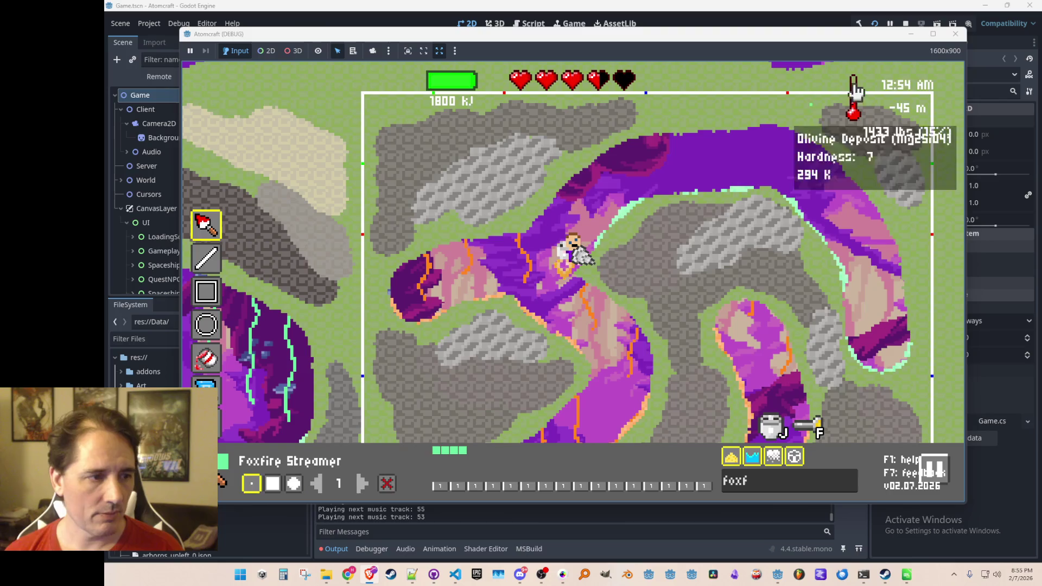
{"action": "left_click_drag", "start_coordinate": [875, 212], "coordinate": [895, 360]}
{"action": "left_click_drag", "start_coordinate": [834, 170], "coordinate": [838, 223]}
{"action": "left_click_drag", "start_coordinate": [787, 122], "coordinate": [780, 172]}
{"action": "mouse_move", "coordinate": [579, 172]}
{"action": "left_mouse_down"}
{"action": "mouse_move", "coordinate": [583, 228]}
{"action": "mouse_move", "coordinate": [549, 223]}
{"action": "mouse_move", "coordinate": [554, 283]}
{"action": "left_mouse_up"}
{"action": "left_click_drag", "start_coordinate": [638, 145], "coordinate": [633, 176]}
{"action": "left_click_drag", "start_coordinate": [713, 129], "coordinate": [715, 153]}
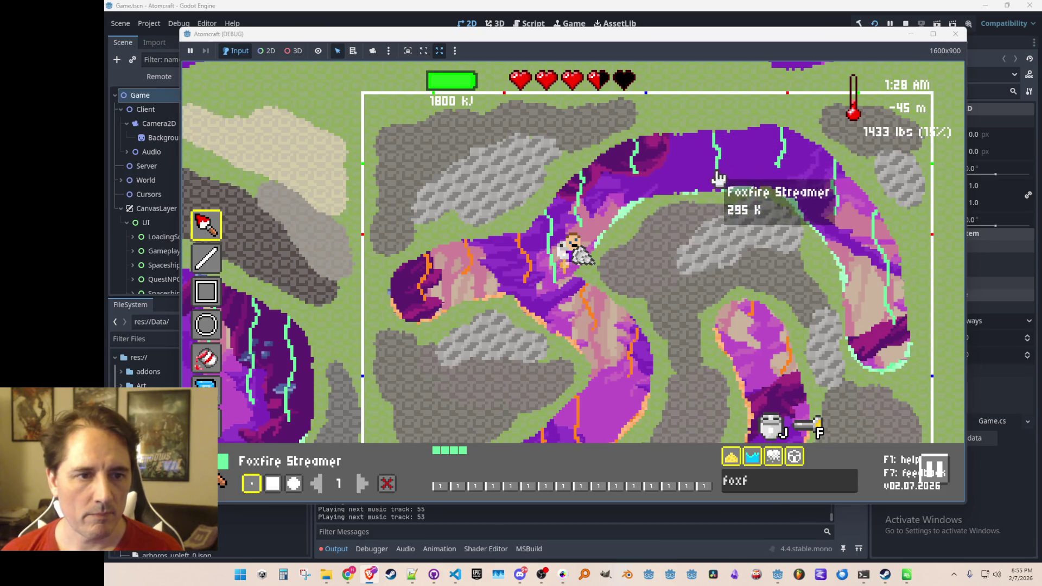
{"action": "key", "text": "Escape"}
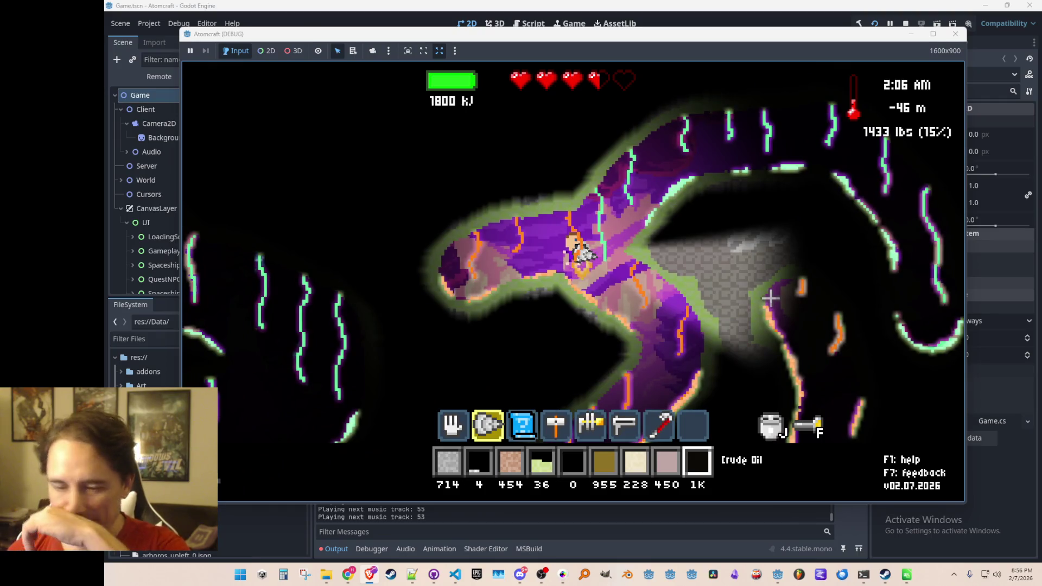
Save the room as mushroom_caves_palladium_1.json in user://ProcGenRooms.
{"action": "key", "text": "ctrl+s"}
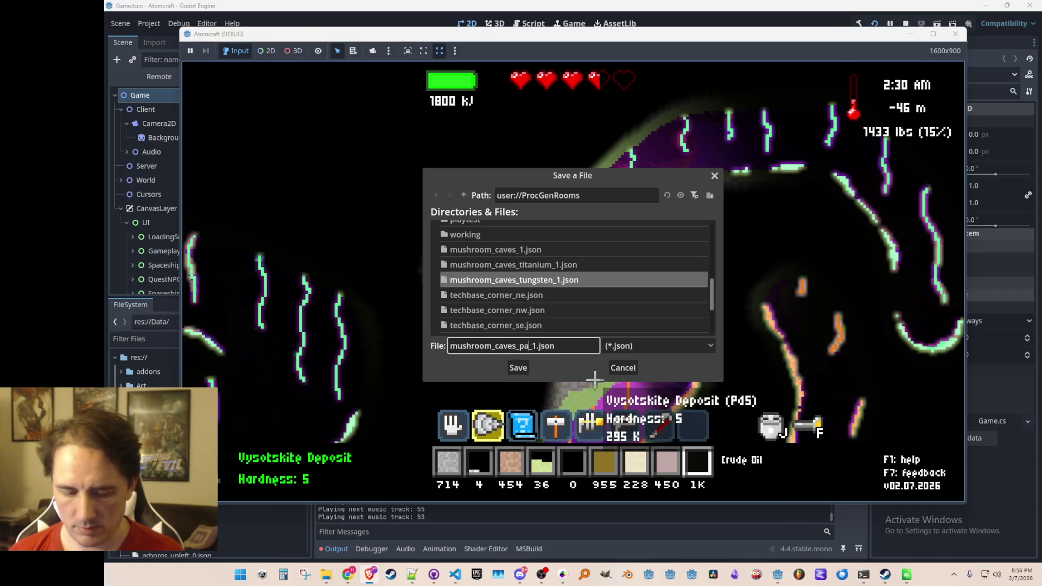
{"action": "key", "text": "Return"}
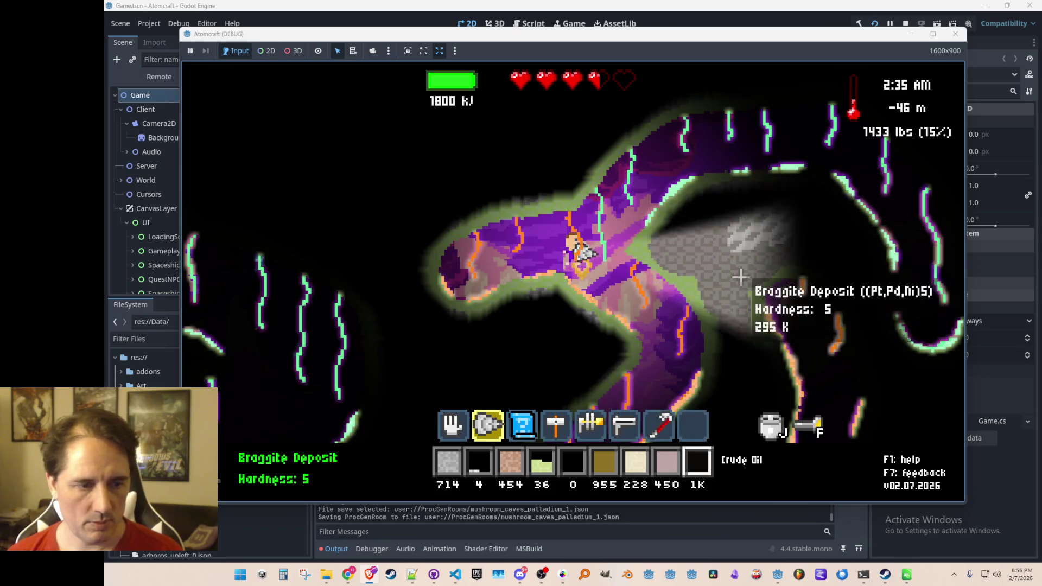
{"action": "type", "text": "foxf"}
{"action": "key", "text": "s"}
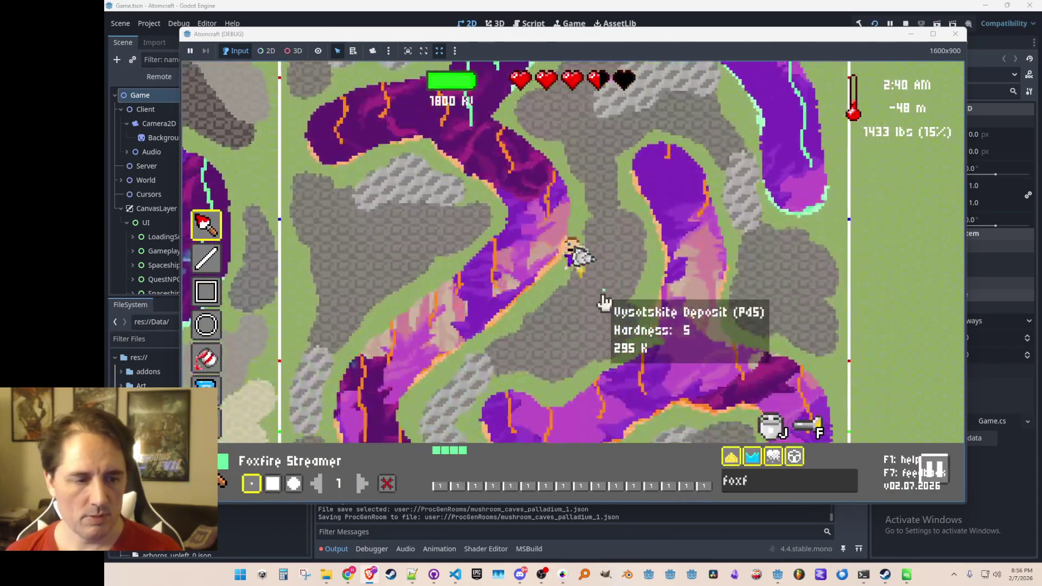
{"action": "key", "text": "d"}
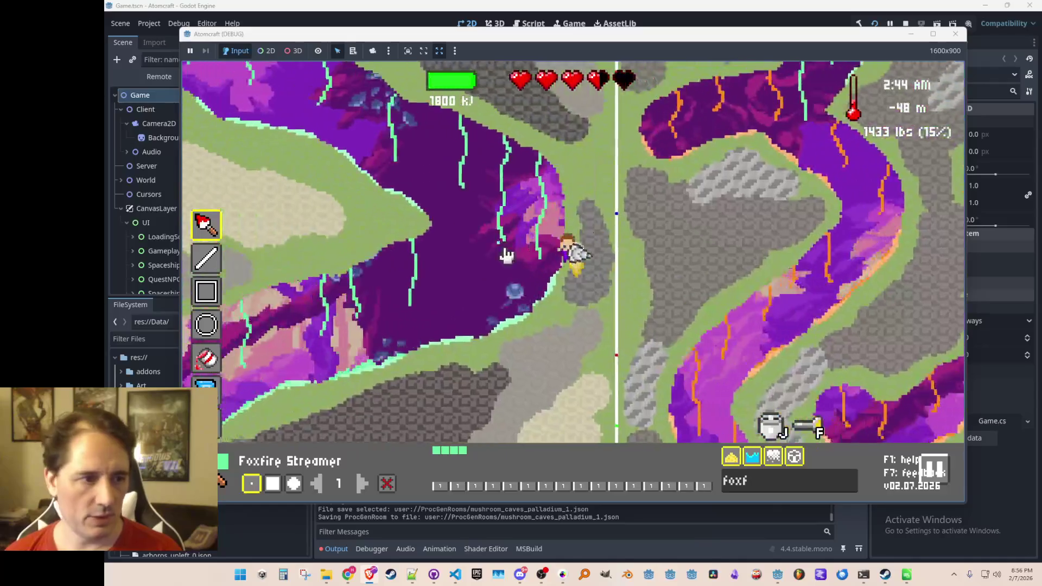
{"action": "key", "text": "w"}
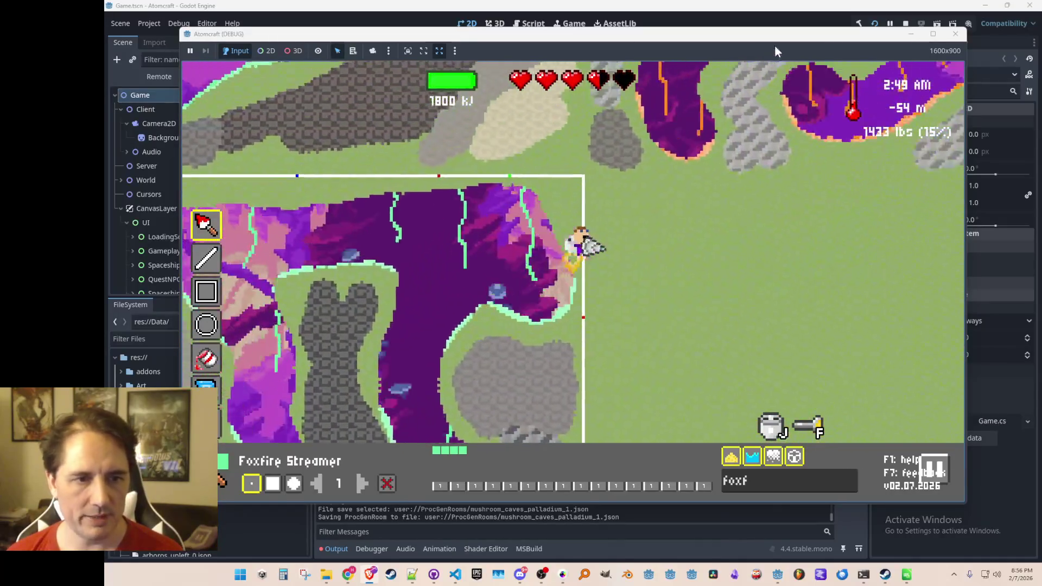
{"action": "key", "text": "a"}
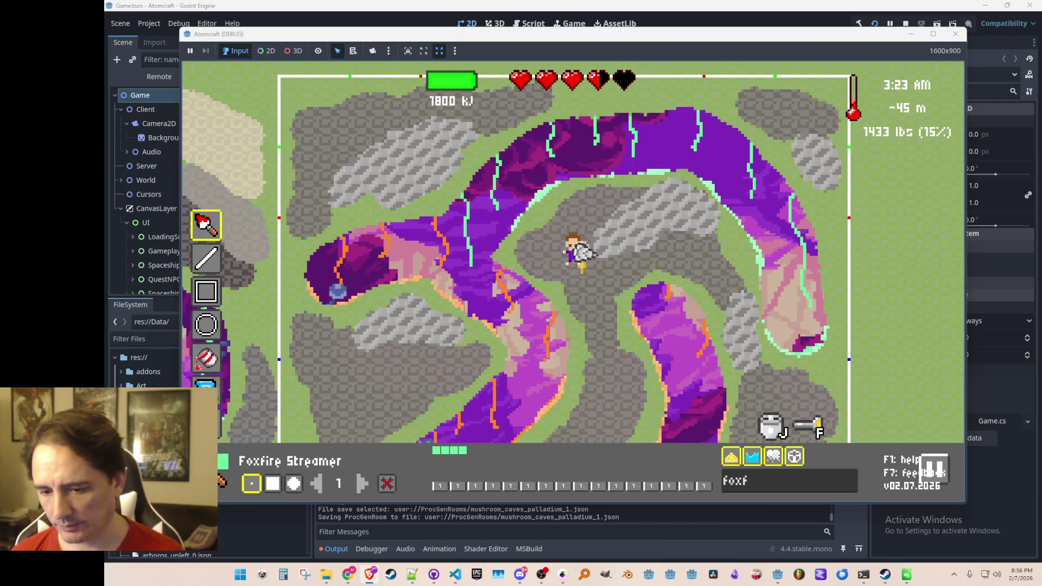
{"action": "key", "text": "super+d"}
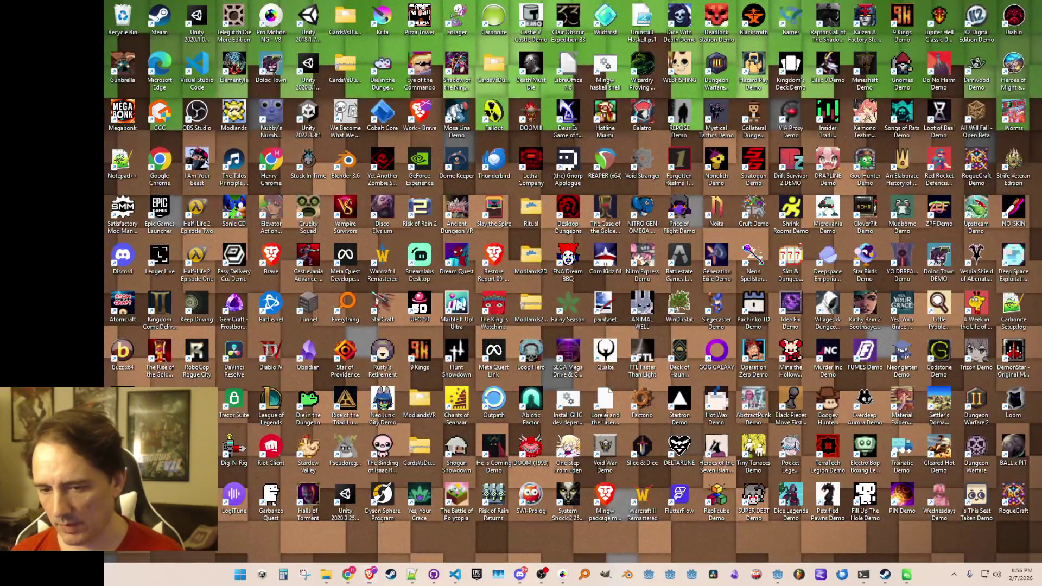
{"action": "key", "text": "super+d"}
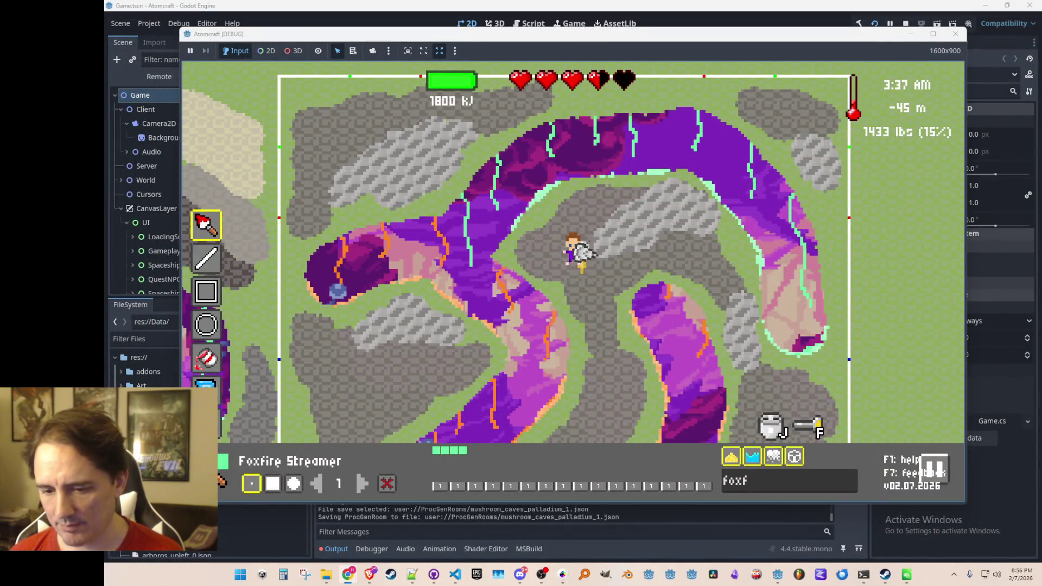
{"action": "key", "text": "super+d"}
{"action": "key", "text": "super+d"}
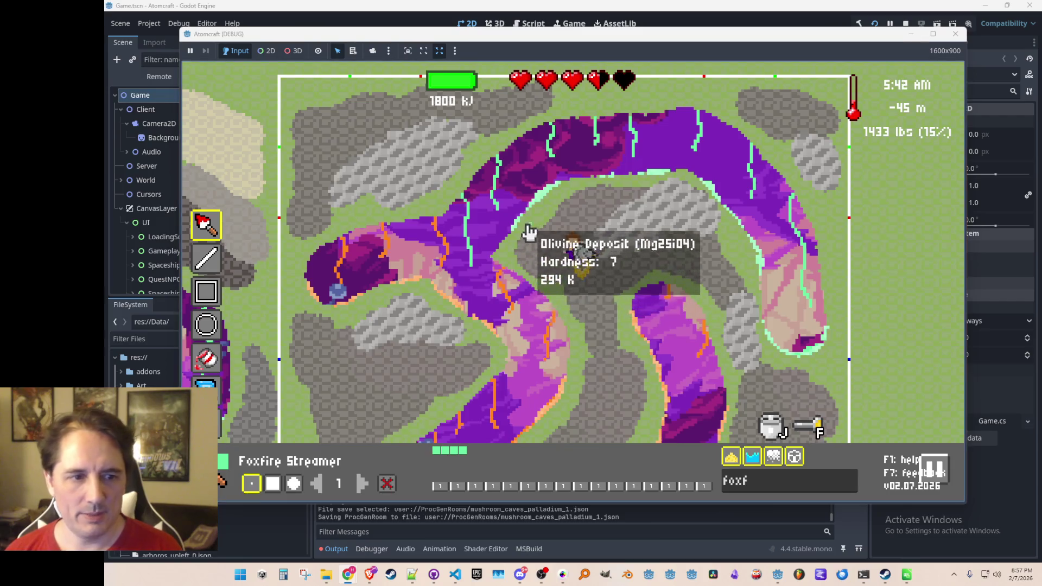
Fly down into the empty neighbouring room and set up a round brush of size 10.
{"action": "key", "text": "s"}
{"action": "key", "text": "s"}
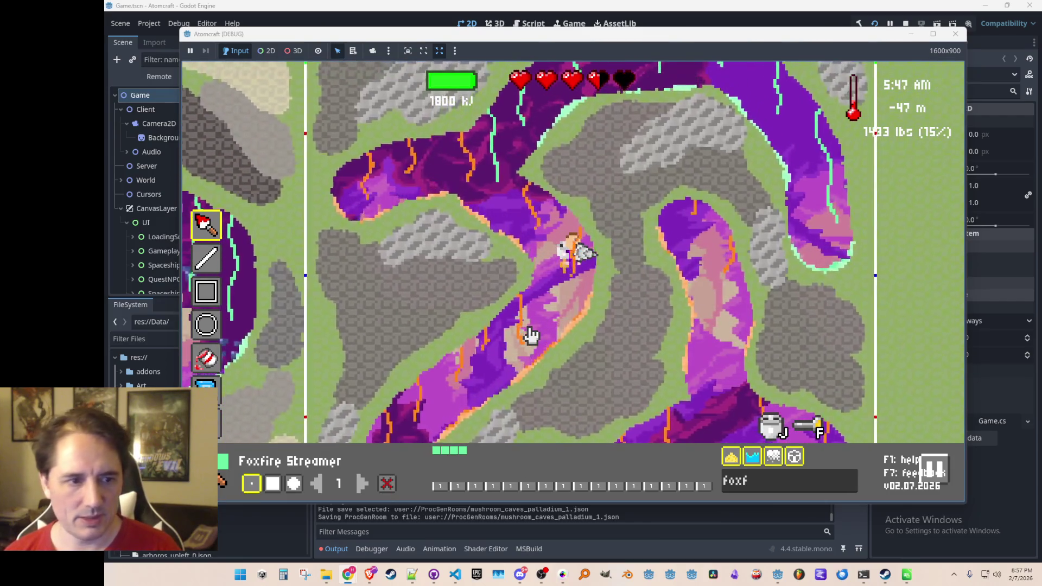
{"action": "key", "text": "s"}
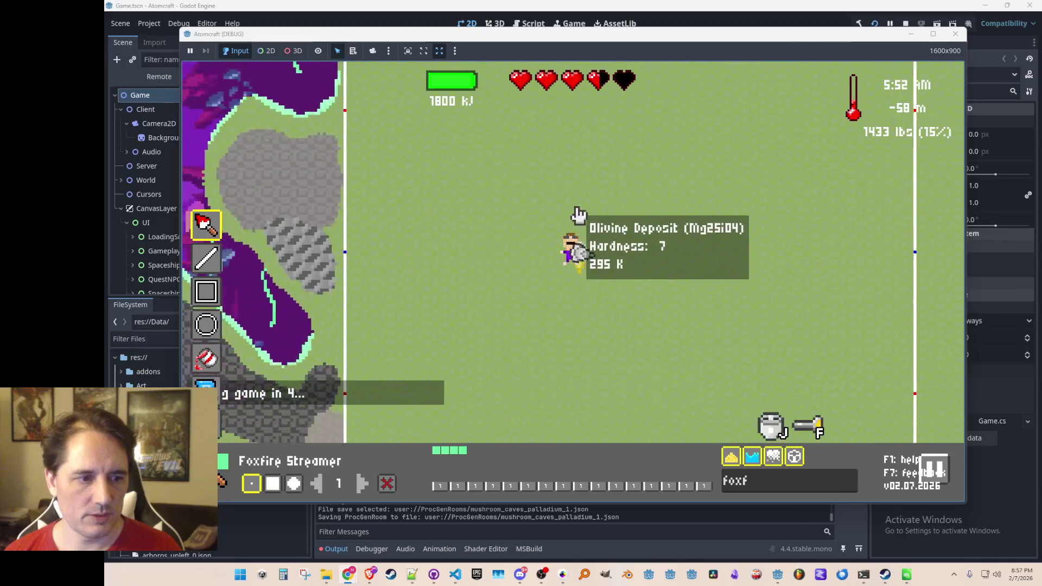
{"action": "left_click", "coordinate": [294, 483]}
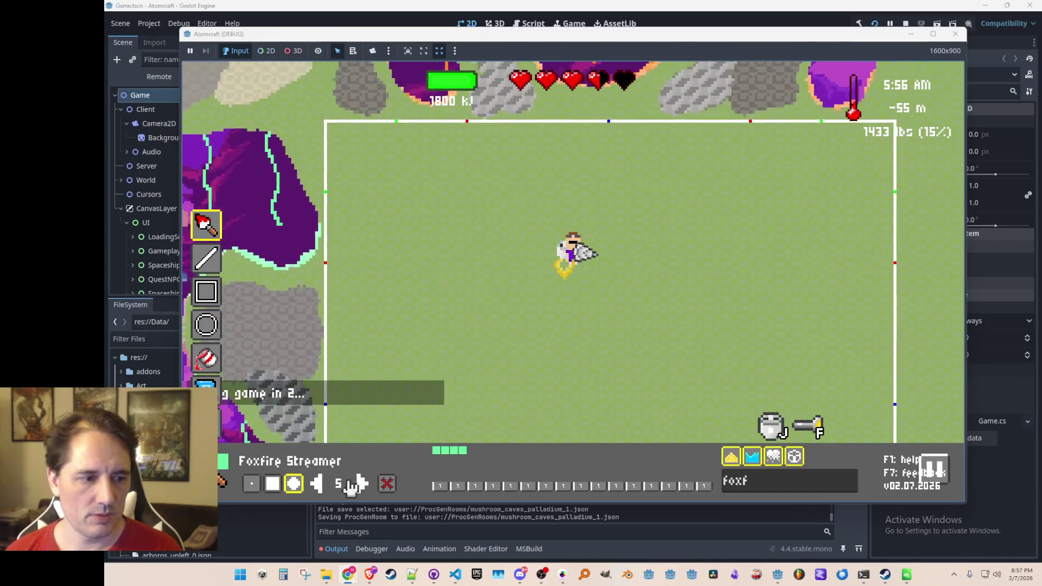
{"action": "left_click", "coordinate": [362, 483]}
{"action": "left_click", "coordinate": [362, 483]}
{"action": "left_click", "coordinate": [362, 483]}
{"action": "left_click", "coordinate": [362, 483]}
{"action": "left_click", "coordinate": [361, 483]}
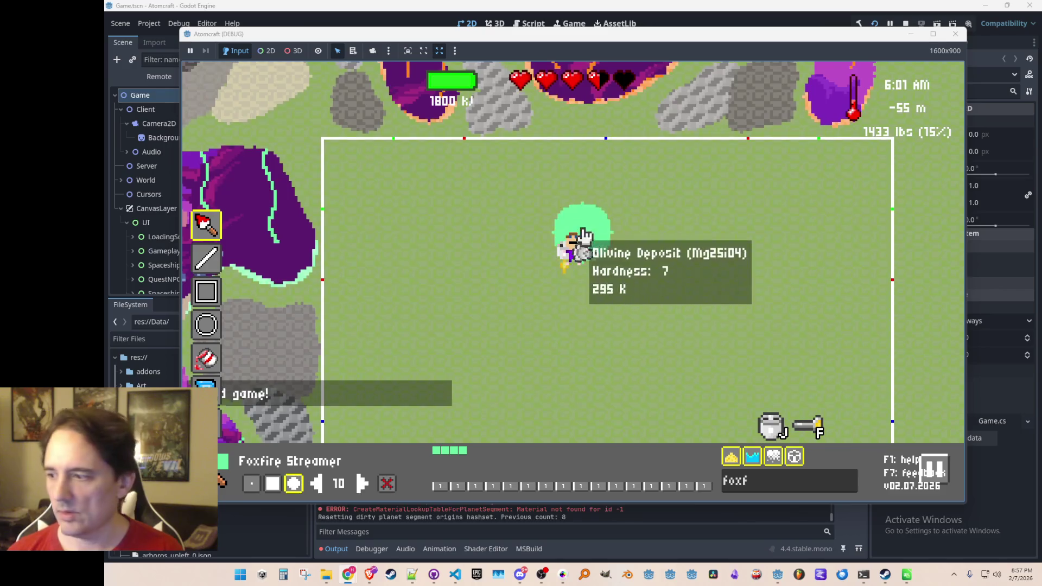
{"action": "key", "text": "s"}
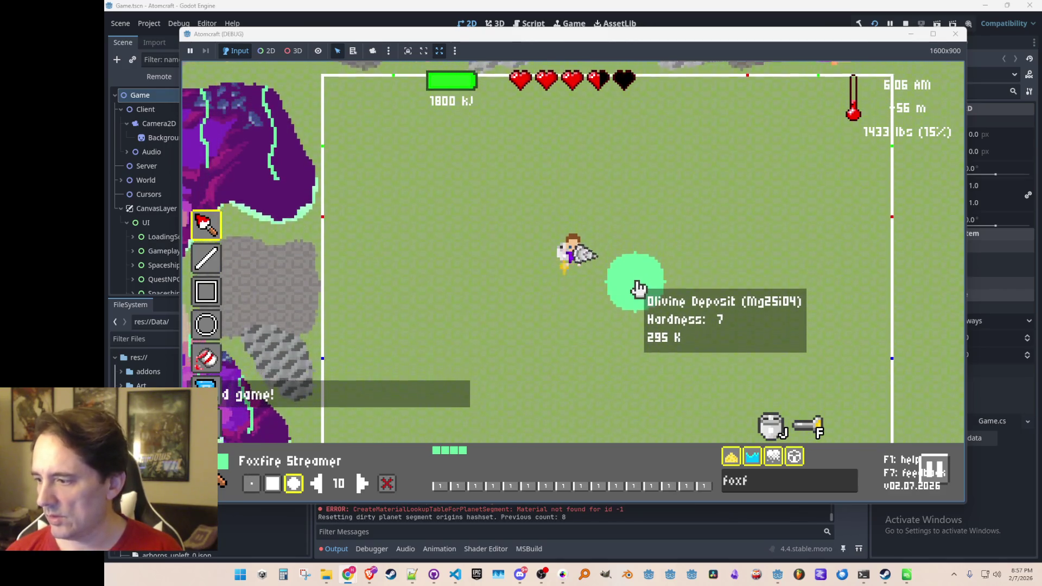
{"action": "key", "text": "w"}
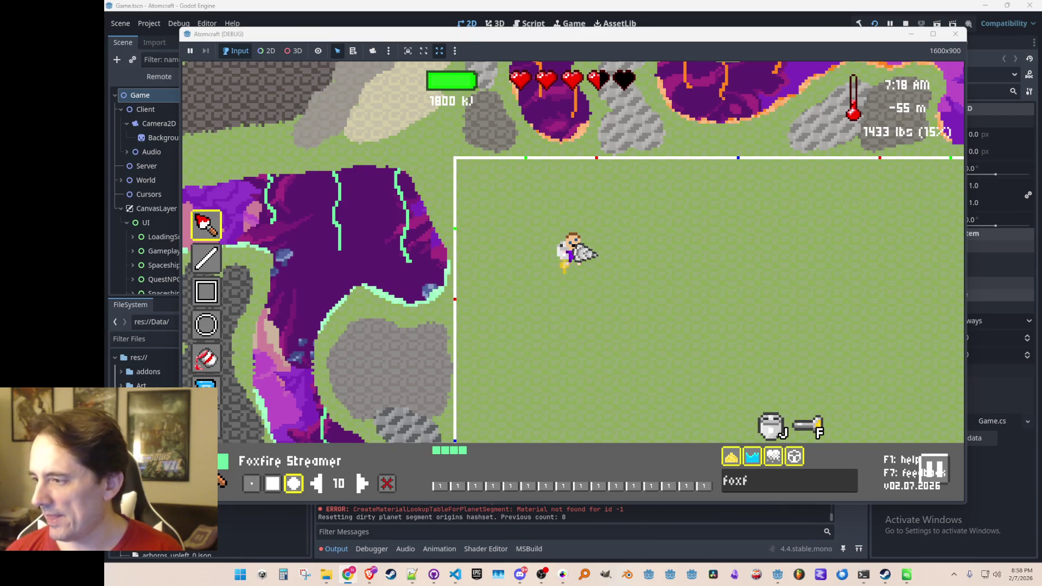
{"action": "mouse_move", "coordinate": [819, 384]}
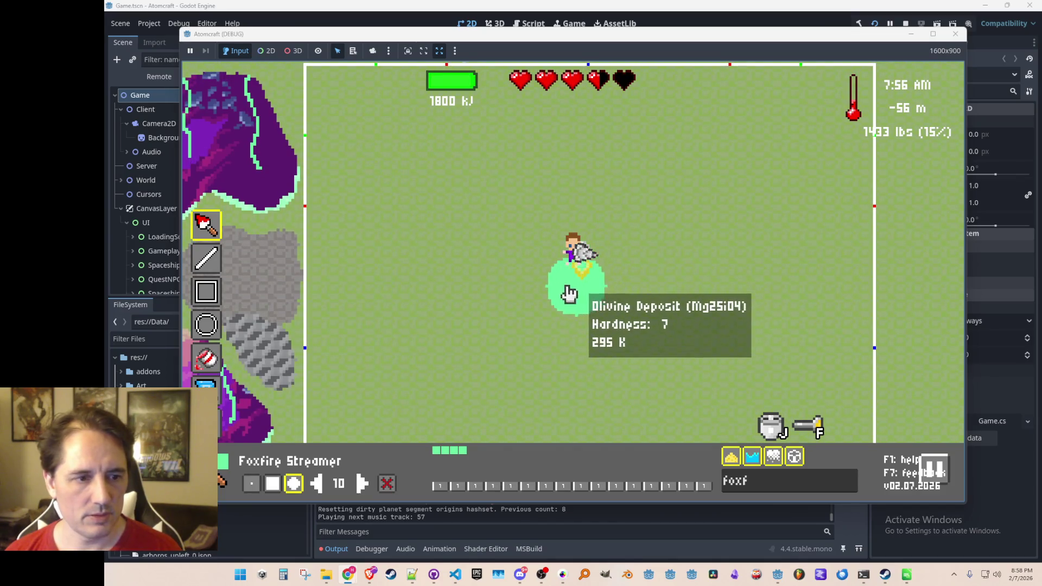
Paint purple tunnel strokes across the empty green room, including an arm running down-left.
{"action": "left_click", "coordinate": [434, 147]}
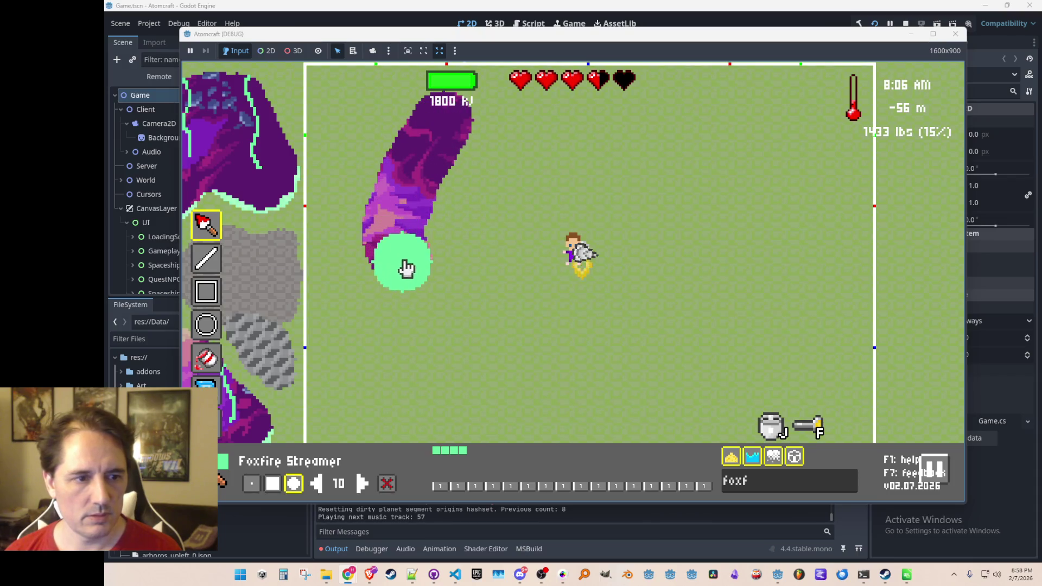
{"action": "left_click_drag", "start_coordinate": [417, 300], "coordinate": [444, 308]}
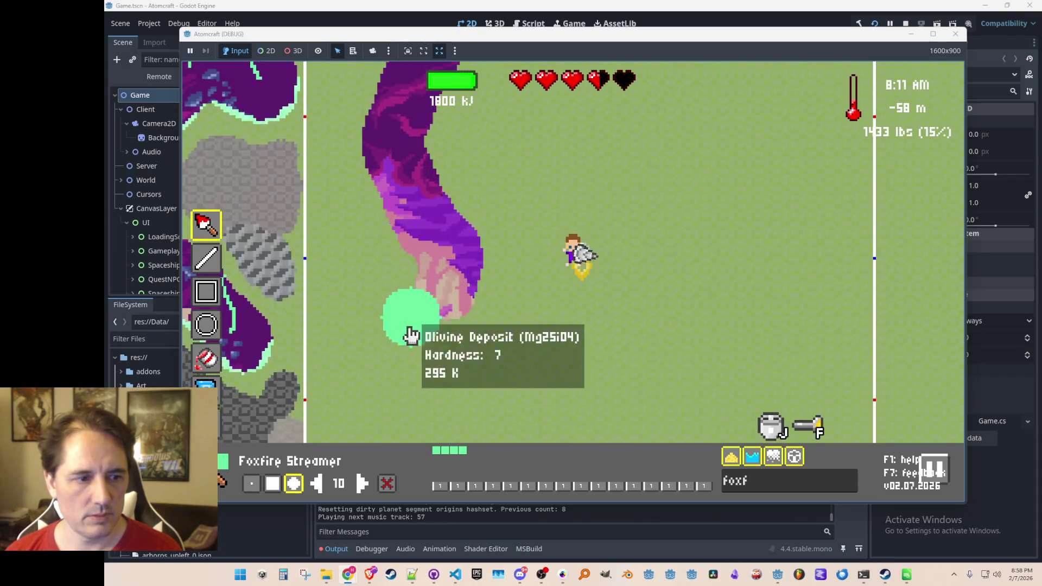
{"action": "mouse_move", "coordinate": [372, 337]}
{"action": "left_mouse_down"}
{"action": "mouse_move", "coordinate": [421, 286]}
{"action": "mouse_move", "coordinate": [472, 265]}
{"action": "mouse_move", "coordinate": [527, 264]}
{"action": "mouse_move", "coordinate": [616, 230]}
{"action": "mouse_move", "coordinate": [614, 217]}
{"action": "mouse_move", "coordinate": [530, 172]}
{"action": "mouse_move", "coordinate": [616, 325]}
{"action": "mouse_move", "coordinate": [642, 281]}
{"action": "mouse_move", "coordinate": [693, 263]}
{"action": "mouse_move", "coordinate": [737, 210]}
{"action": "mouse_move", "coordinate": [809, 170]}
{"action": "mouse_move", "coordinate": [831, 194]}
{"action": "mouse_move", "coordinate": [813, 228]}
{"action": "left_mouse_up"}
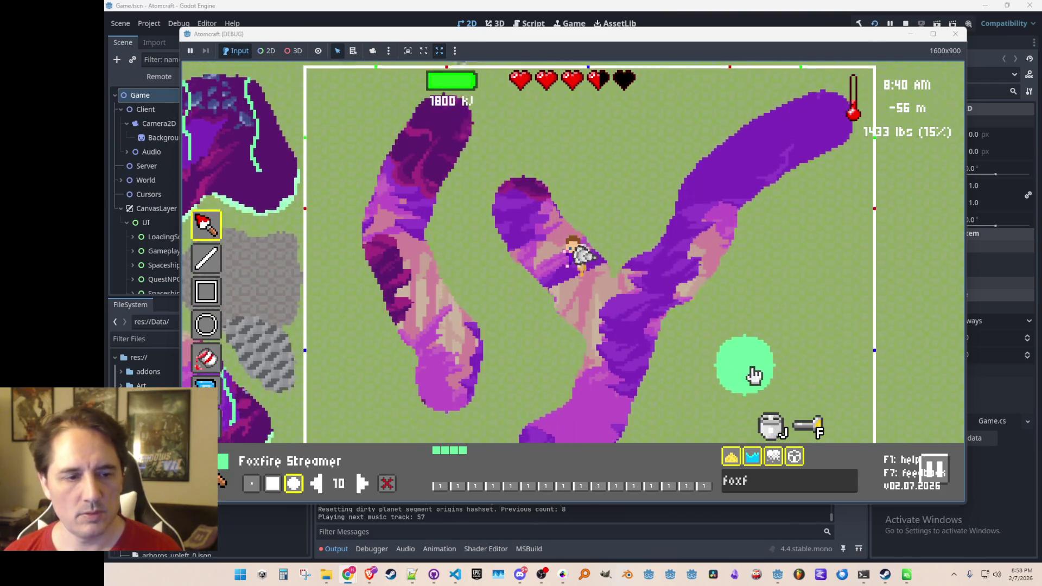
{"action": "mouse_move", "coordinate": [785, 369]}
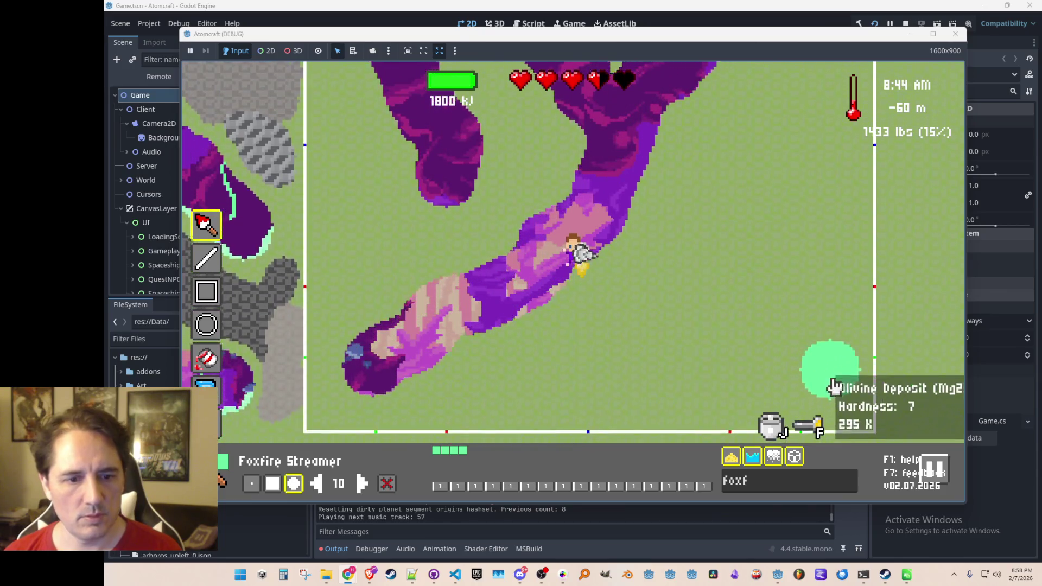
{"action": "mouse_move", "coordinate": [809, 337]}
{"action": "left_mouse_down"}
{"action": "mouse_move", "coordinate": [766, 292]}
{"action": "mouse_move", "coordinate": [724, 275]}
{"action": "left_mouse_up"}
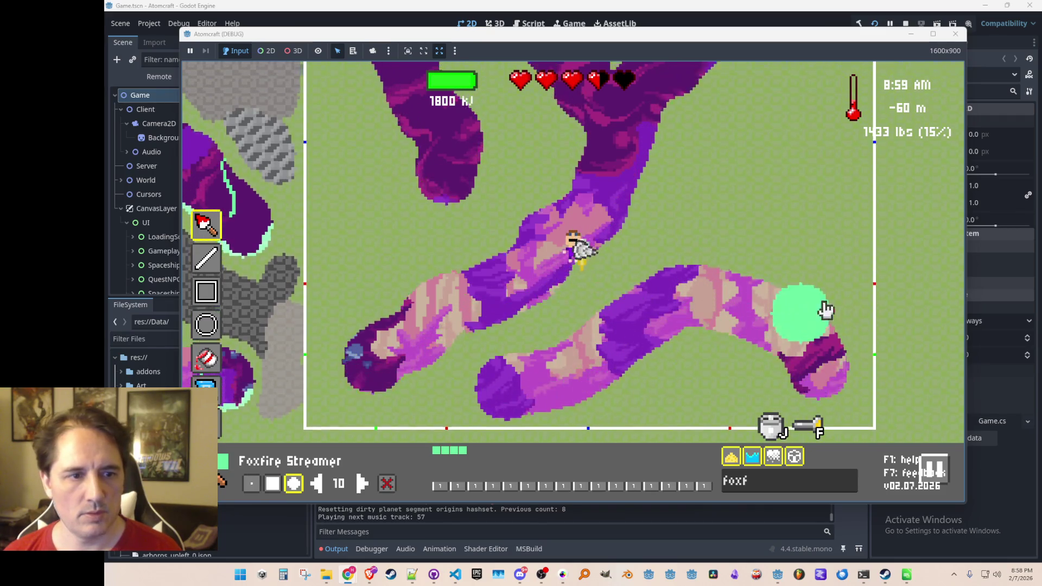
{"action": "mouse_move", "coordinate": [762, 211]}
{"action": "left_mouse_down"}
{"action": "mouse_move", "coordinate": [784, 145]}
{"action": "mouse_move", "coordinate": [821, 128]}
{"action": "mouse_move", "coordinate": [713, 298]}
{"action": "left_mouse_up"}
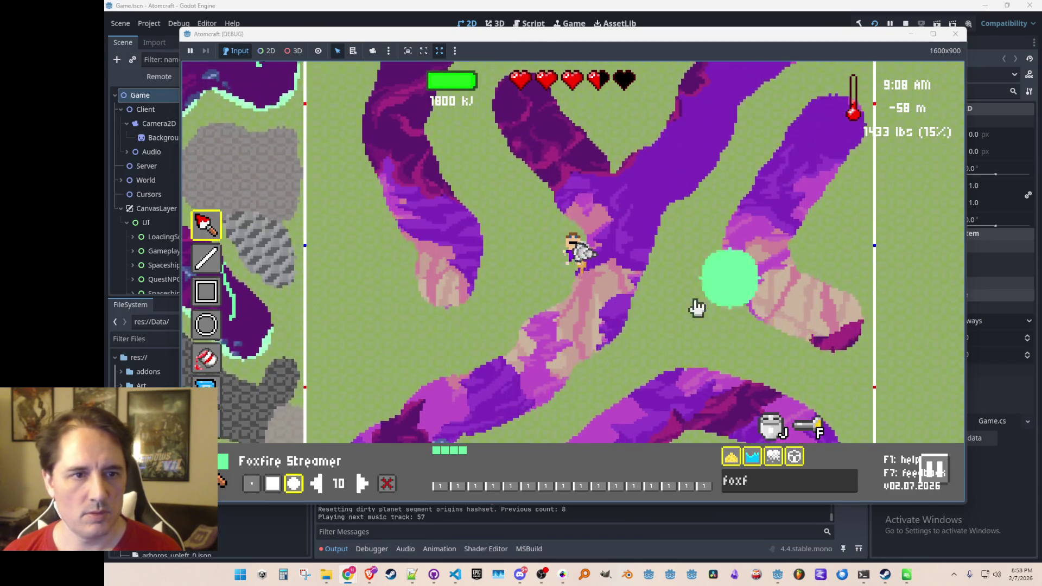
{"action": "mouse_move", "coordinate": [379, 268]}
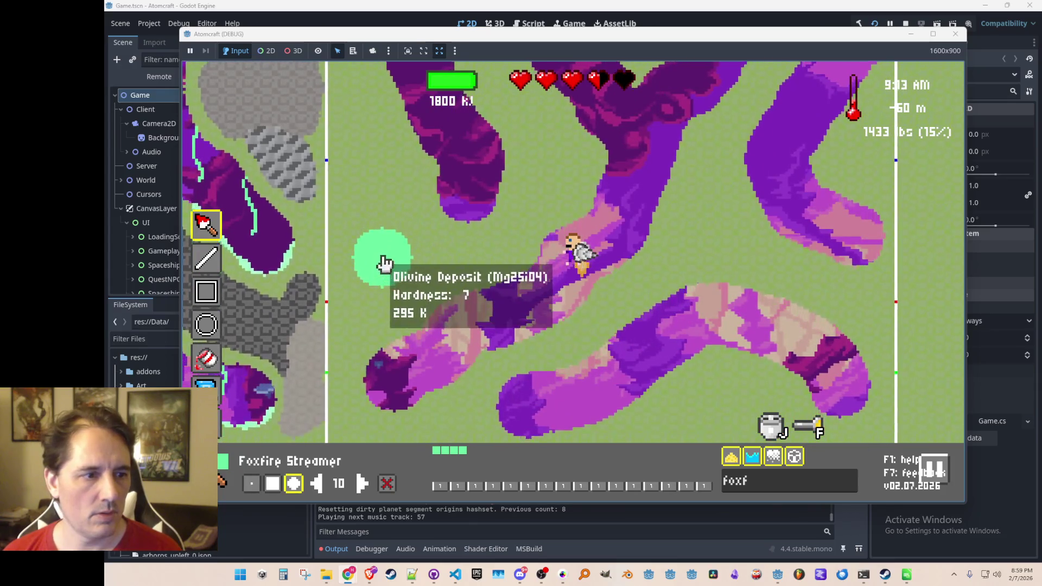
{"action": "mouse_move", "coordinate": [465, 181]}
{"action": "left_mouse_down"}
{"action": "mouse_move", "coordinate": [442, 209]}
{"action": "mouse_move", "coordinate": [383, 237]}
{"action": "left_mouse_up"}
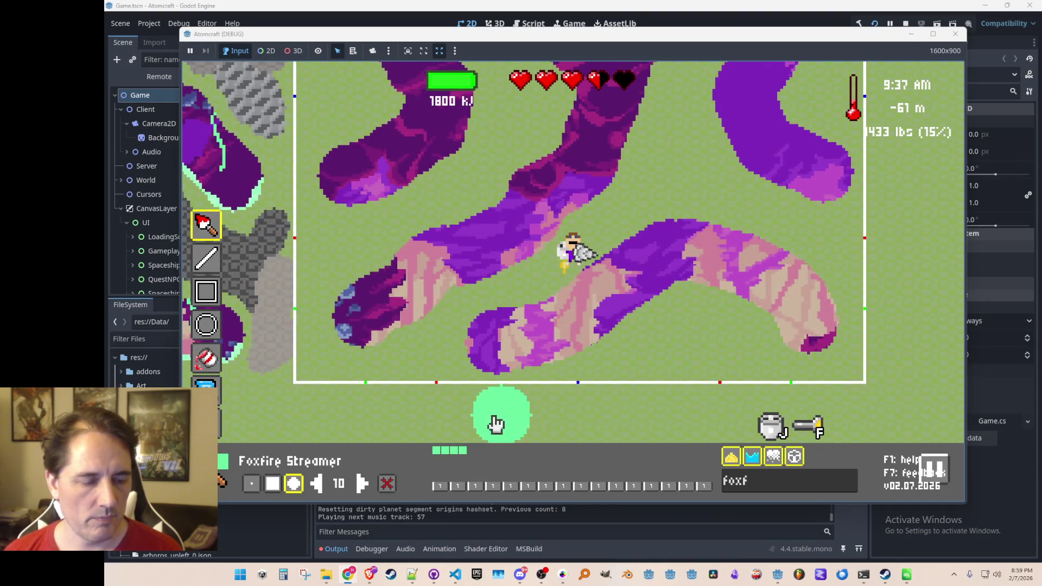
{"action": "key", "text": "BackSpace"}
{"action": "key", "text": "BackSpace"}
{"action": "key", "text": "BackSpace"}
Select Ember Crown and trim the new lower tunnel's edge in orange.
{"action": "type", "text": "ember"}
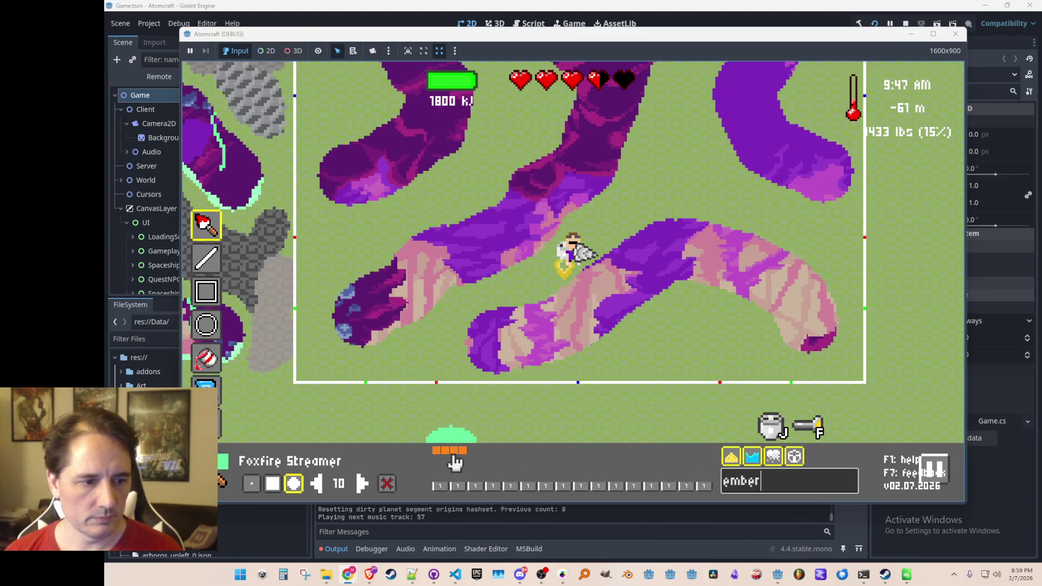
{"action": "left_click", "coordinate": [460, 455]}
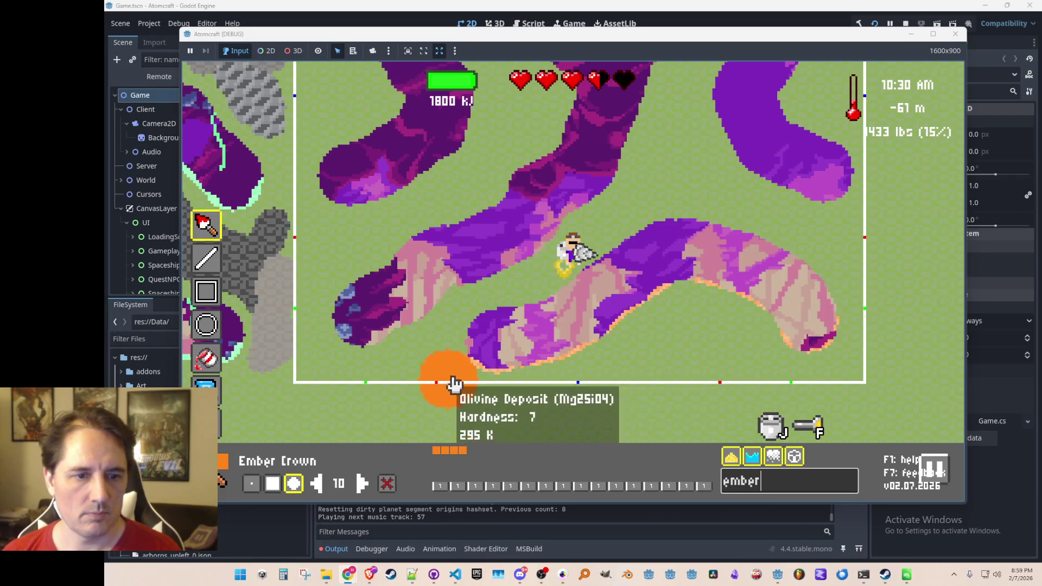
{"action": "type", "text": "w"}
{"action": "key", "text": "Escape"}
{"action": "key", "text": "Escape"}
Preview the room in normal play by flying the ship up the tunnel, then return to the editor.
{"action": "key", "text": "Tab"}
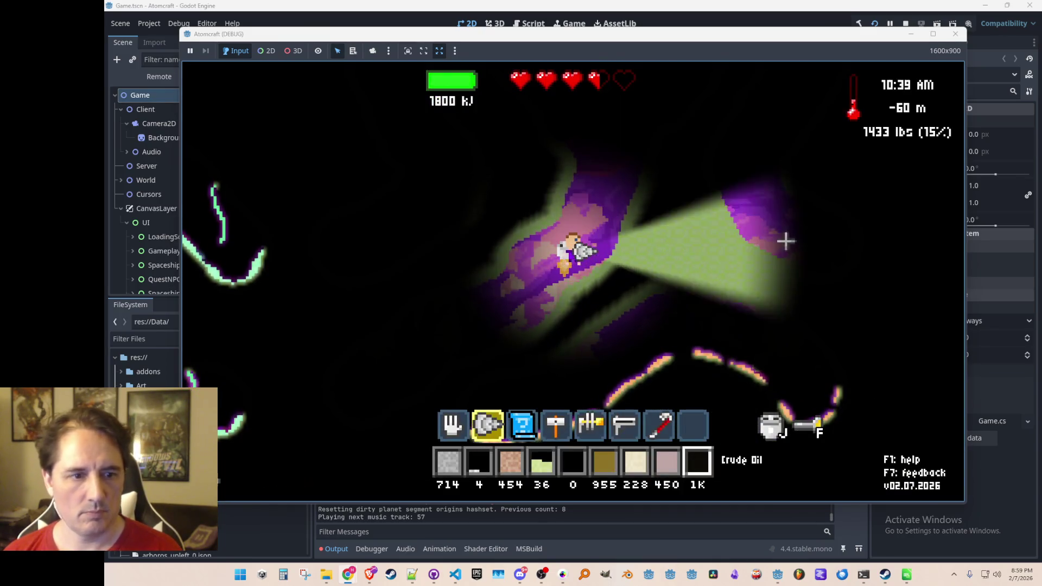
{"action": "key", "text": "w"}
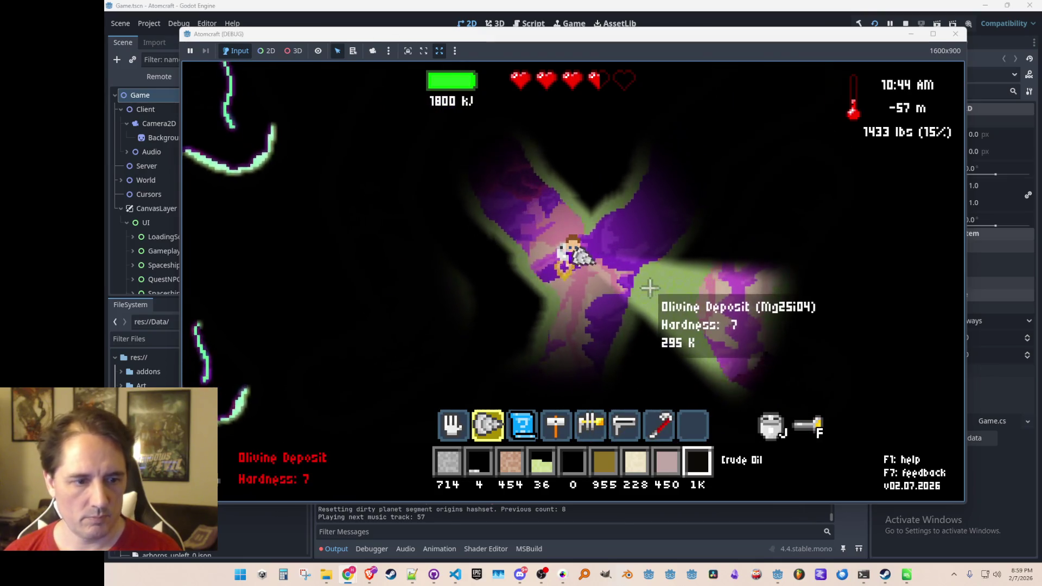
{"action": "key", "text": "Tab"}
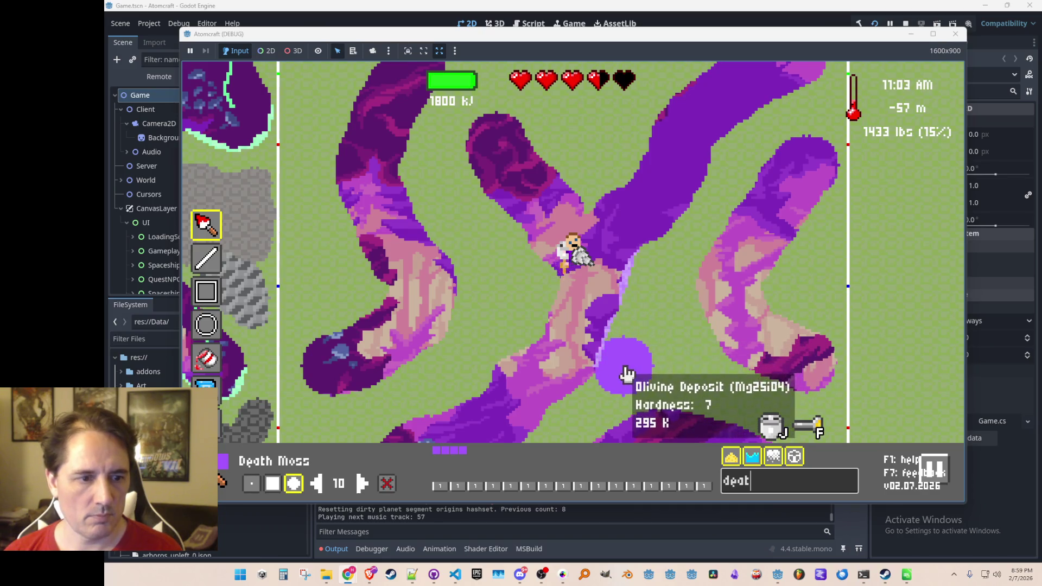
Brush size-7 Death Moss over the upper-right tunnel arm and cave centre, then preview it in normal play.
{"action": "key", "text": "Escape"}
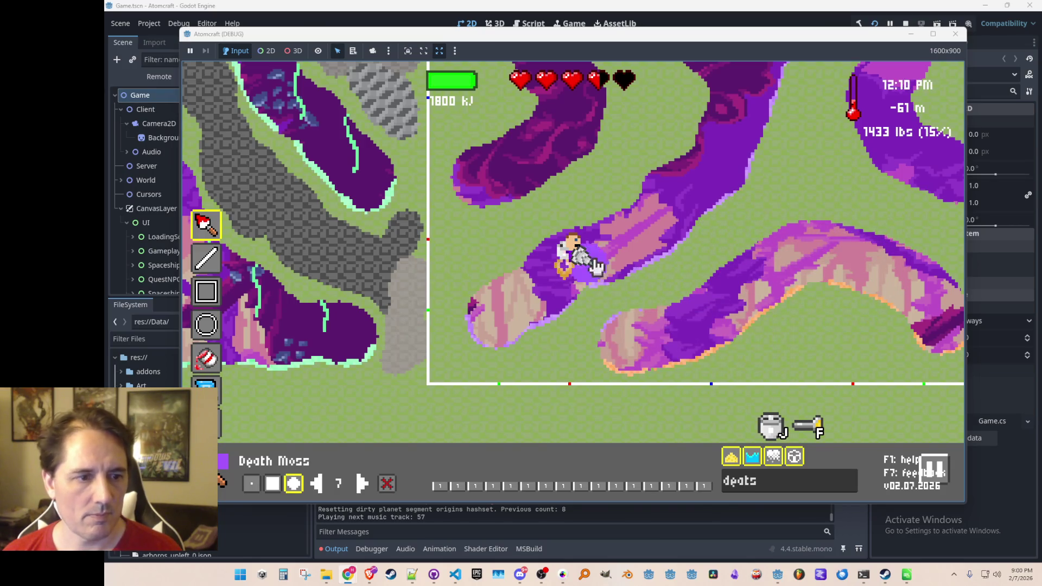
{"action": "scroll", "coordinate": [640, 261], "scroll_direction": "up", "scroll_amount": 3}
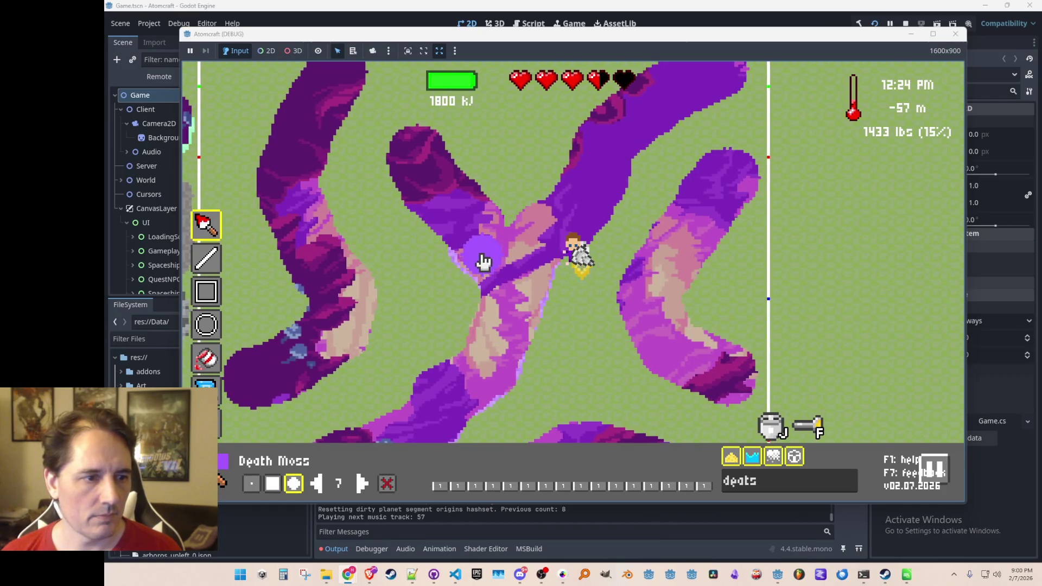
{"action": "mouse_move", "coordinate": [421, 235]}
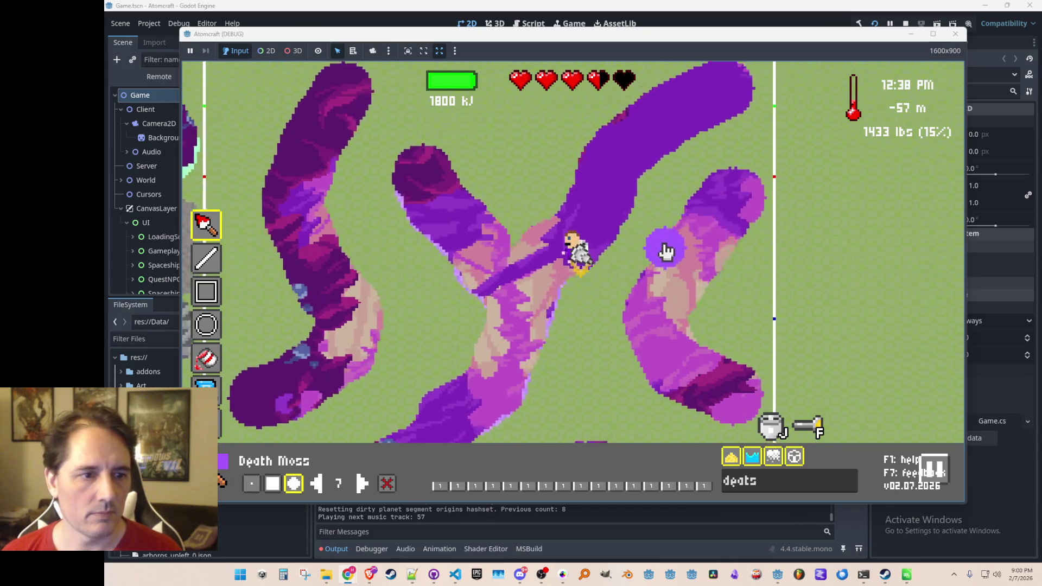
{"action": "mouse_move", "coordinate": [649, 288]}
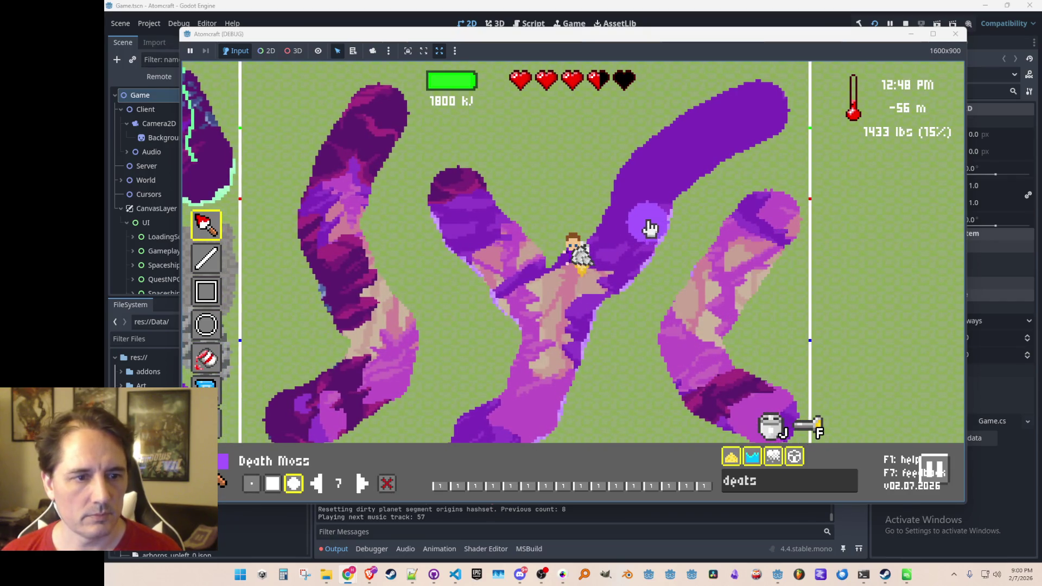
{"action": "mouse_move", "coordinate": [700, 210]}
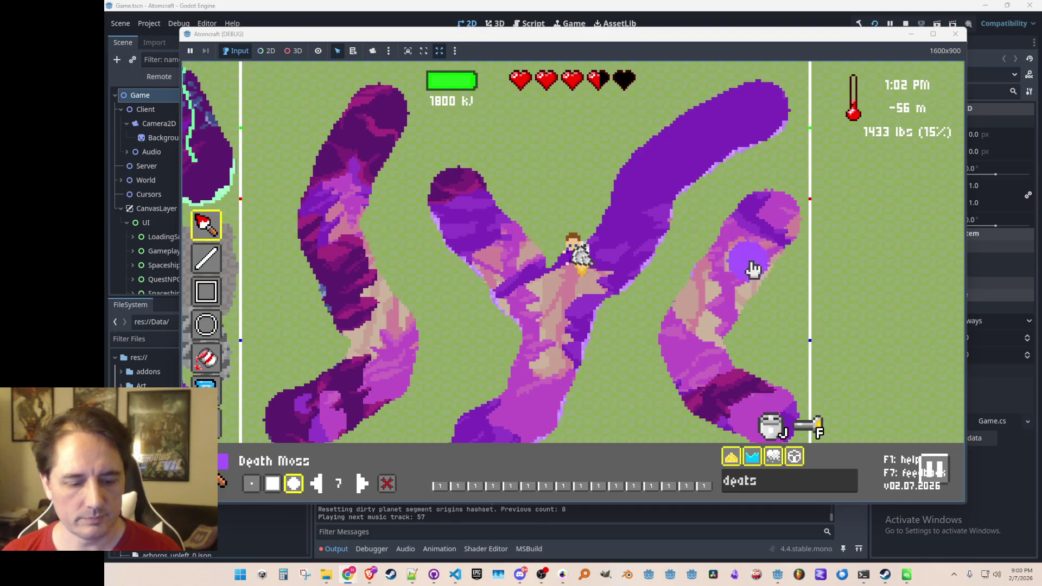
{"action": "key", "text": "Escape"}
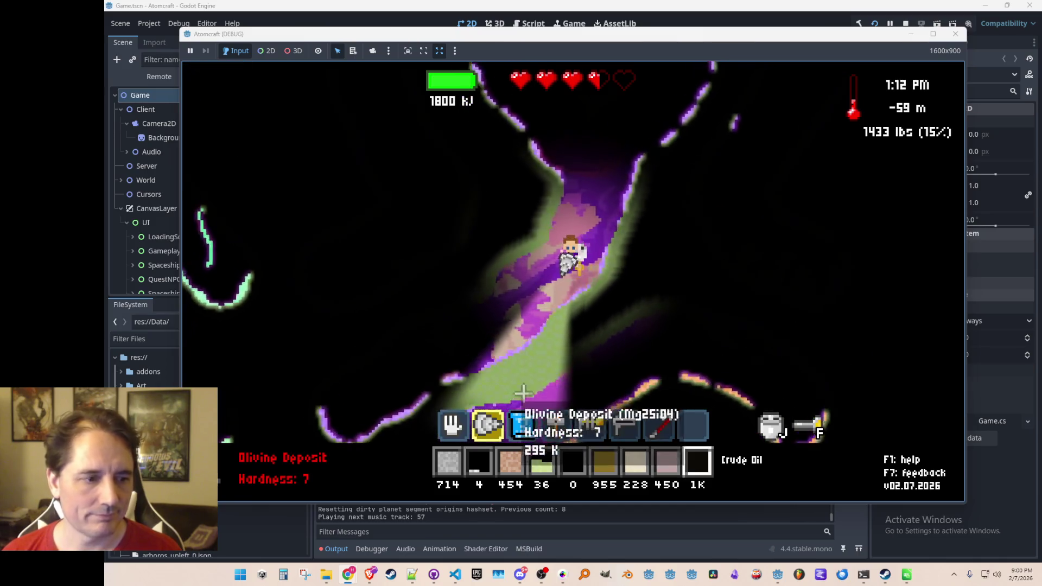
Reopen the room-painting view, zoom in on the ship, and clear the material search.
{"action": "key", "text": "F3"}
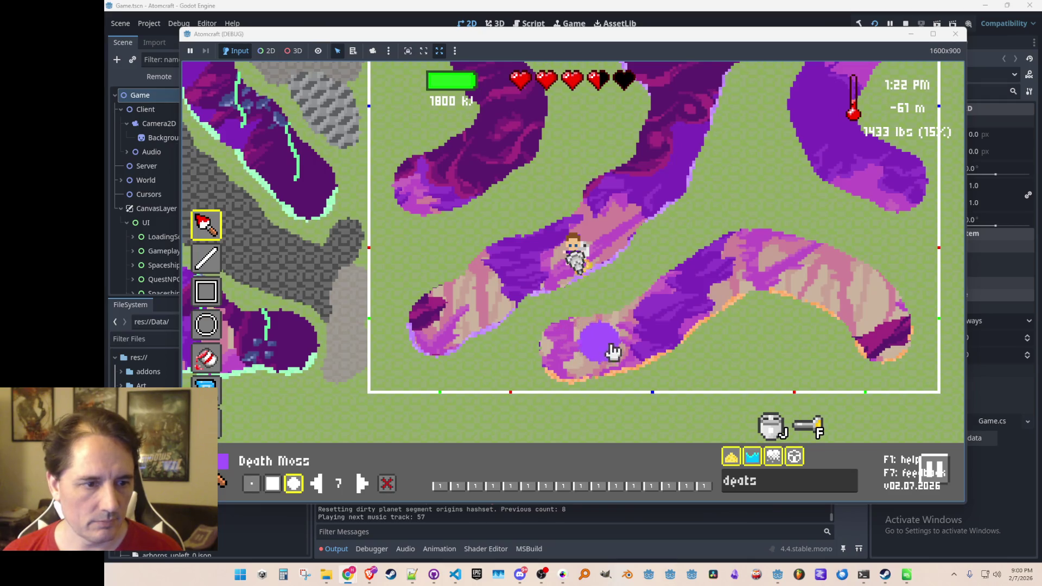
{"action": "key", "text": "Escape"}
{"action": "key", "text": "F3"}
{"action": "scroll", "coordinate": [760, 282], "scroll_direction": "up", "scroll_amount": 3}
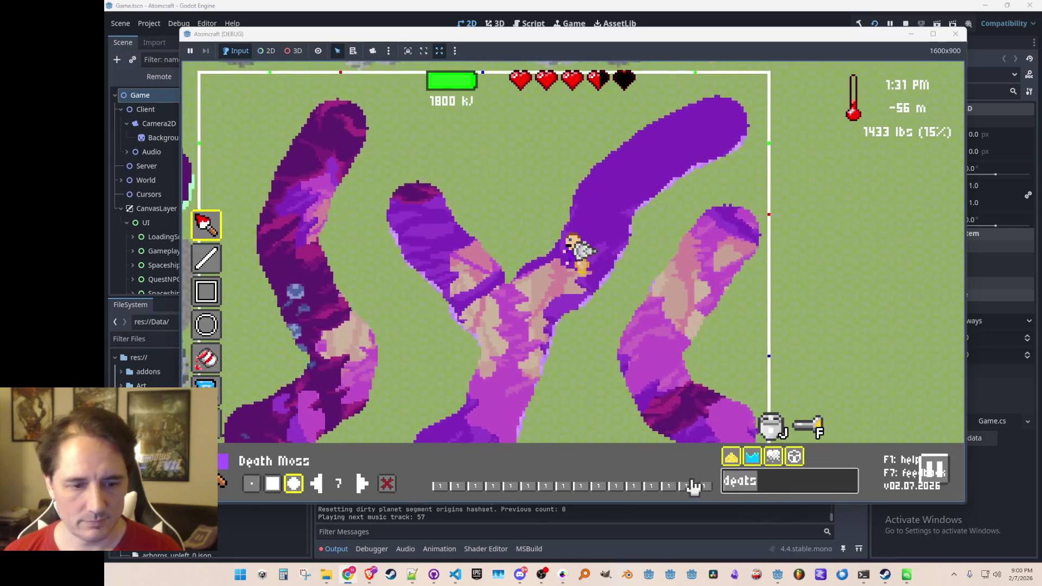
{"action": "key", "text": "BackSpace"}
{"action": "key", "text": "BackSpace"}
{"action": "key", "text": "BackSpace"}
Choose Foxfire from a 'Fox' search and brush glowing rims along the purple tunnel edges.
{"action": "type", "text": "Fox"}
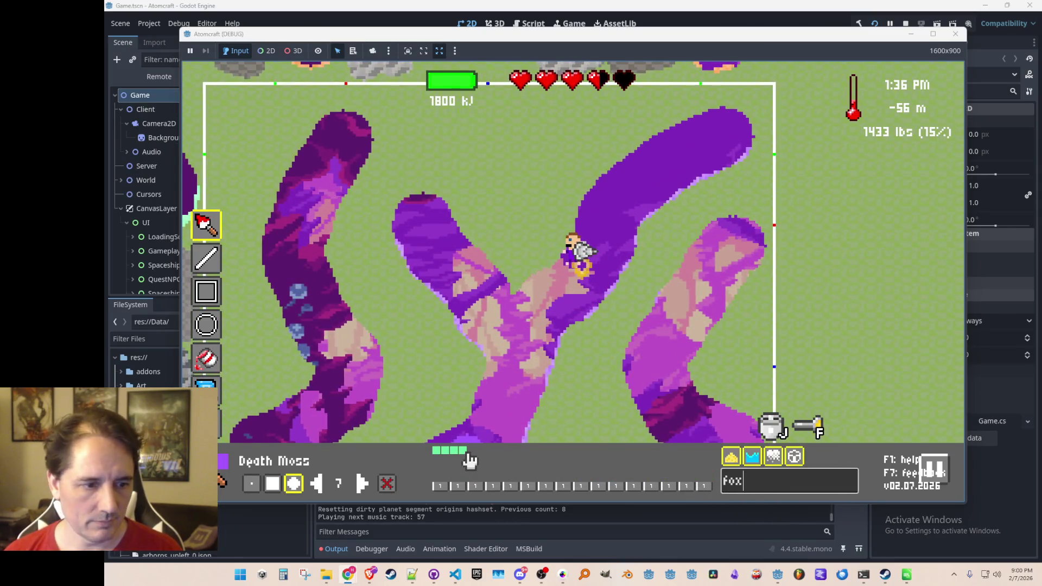
{"action": "left_click", "coordinate": [465, 452]}
{"action": "mouse_move", "coordinate": [751, 345]}
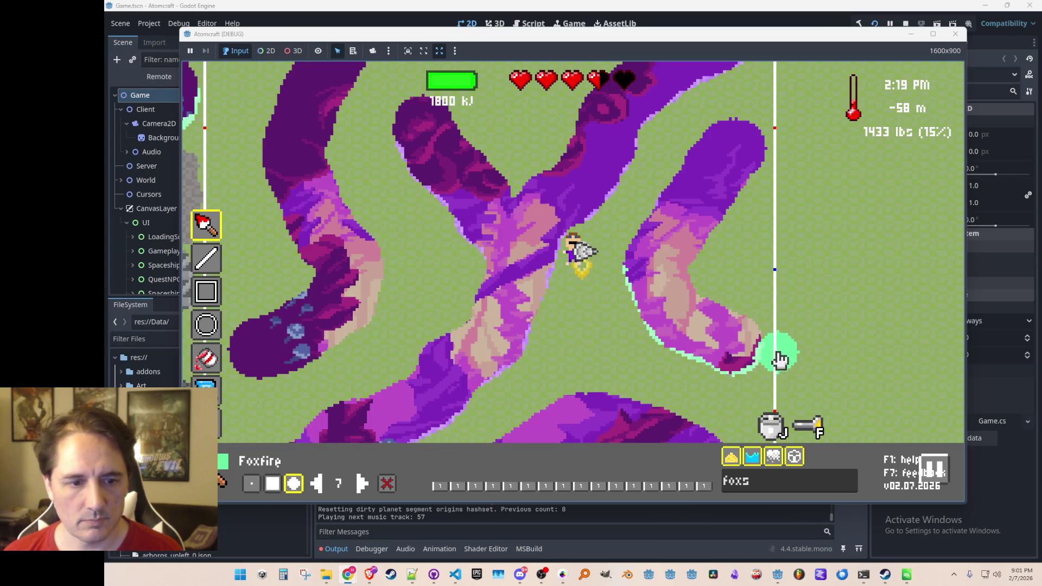
{"action": "mouse_move", "coordinate": [763, 232]}
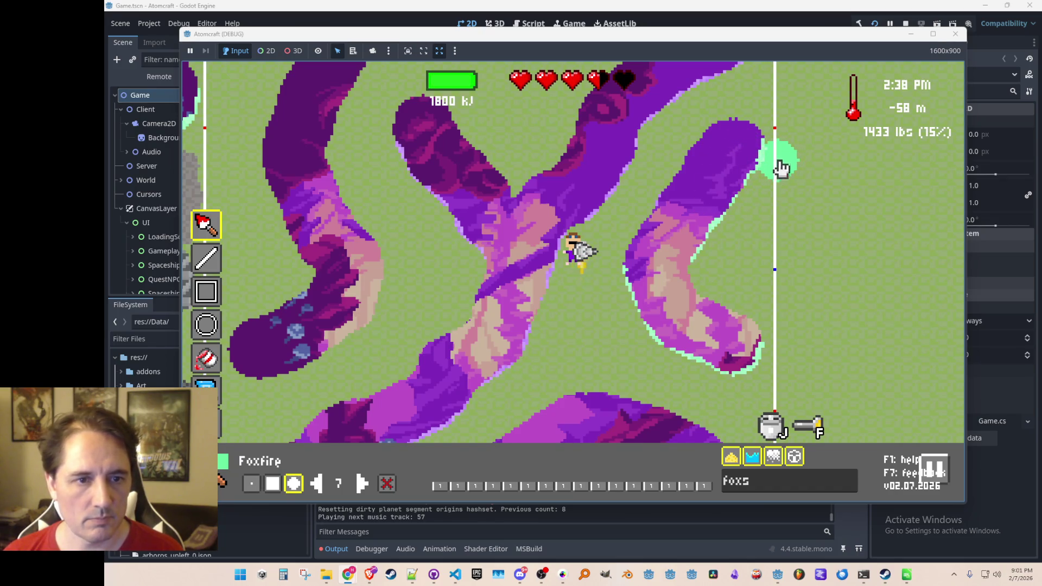
Check the Foxfire glow in normal play, fly the ship up-left, and switch to dark cave play.
{"action": "key", "text": "Escape"}
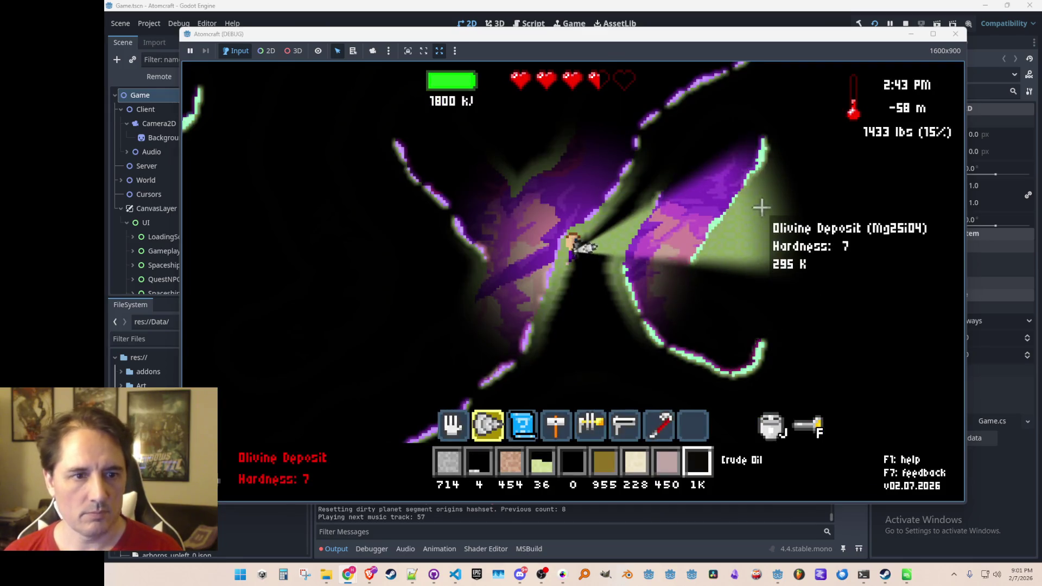
{"action": "key", "text": "Escape"}
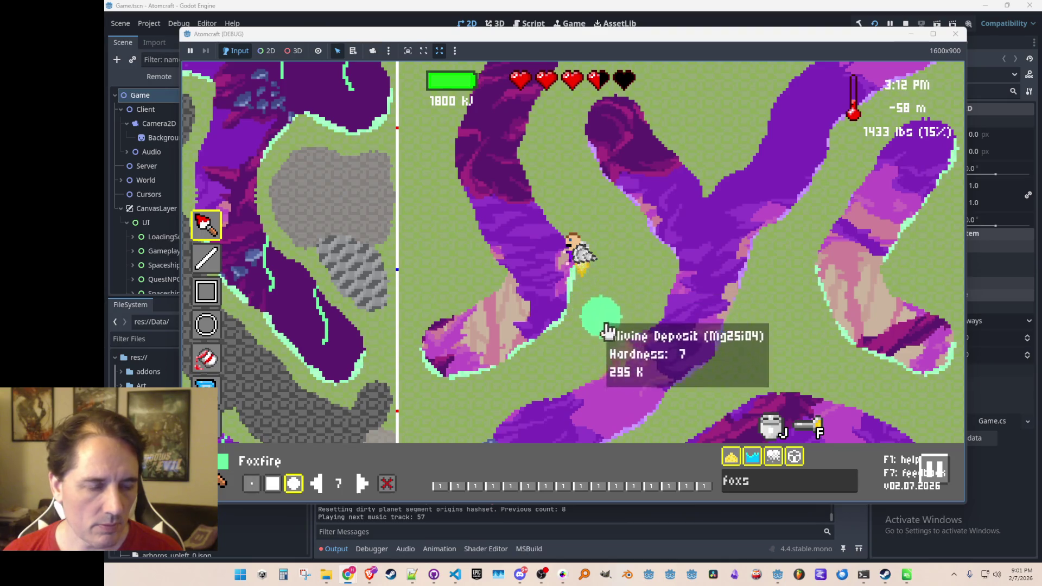
{"action": "key", "text": "w"}
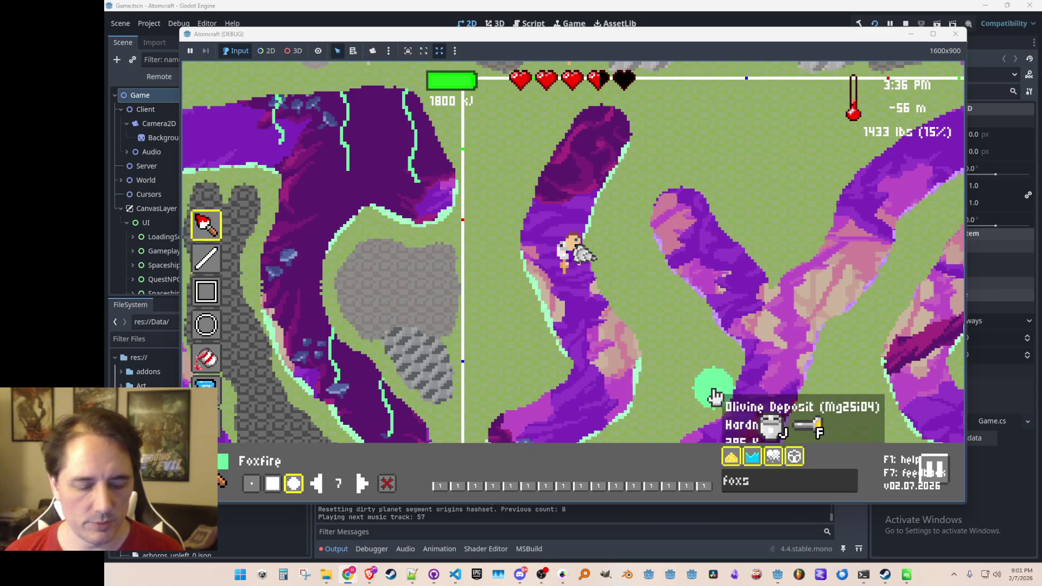
{"action": "key", "text": "F2"}
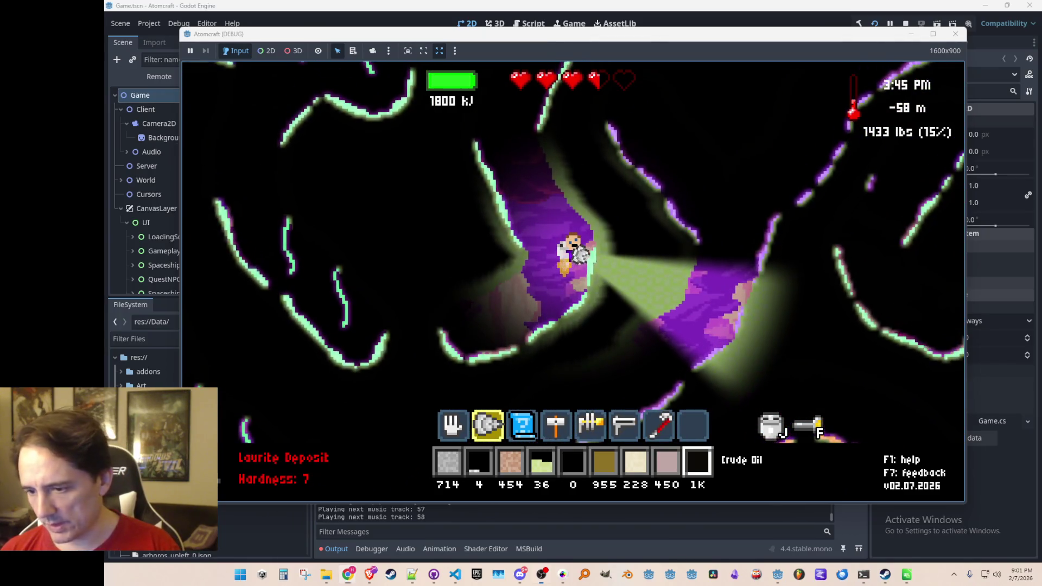
Fly up and back down the tunnel to inspect the Foxfire glow, then reopen the editor zoomed in.
{"action": "key", "text": "w"}
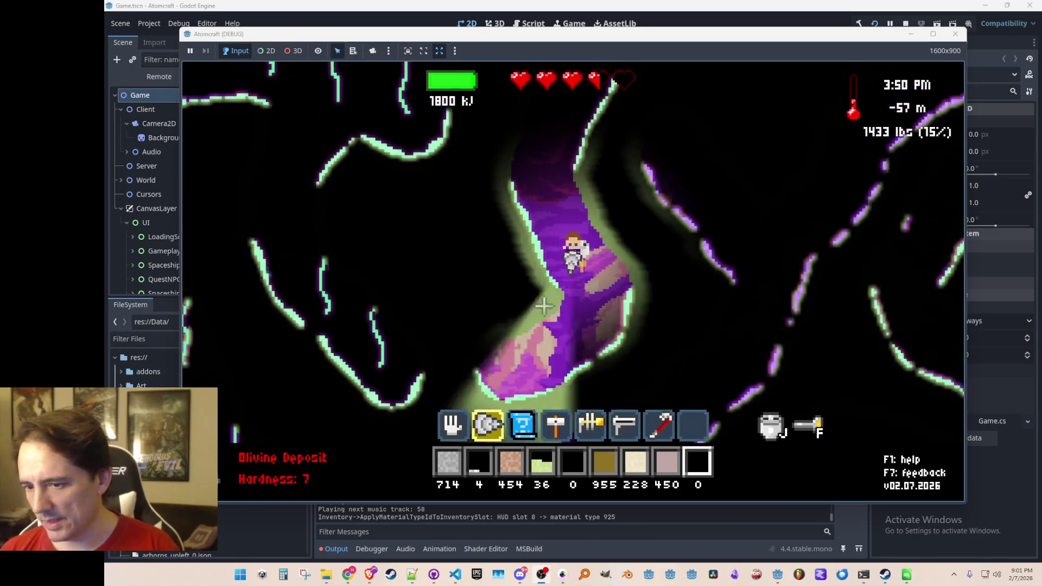
{"action": "key", "text": "w"}
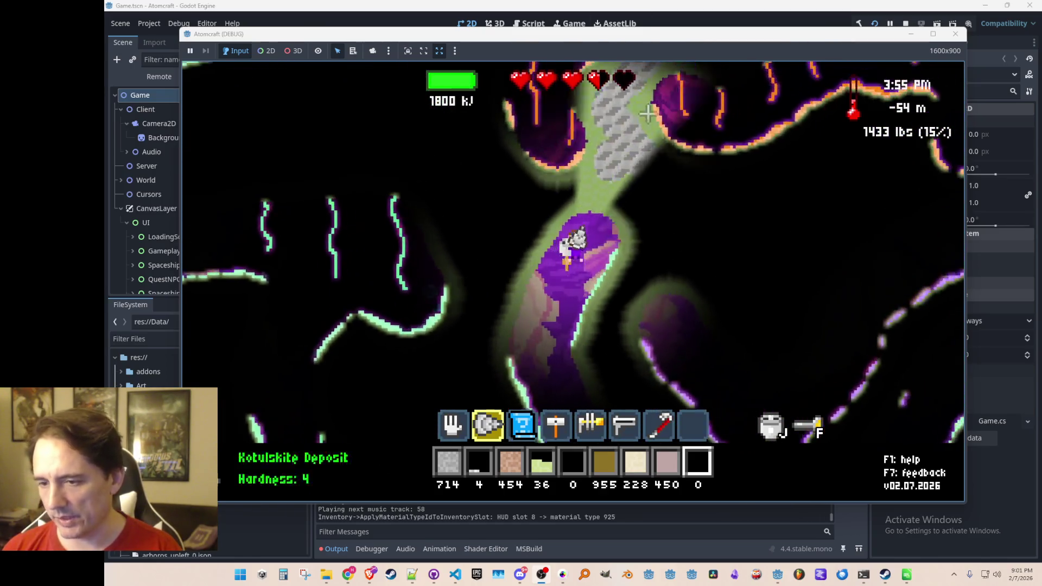
{"action": "mouse_move", "coordinate": [426, 289]}
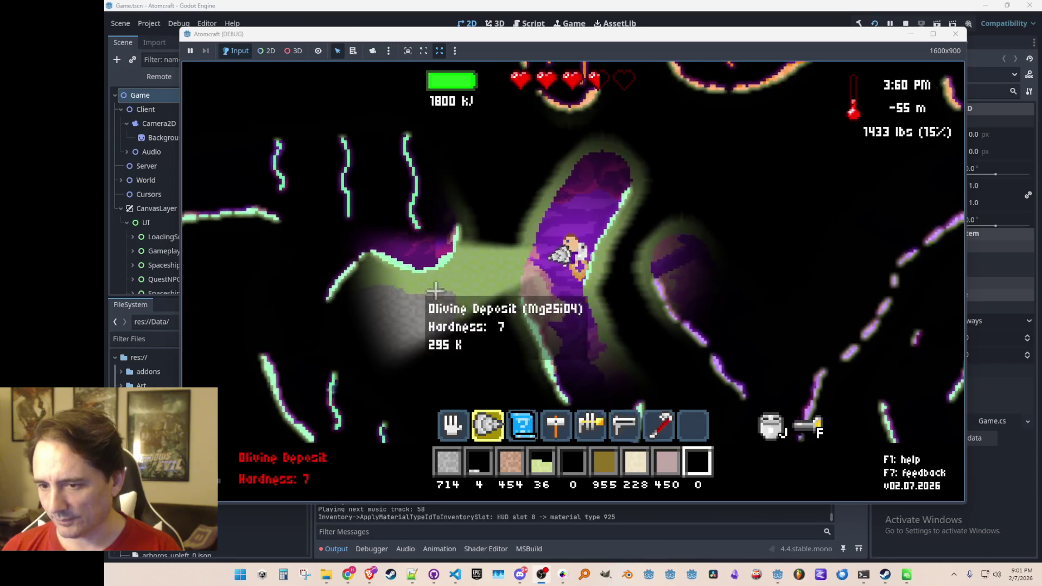
{"action": "key", "text": "w"}
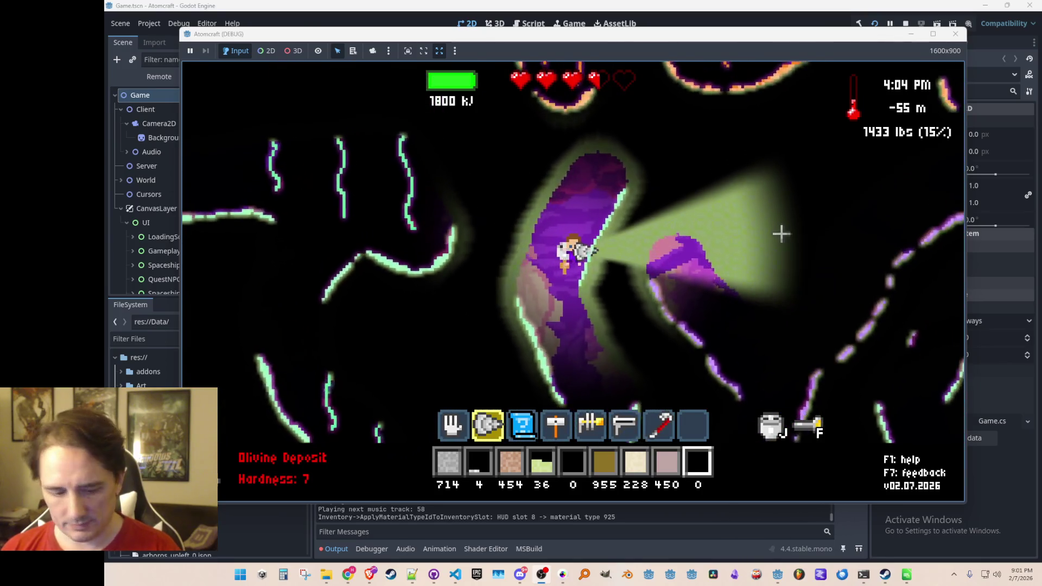
{"action": "key", "text": "Tab"}
{"action": "scroll", "coordinate": [687, 347], "scroll_direction": "up", "scroll_amount": 2}
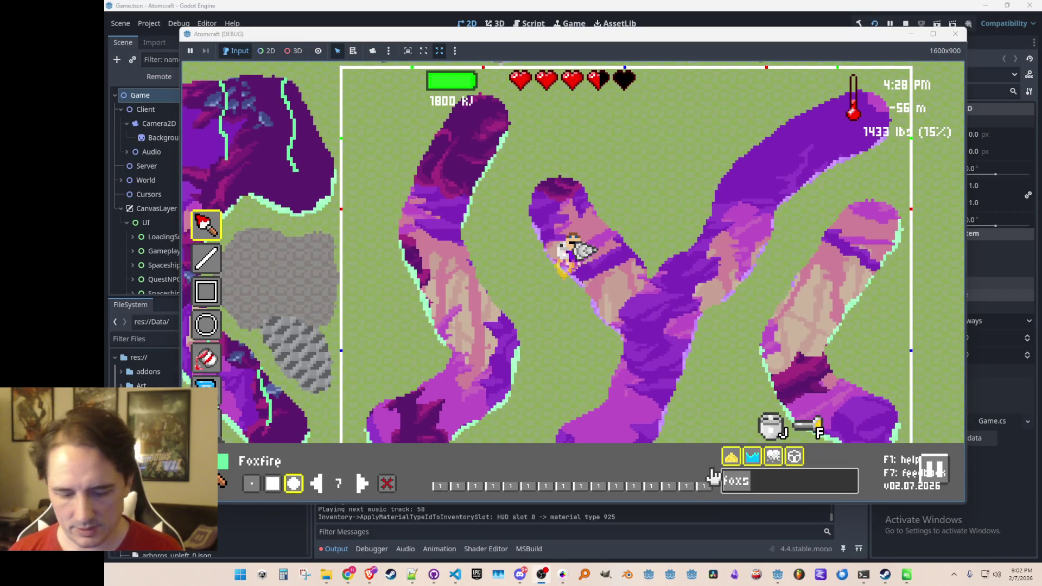
Select Bowieite Deposit via a 'bow' search and paint a grey patch in the cave room.
{"action": "type", "text": "bowiw"}
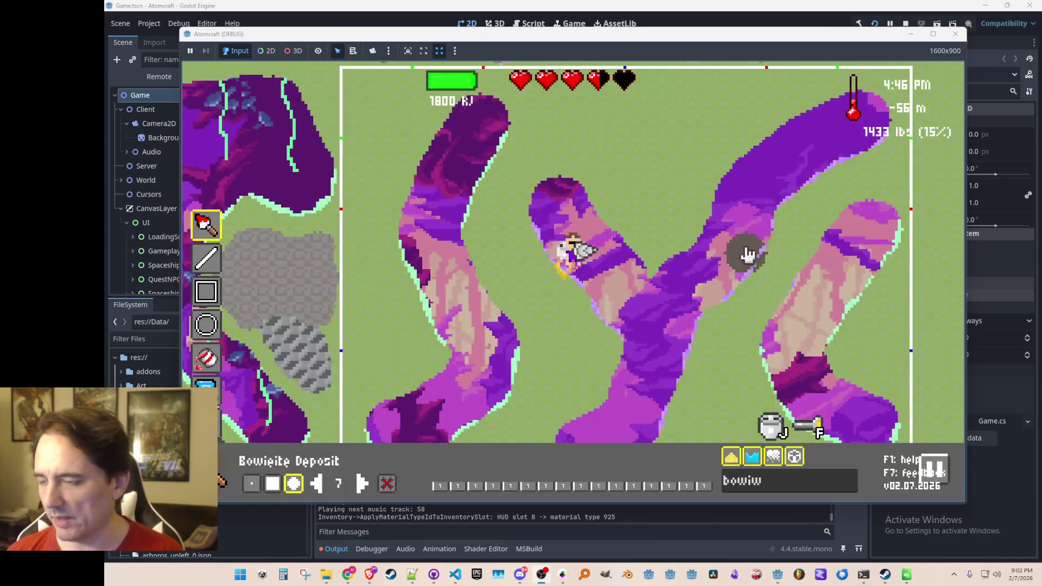
{"action": "key", "text": "w"}
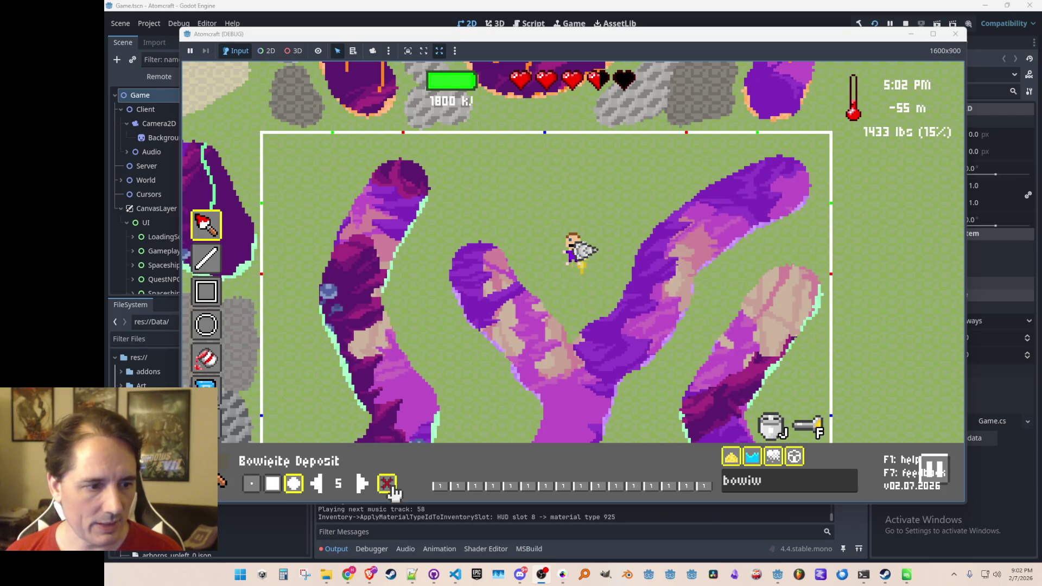
{"action": "mouse_move", "coordinate": [674, 158]}
{"action": "left_mouse_down"}
{"action": "mouse_move", "coordinate": [633, 191]}
{"action": "mouse_move", "coordinate": [629, 209]}
{"action": "mouse_move", "coordinate": [658, 205]}
{"action": "mouse_move", "coordinate": [634, 170]}
{"action": "left_mouse_up"}
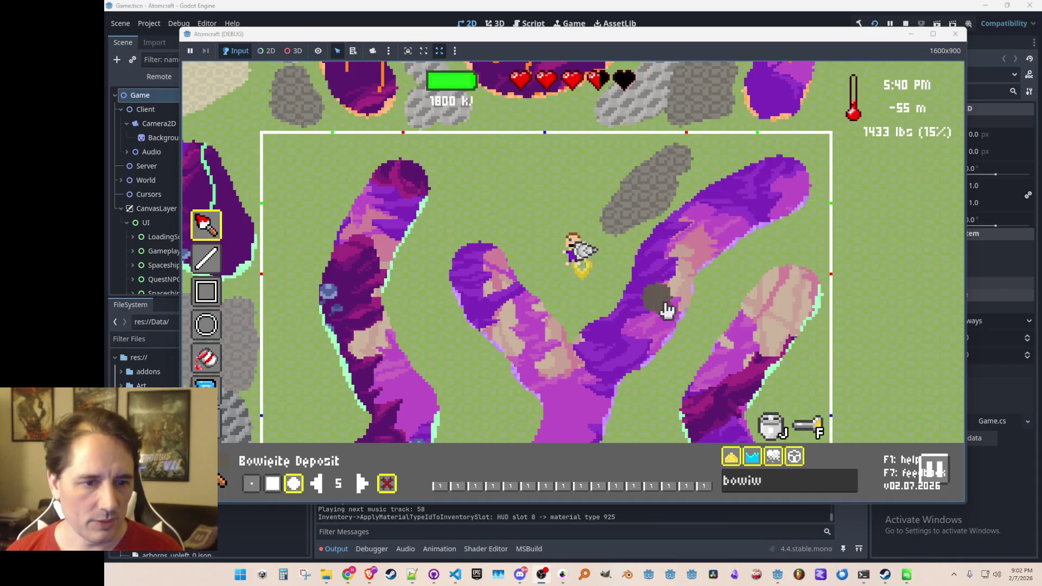
Bring the Atomcraft Miro planning board window onto the screen beside the game.
{"action": "key", "text": "s"}
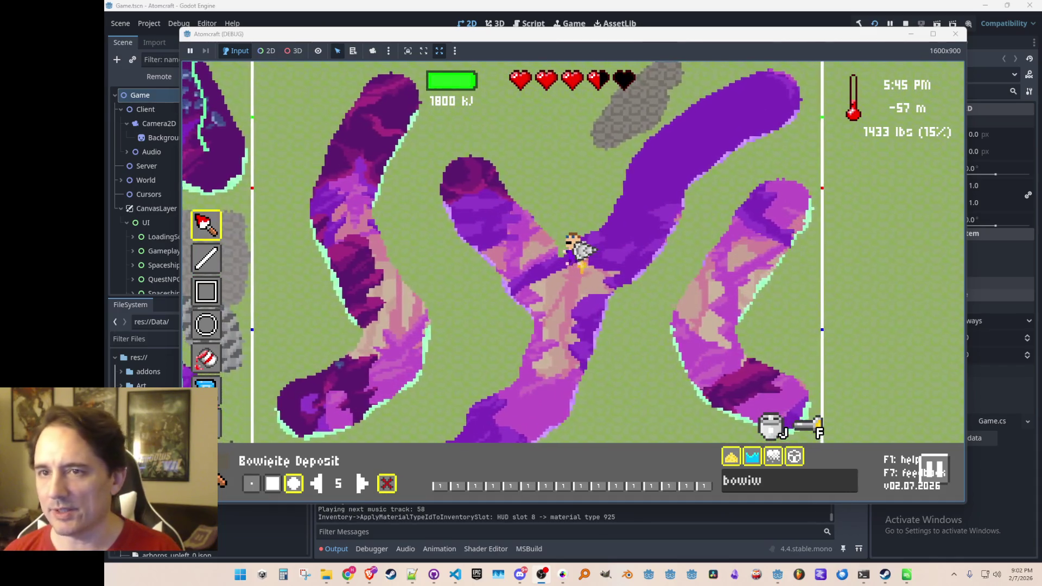
{"action": "left_click_drag", "start_coordinate": [1041, 43], "coordinate": [824, 38]}
{"action": "scroll", "coordinate": [701, 125], "scroll_direction": "down", "scroll_amount": 10}
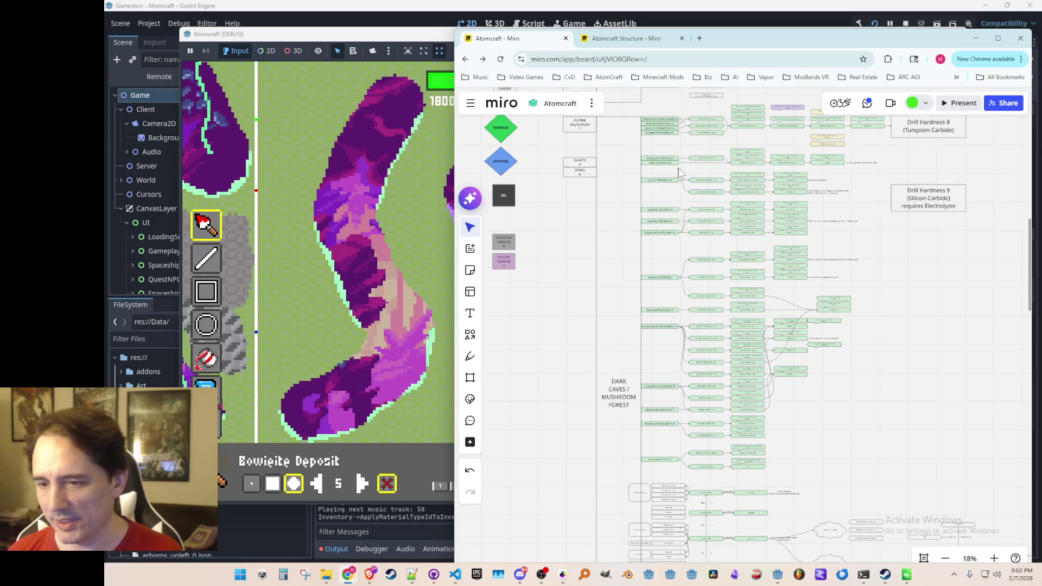
Zoom around the Dark Caves / Mushroom Forest mineral rows, then minimize the Miro window.
{"action": "scroll", "coordinate": [637, 162], "scroll_direction": "up", "scroll_amount": 5}
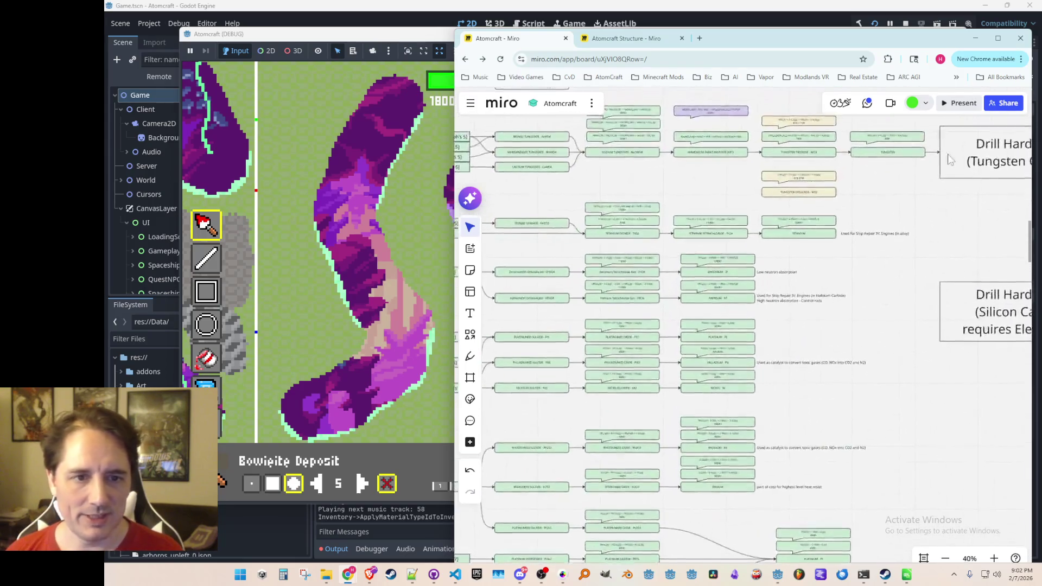
{"action": "scroll", "coordinate": [894, 409], "scroll_direction": "down", "scroll_amount": 5}
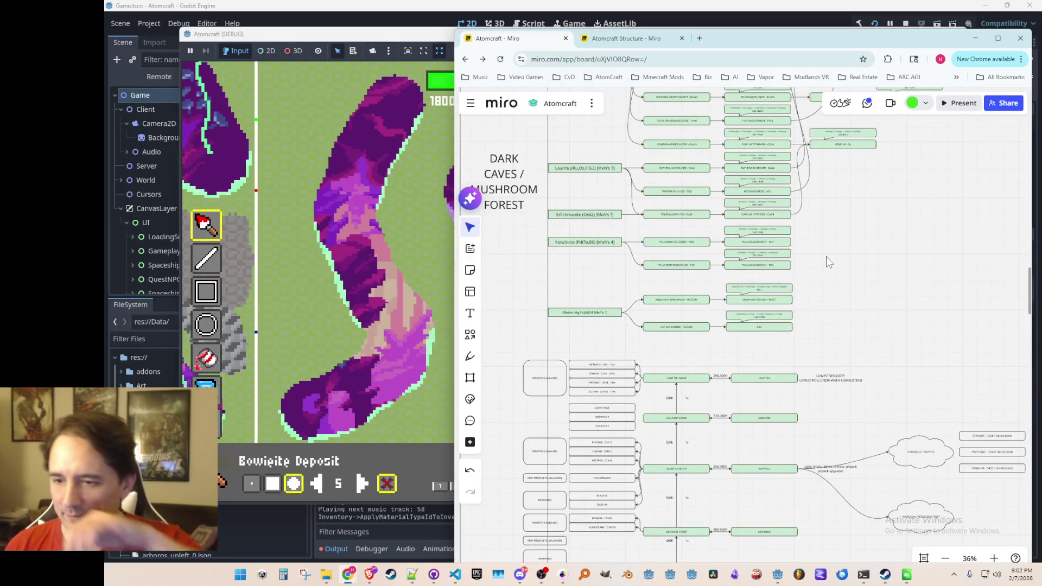
{"action": "scroll", "coordinate": [853, 224], "scroll_direction": "up", "scroll_amount": 3}
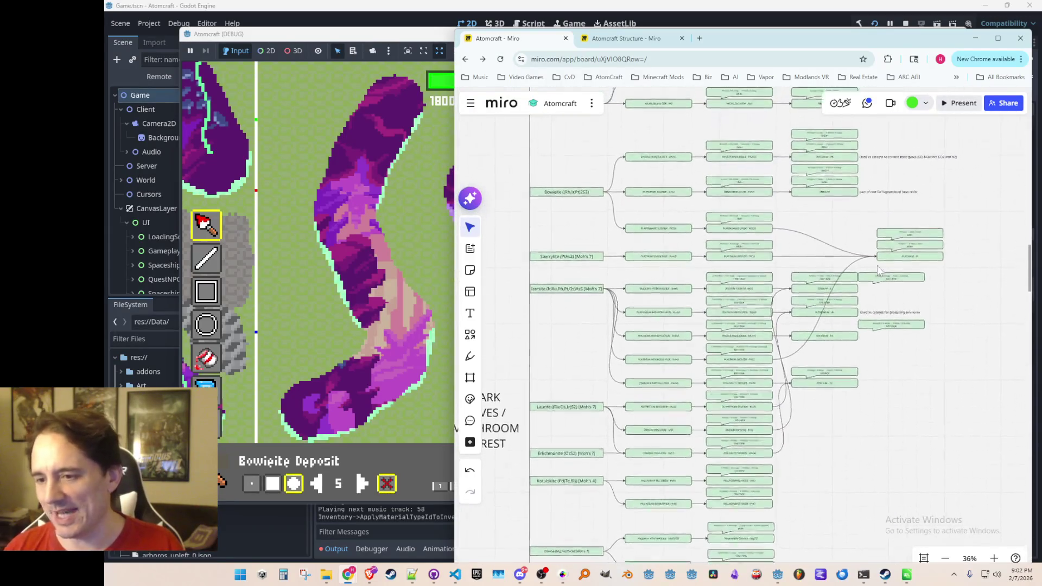
{"action": "scroll", "coordinate": [842, 271], "scroll_direction": "down", "scroll_amount": 3}
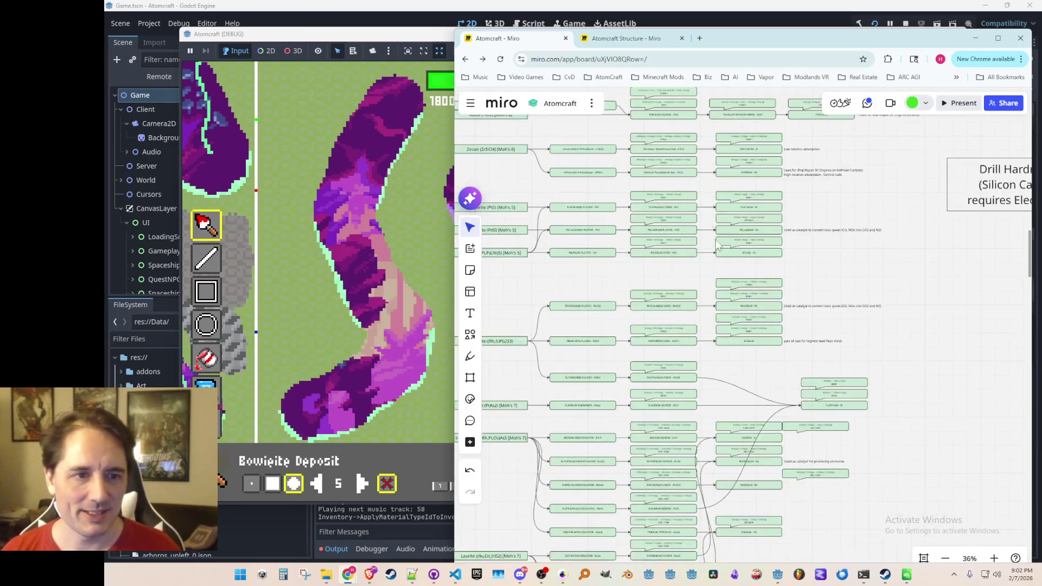
{"action": "left_click", "coordinate": [975, 38]}
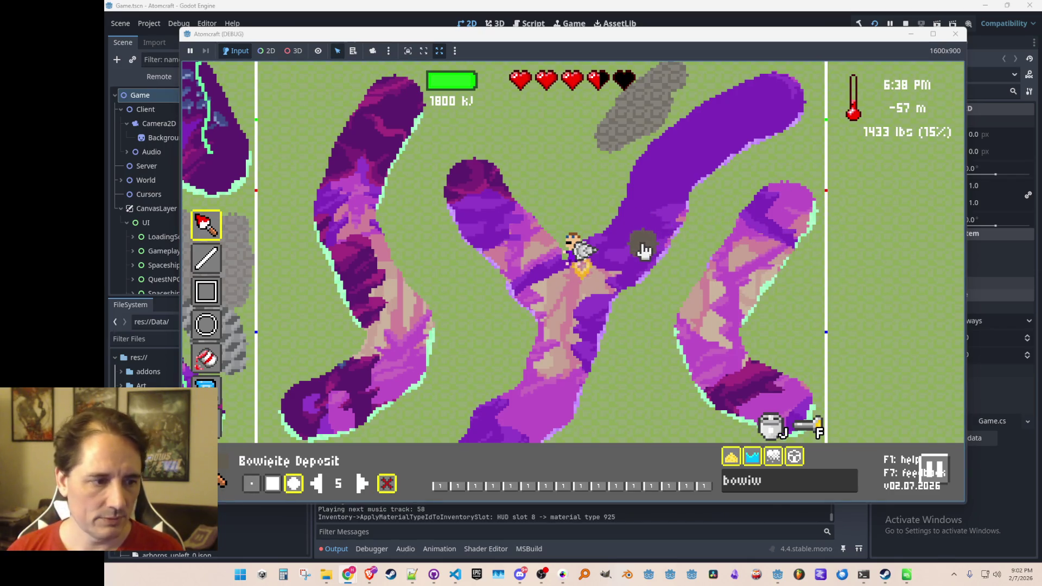
Search 'kotulskite' and paint long grey Kotulskite Deposit strokes across the grass near the tunnels.
{"action": "key", "text": "w"}
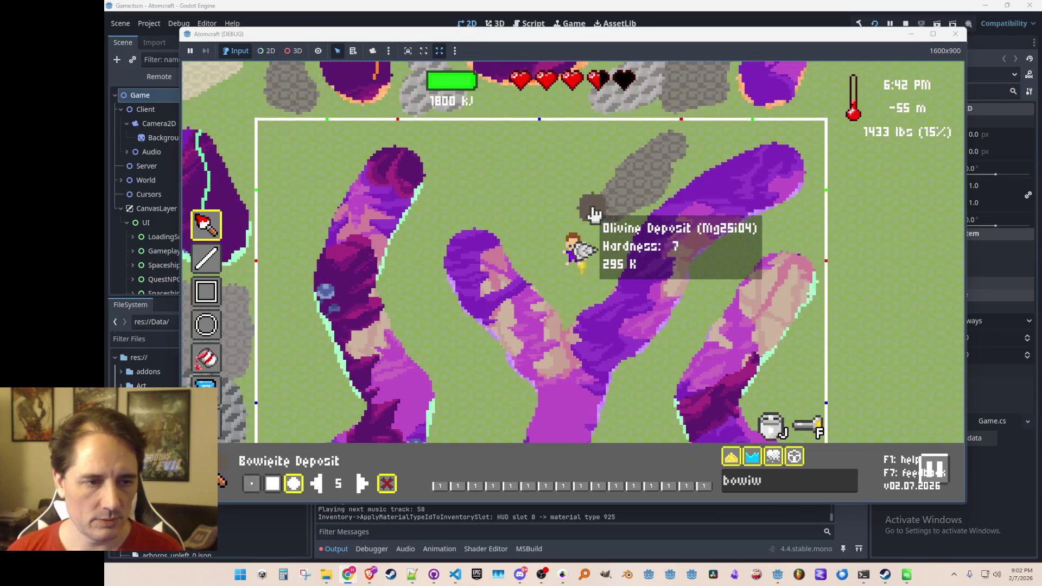
{"action": "left_click_drag", "start_coordinate": [782, 490], "coordinate": [682, 482]}
{"action": "type", "text": "kotulskite"}
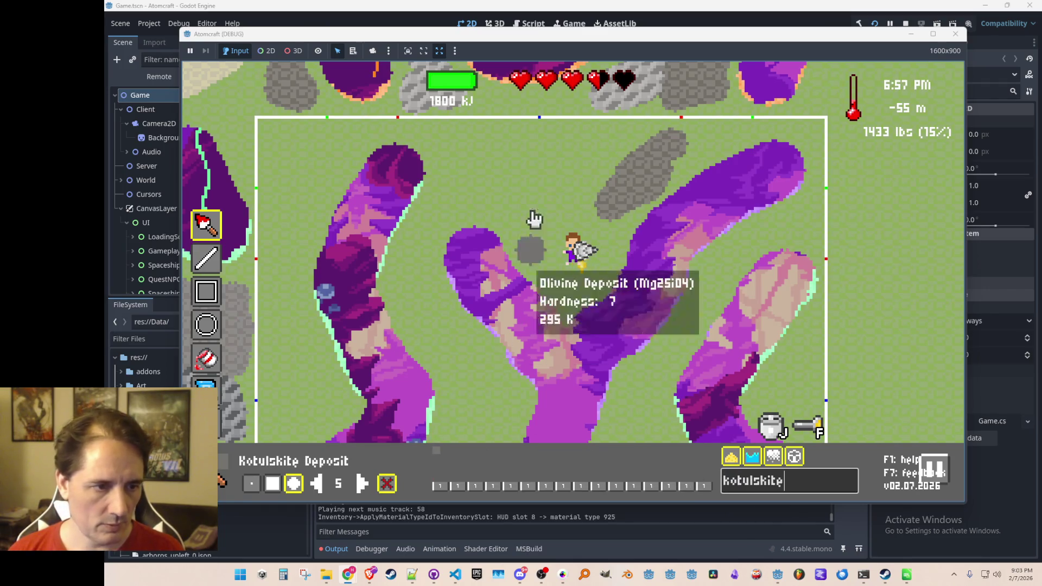
{"action": "mouse_move", "coordinate": [317, 187]}
{"action": "left_mouse_down"}
{"action": "mouse_move", "coordinate": [291, 223]}
{"action": "mouse_move", "coordinate": [326, 165]}
{"action": "left_mouse_up"}
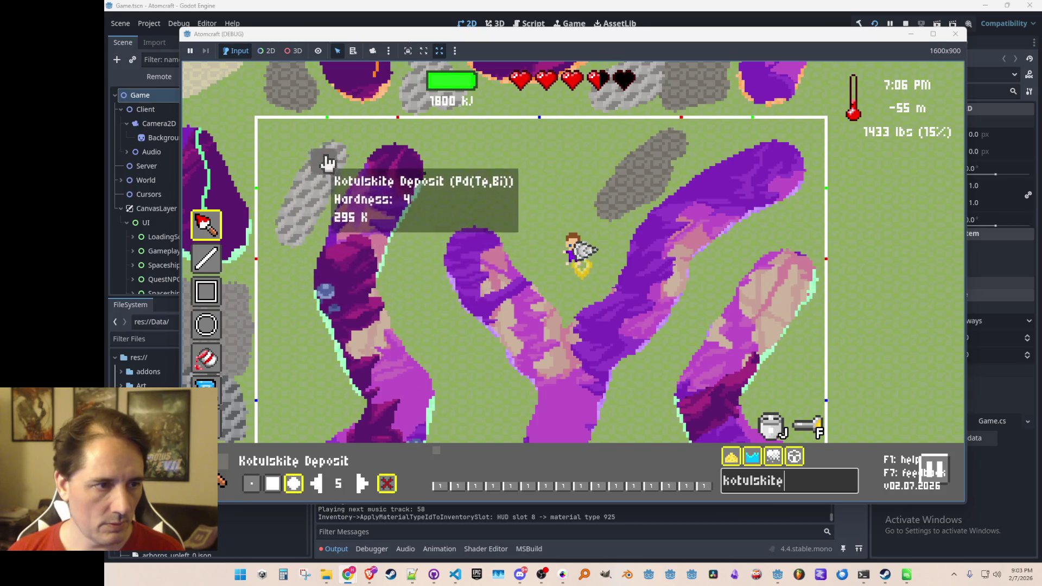
{"action": "type", "text": "s"}
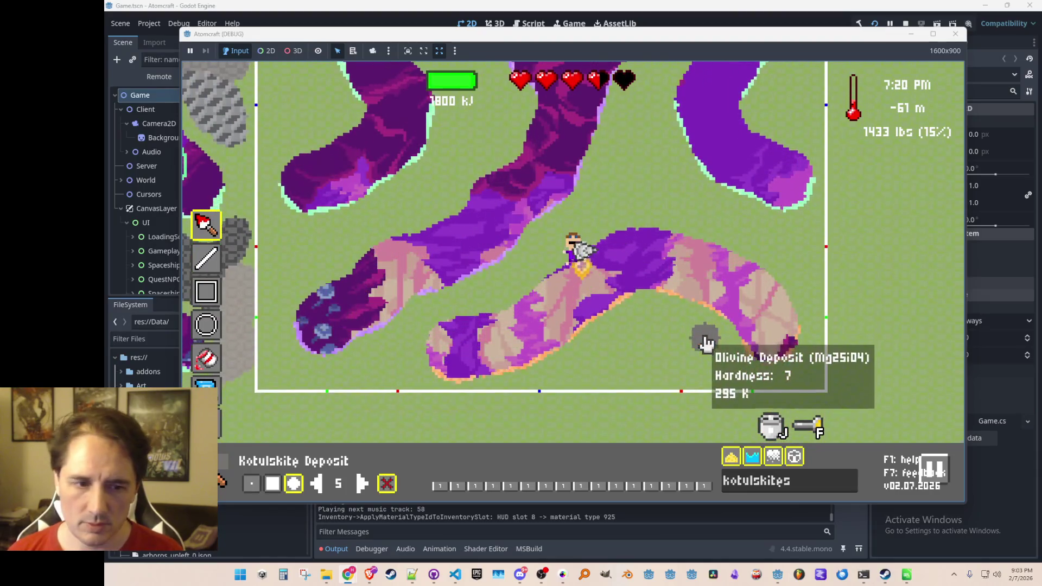
{"action": "mouse_move", "coordinate": [783, 248]}
{"action": "left_mouse_down"}
{"action": "mouse_move", "coordinate": [793, 246]}
{"action": "mouse_move", "coordinate": [681, 195]}
{"action": "mouse_move", "coordinate": [722, 220]}
{"action": "left_mouse_up"}
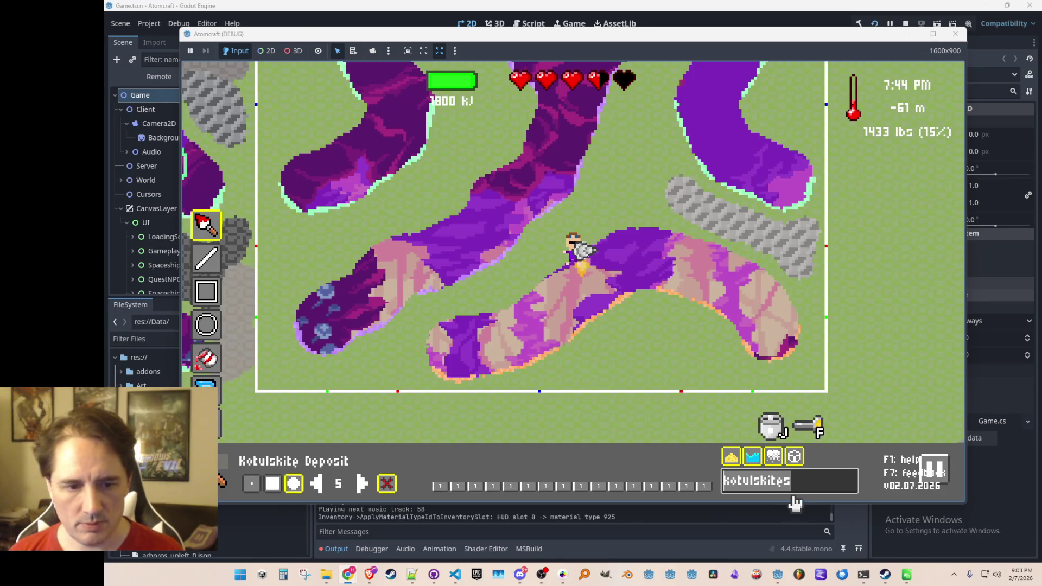
{"action": "left_click", "coordinate": [695, 471]}
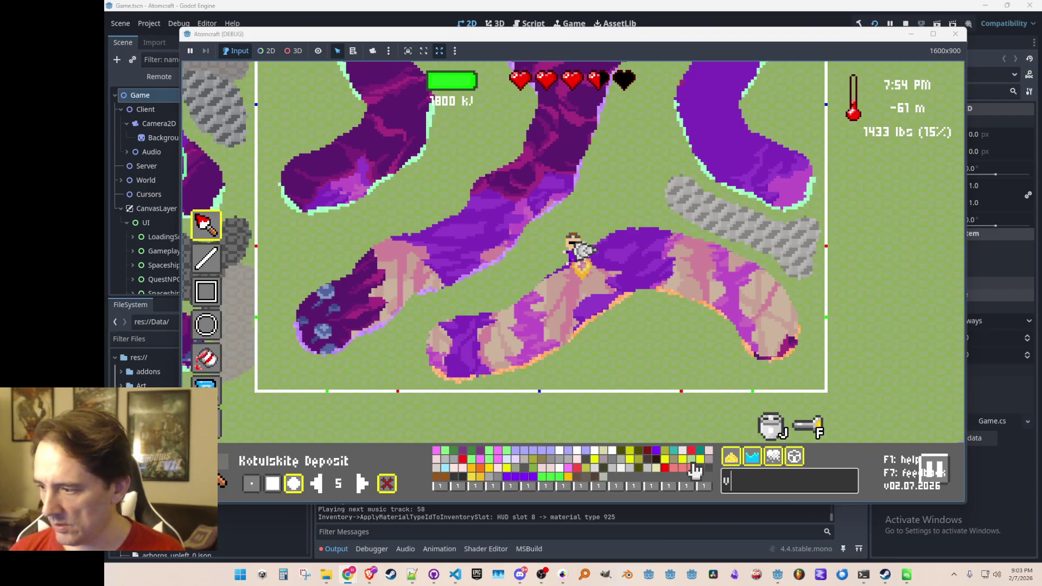
Pick Vysotskite Deposit via 'vysot' and dab blobs at the left, lower right, and around the player.
{"action": "type", "text": "ysot"}
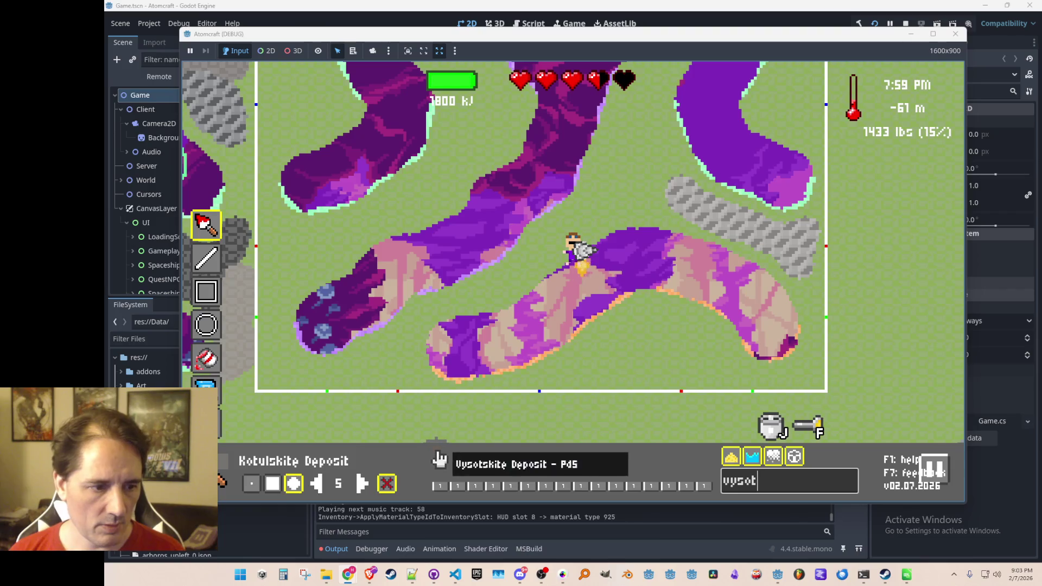
{"action": "left_click", "coordinate": [299, 264]}
{"action": "left_click", "coordinate": [337, 240]}
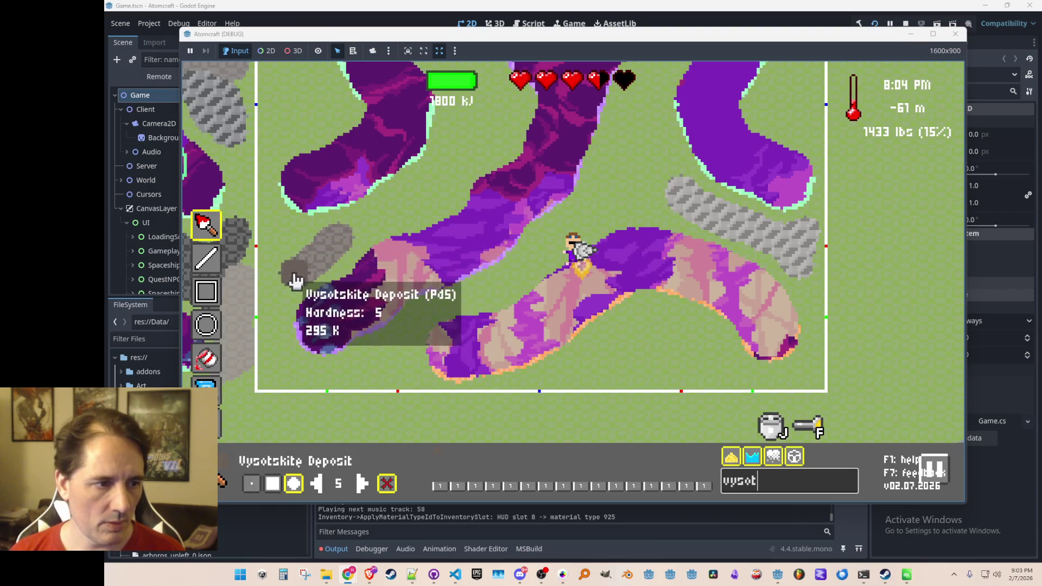
{"action": "mouse_move", "coordinate": [302, 260]}
{"action": "left_mouse_down"}
{"action": "mouse_move", "coordinate": [279, 232]}
{"action": "mouse_move", "coordinate": [321, 242]}
{"action": "mouse_move", "coordinate": [323, 256]}
{"action": "left_mouse_up"}
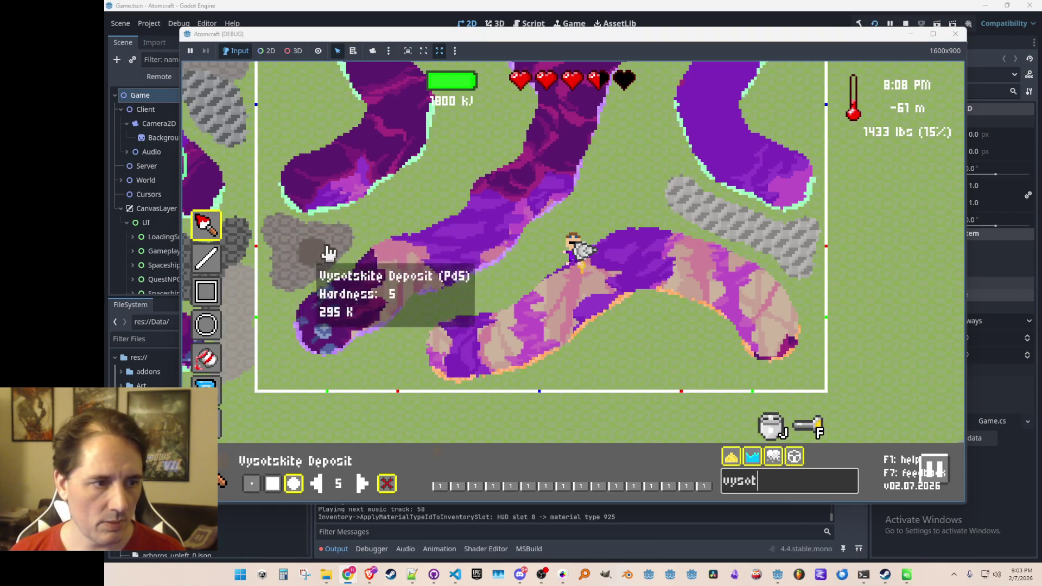
{"action": "mouse_move", "coordinate": [642, 321]}
{"action": "left_mouse_down"}
{"action": "mouse_move", "coordinate": [581, 372]}
{"action": "mouse_move", "coordinate": [672, 337]}
{"action": "mouse_move", "coordinate": [631, 332]}
{"action": "left_mouse_up"}
{"action": "left_click", "coordinate": [405, 341]}
{"action": "mouse_move", "coordinate": [597, 200]}
{"action": "left_mouse_down"}
{"action": "mouse_move", "coordinate": [542, 255]}
{"action": "mouse_move", "coordinate": [601, 209]}
{"action": "left_mouse_up"}
{"action": "mouse_move", "coordinate": [615, 173]}
{"action": "left_mouse_down"}
{"action": "mouse_move", "coordinate": [624, 168]}
{"action": "mouse_move", "coordinate": [586, 222]}
{"action": "left_mouse_up"}
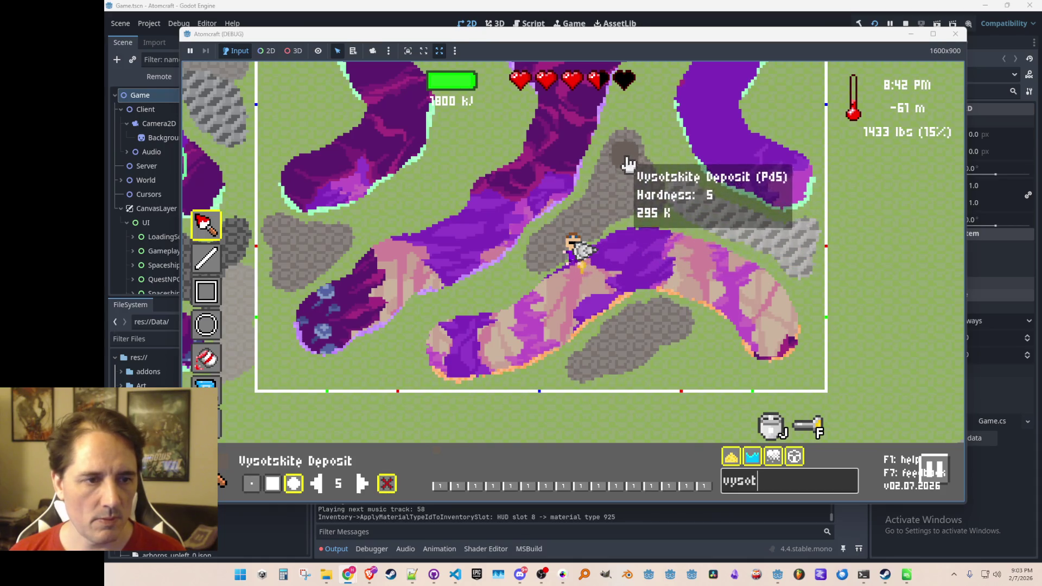
Fly the miner upward to new cave area and paint another Vysotskite blob on the right.
{"action": "key", "text": "Escape"}
{"action": "key", "text": "Escape"}
{"action": "key", "text": "w"}
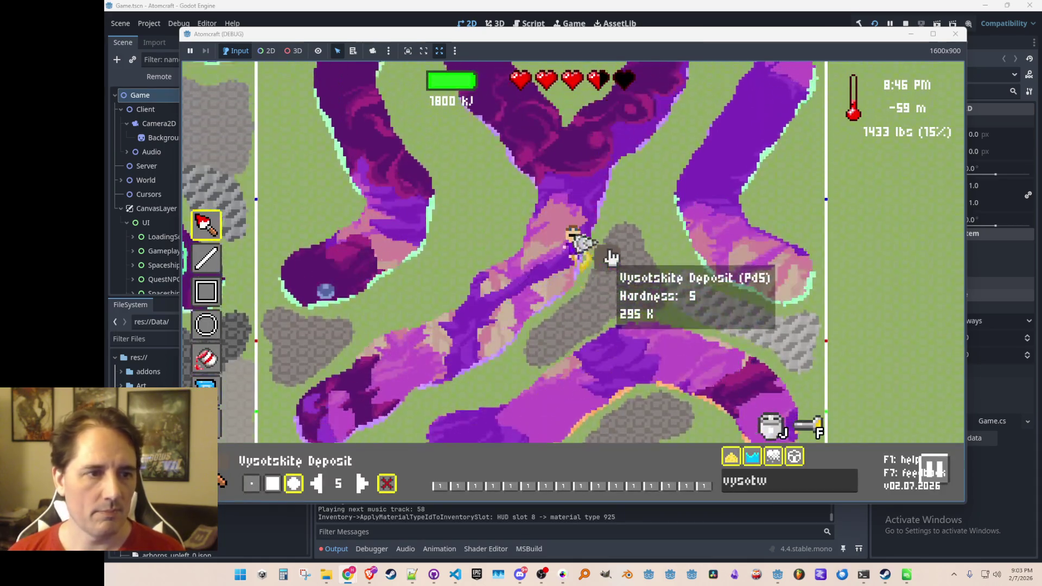
{"action": "key", "text": "w"}
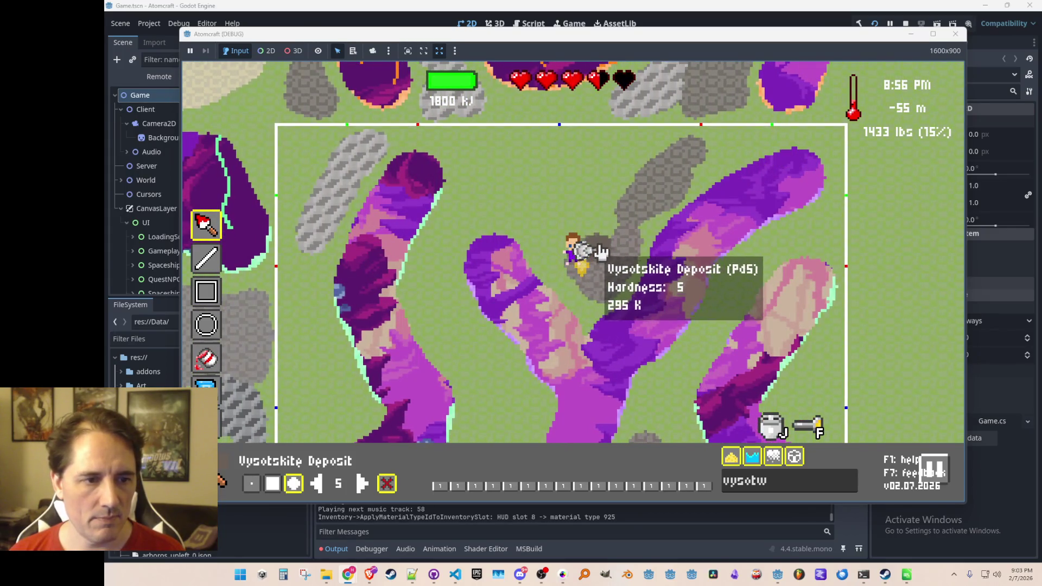
{"action": "key", "text": "s"}
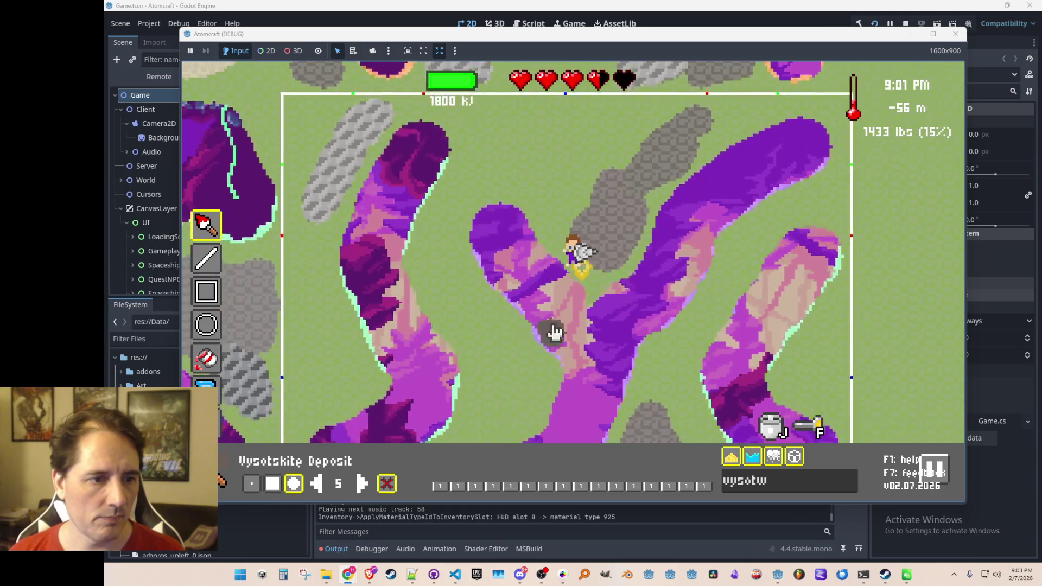
{"action": "mouse_move", "coordinate": [440, 250]}
{"action": "left_mouse_down"}
{"action": "mouse_move", "coordinate": [426, 226]}
{"action": "mouse_move", "coordinate": [446, 181]}
{"action": "mouse_move", "coordinate": [433, 217]}
{"action": "mouse_move", "coordinate": [444, 243]}
{"action": "mouse_move", "coordinate": [491, 81]}
{"action": "mouse_move", "coordinate": [483, 143]}
{"action": "left_mouse_up"}
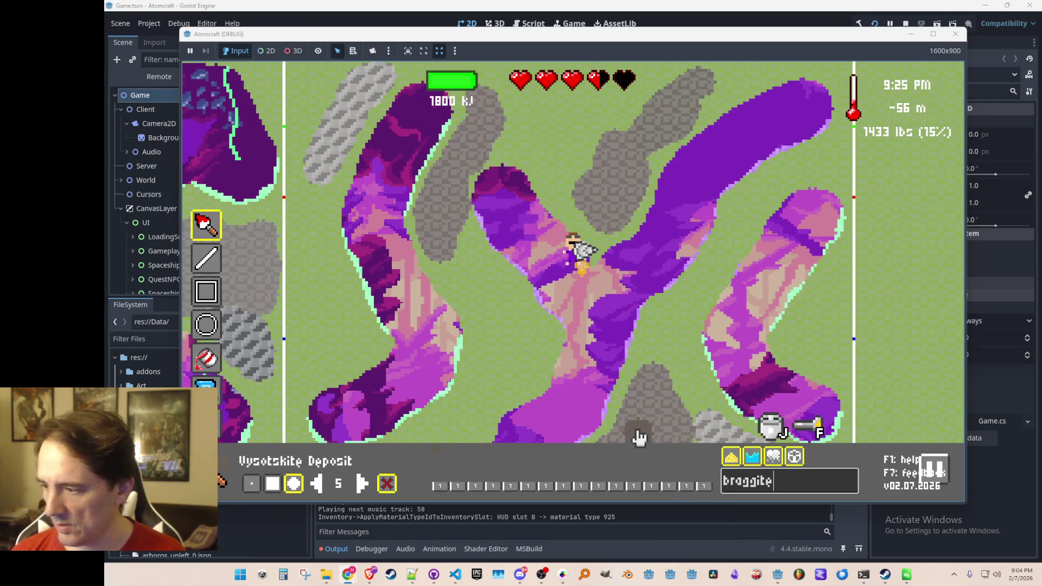
Paint Braggite Deposit patches near the centre, lower area, and right side of the room.
{"action": "left_click", "coordinate": [439, 460]}
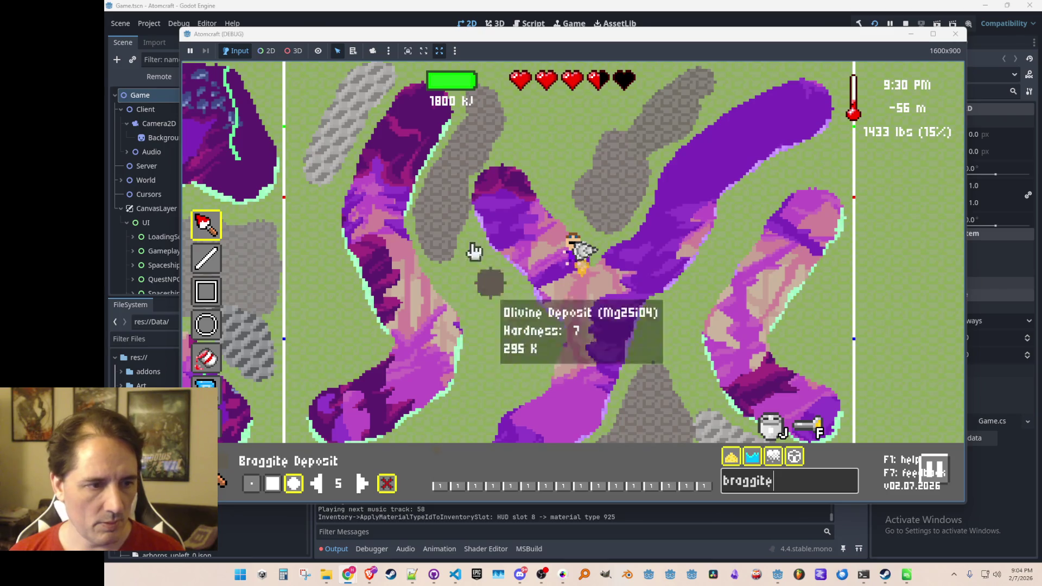
{"action": "mouse_move", "coordinate": [318, 214]}
{"action": "left_mouse_down"}
{"action": "mouse_move", "coordinate": [321, 276]}
{"action": "mouse_move", "coordinate": [342, 321]}
{"action": "mouse_move", "coordinate": [325, 373]}
{"action": "left_mouse_up"}
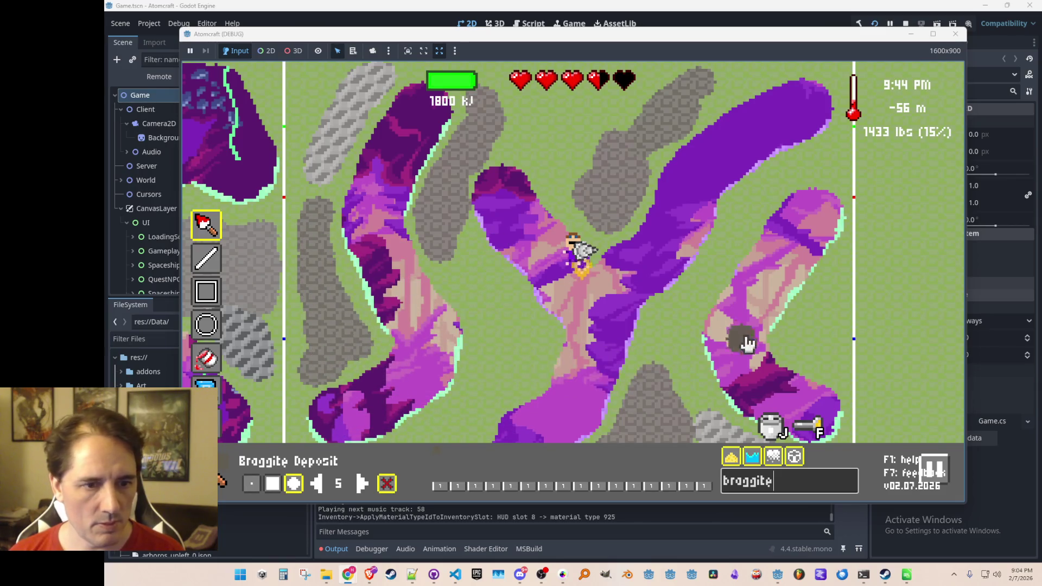
{"action": "mouse_move", "coordinate": [675, 328]}
{"action": "left_mouse_down"}
{"action": "mouse_move", "coordinate": [670, 320]}
{"action": "mouse_move", "coordinate": [685, 378]}
{"action": "left_mouse_up"}
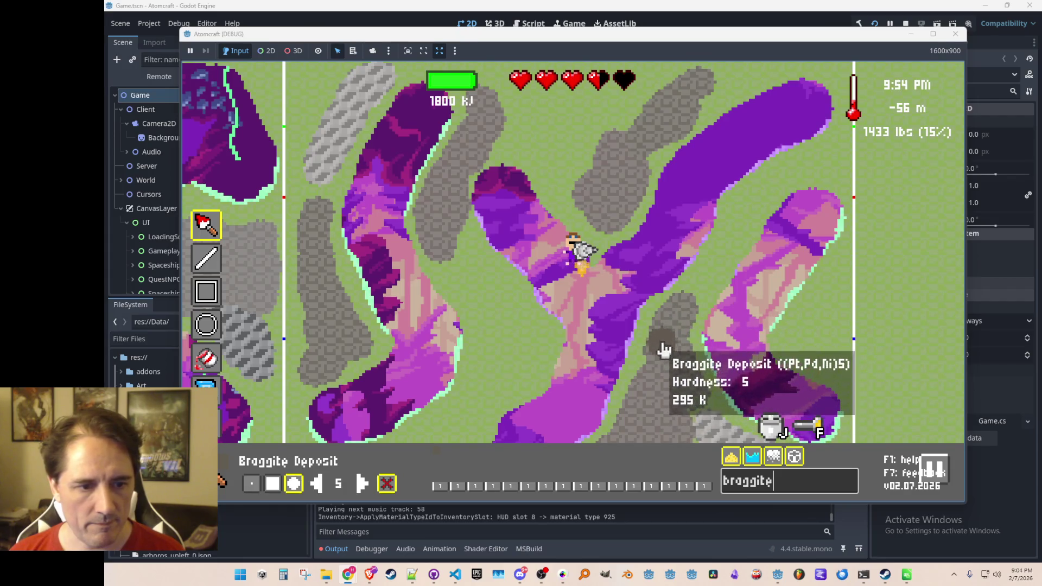
{"action": "mouse_move", "coordinate": [835, 293]}
{"action": "left_mouse_down"}
{"action": "mouse_move", "coordinate": [804, 326]}
{"action": "mouse_move", "coordinate": [823, 330]}
{"action": "mouse_move", "coordinate": [826, 353]}
{"action": "left_mouse_up"}
{"action": "mouse_move", "coordinate": [461, 342]}
{"action": "left_mouse_down"}
{"action": "mouse_move", "coordinate": [488, 360]}
{"action": "mouse_move", "coordinate": [489, 396]}
{"action": "mouse_move", "coordinate": [458, 425]}
{"action": "mouse_move", "coordinate": [525, 382]}
{"action": "mouse_move", "coordinate": [503, 379]}
{"action": "mouse_move", "coordinate": [479, 326]}
{"action": "mouse_move", "coordinate": [525, 345]}
{"action": "left_mouse_up"}
Fly the miner down and back up, then focus the material search for the next mineral.
{"action": "type", "text": "w"}
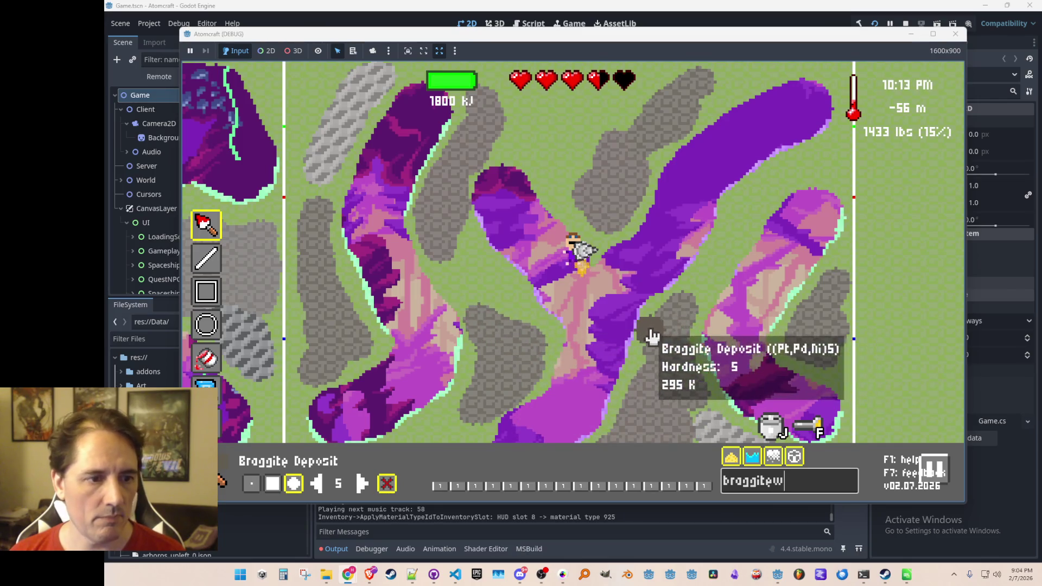
{"action": "key", "text": "Escape"}
{"action": "key", "text": "s"}
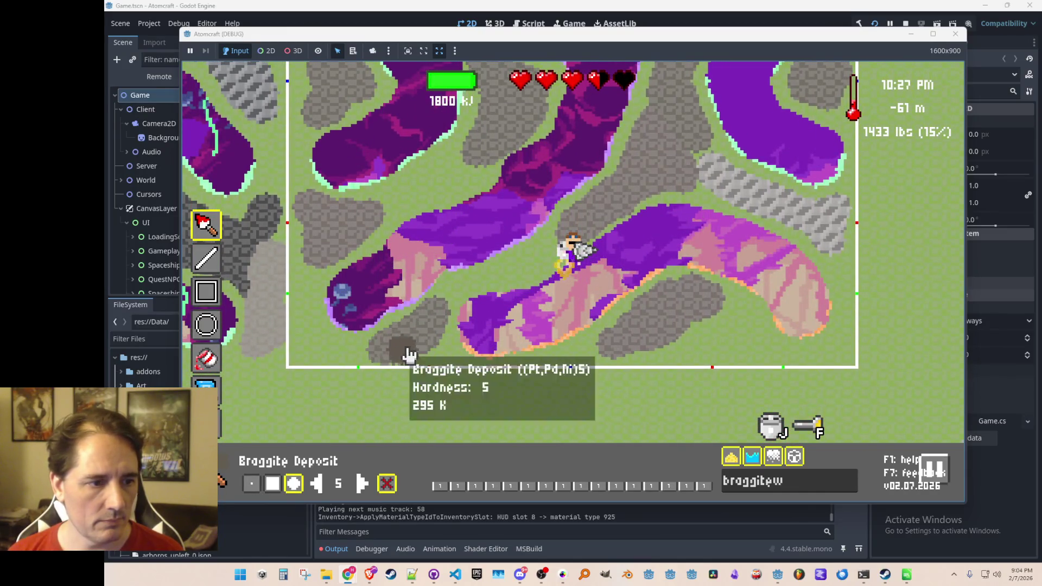
{"action": "key", "text": "w"}
{"action": "key", "text": "w"}
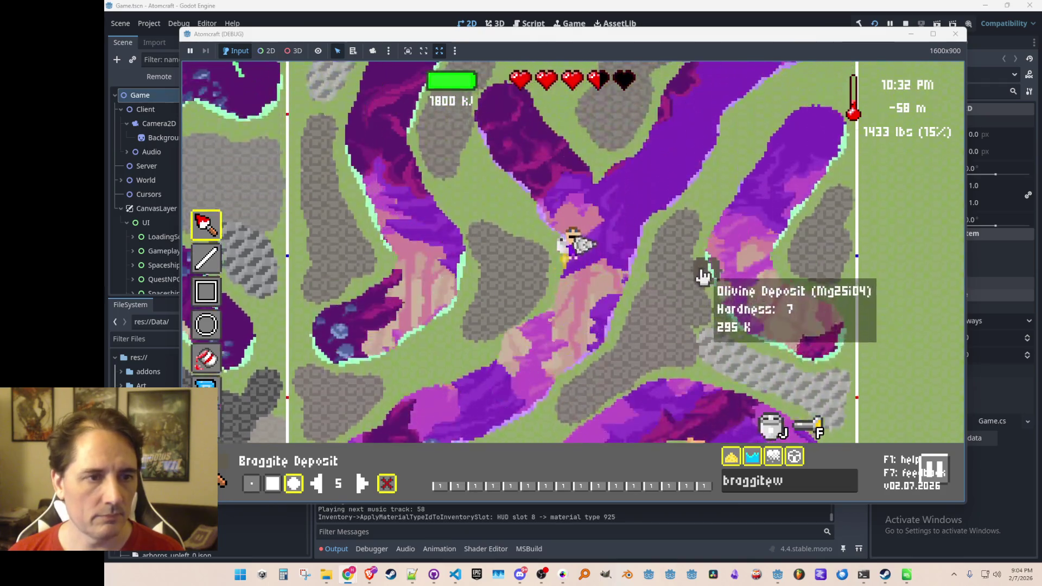
{"action": "left_click", "coordinate": [759, 490]}
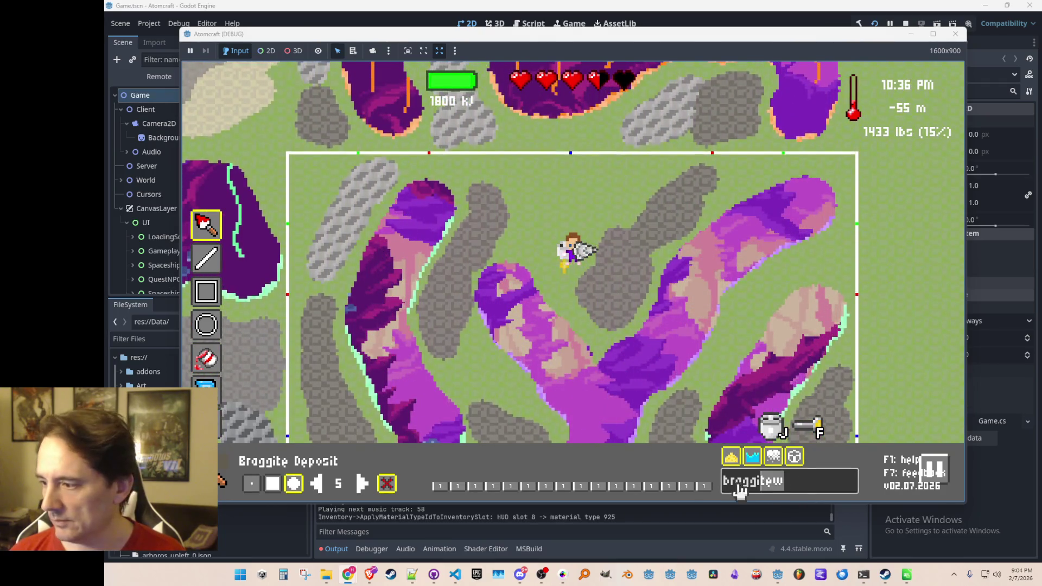
Select Cooperite Deposit and paint two grey bands, one central and one on the right.
{"action": "type", "text": "cooper"}
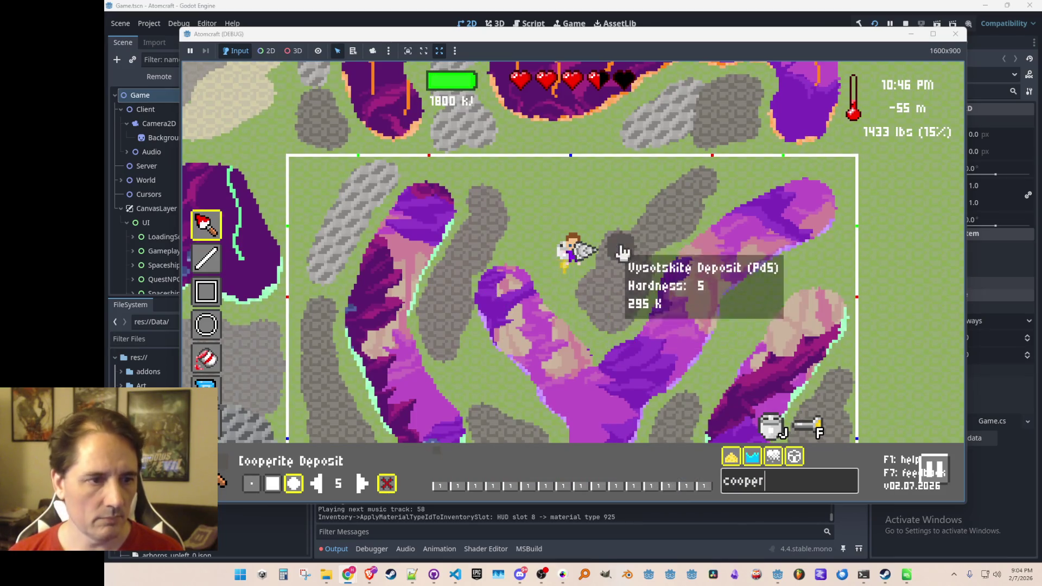
{"action": "mouse_move", "coordinate": [525, 156]}
{"action": "left_mouse_down"}
{"action": "mouse_move", "coordinate": [593, 144]}
{"action": "mouse_move", "coordinate": [539, 198]}
{"action": "mouse_move", "coordinate": [488, 170]}
{"action": "mouse_move", "coordinate": [525, 158]}
{"action": "mouse_move", "coordinate": [539, 187]}
{"action": "left_mouse_up"}
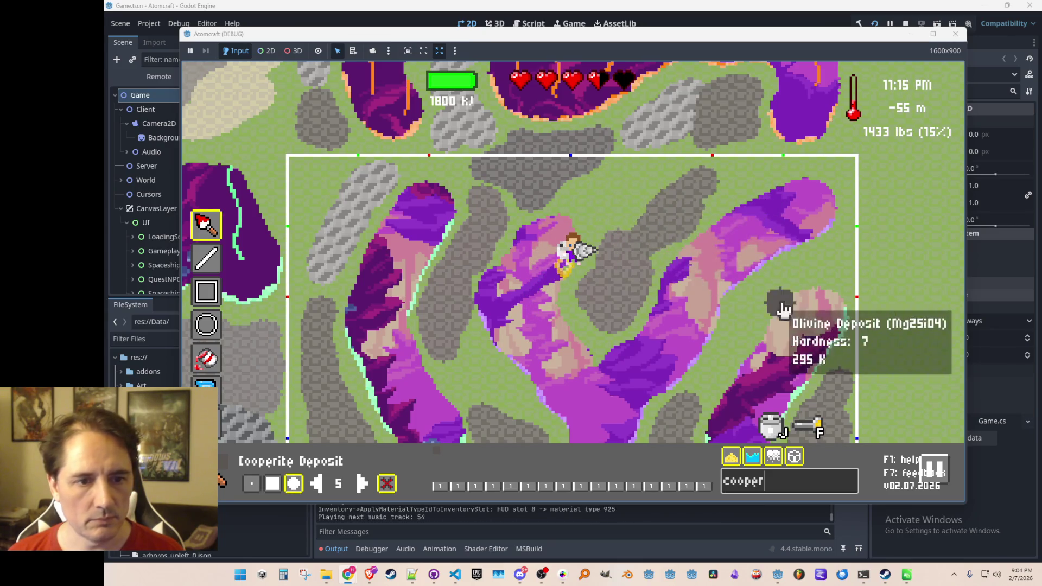
{"action": "mouse_move", "coordinate": [740, 314]}
{"action": "left_mouse_down"}
{"action": "mouse_move", "coordinate": [735, 349]}
{"action": "mouse_move", "coordinate": [709, 390]}
{"action": "left_mouse_up"}
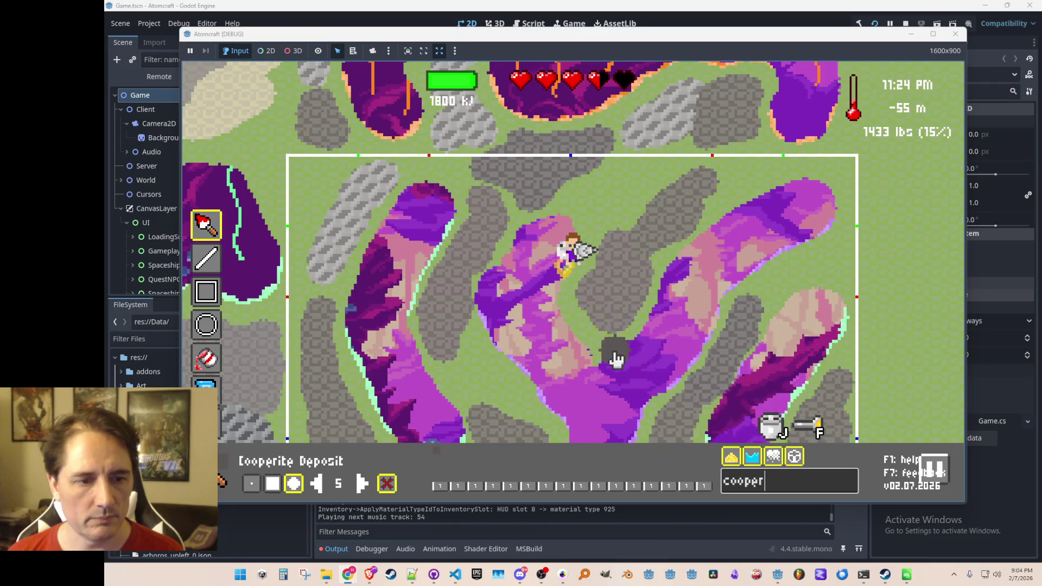
Fly up slightly and search 'osmu' to find Osmium Arsenosulfide.
{"action": "scroll", "coordinate": [689, 328], "scroll_direction": "up", "scroll_amount": 3}
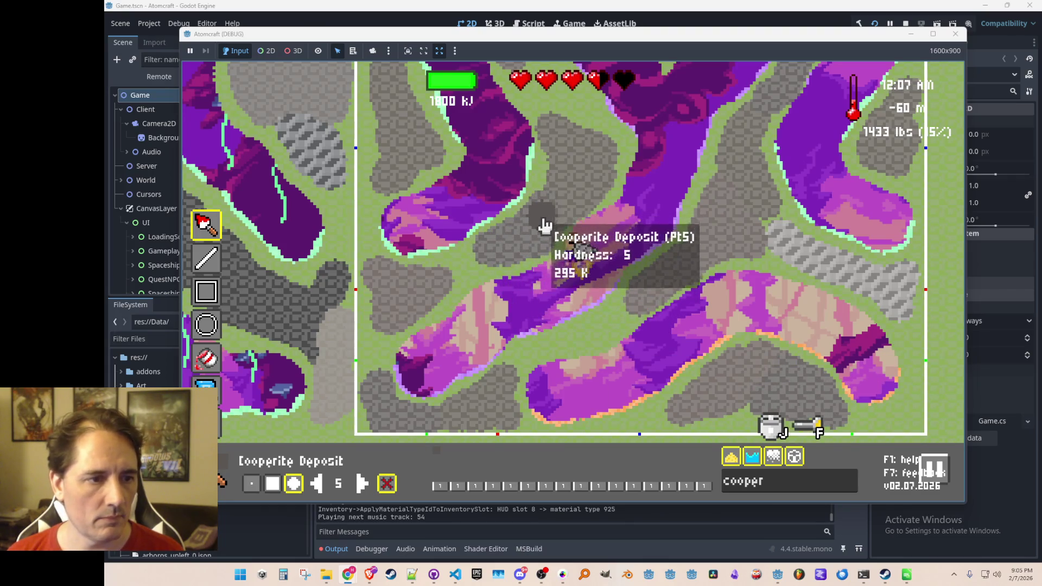
{"action": "key", "text": "w"}
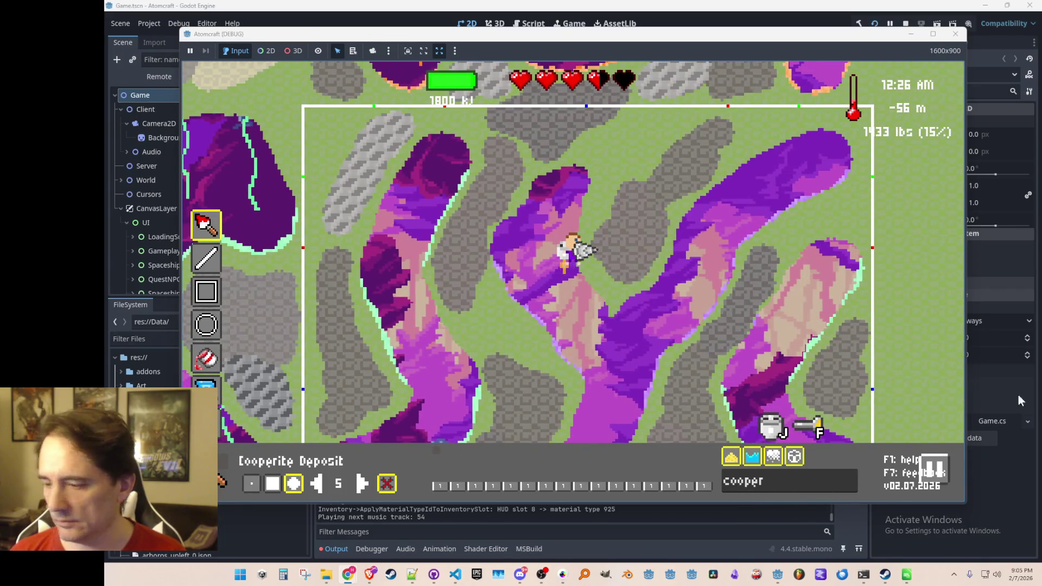
{"action": "type", "text": "osmu"}
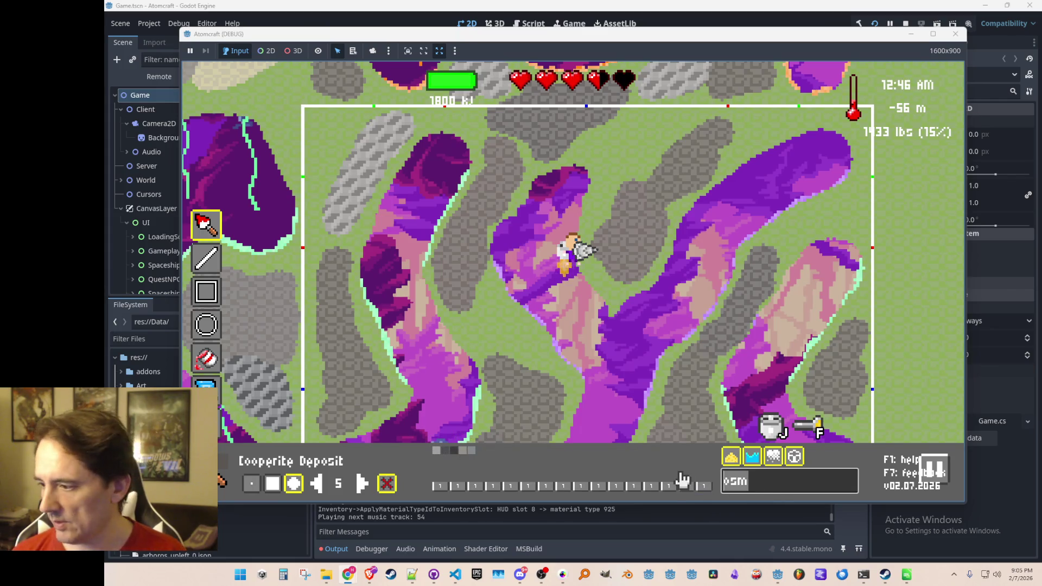
Filter 'erli', pick Erlichmanite Deposit and paint it onto a grey rock strip.
{"action": "type", "text": "erli"}
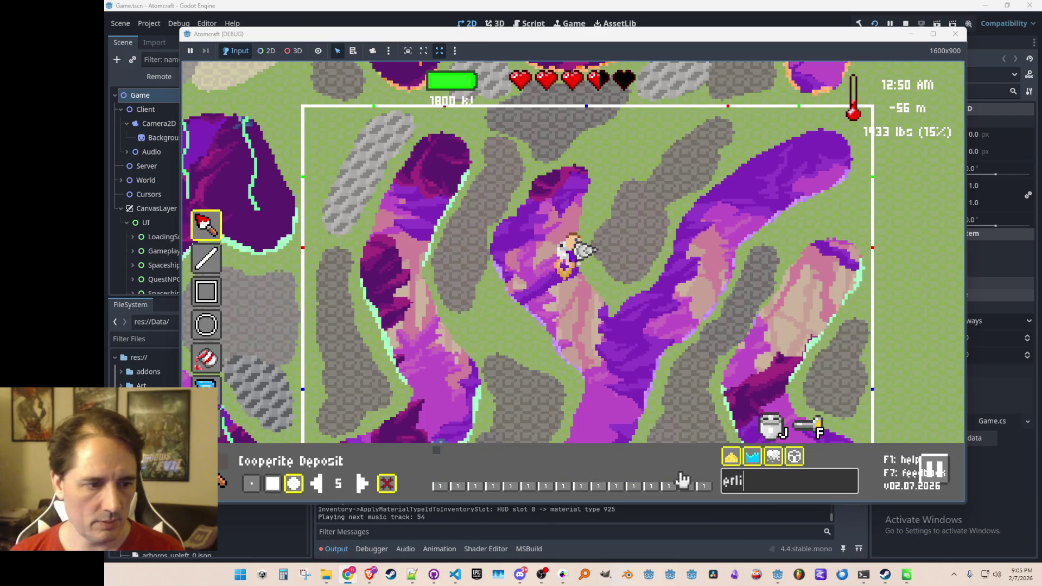
{"action": "mouse_move", "coordinate": [651, 135]}
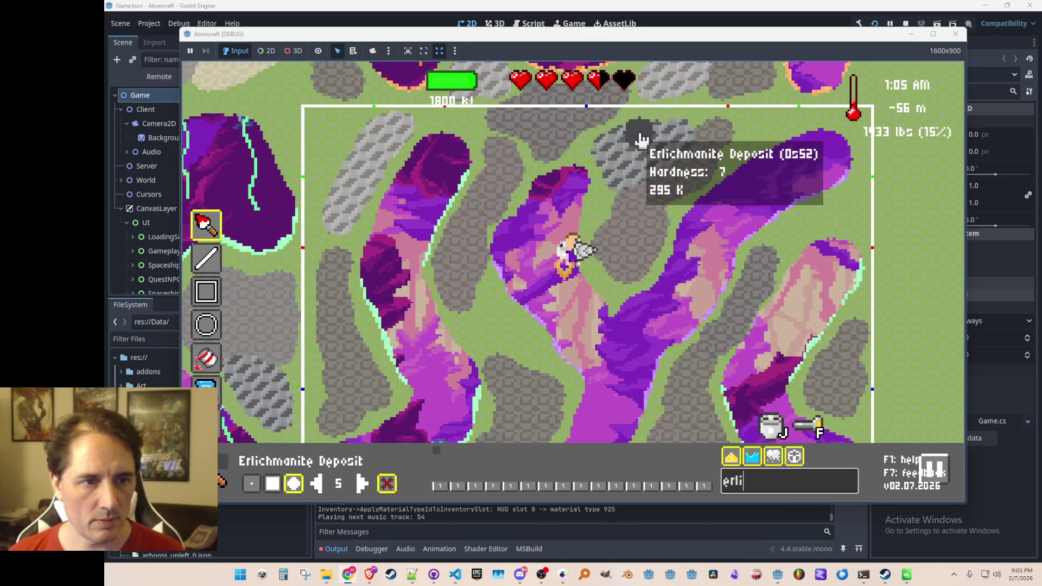
{"action": "mouse_move", "coordinate": [496, 330]}
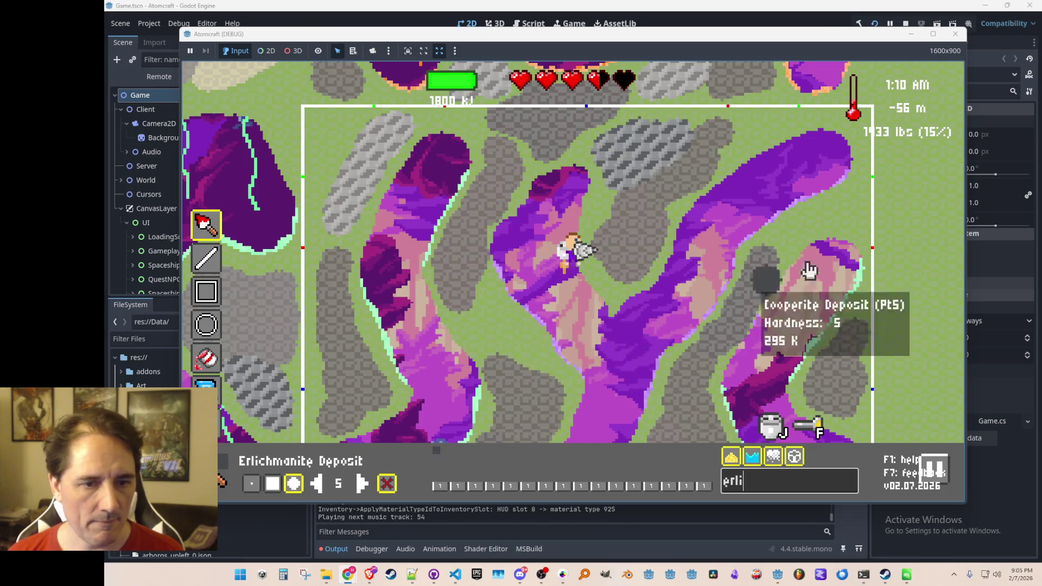
{"action": "type", "text": "s"}
{"action": "left_click", "coordinate": [694, 333]}
{"action": "key", "text": "s"}
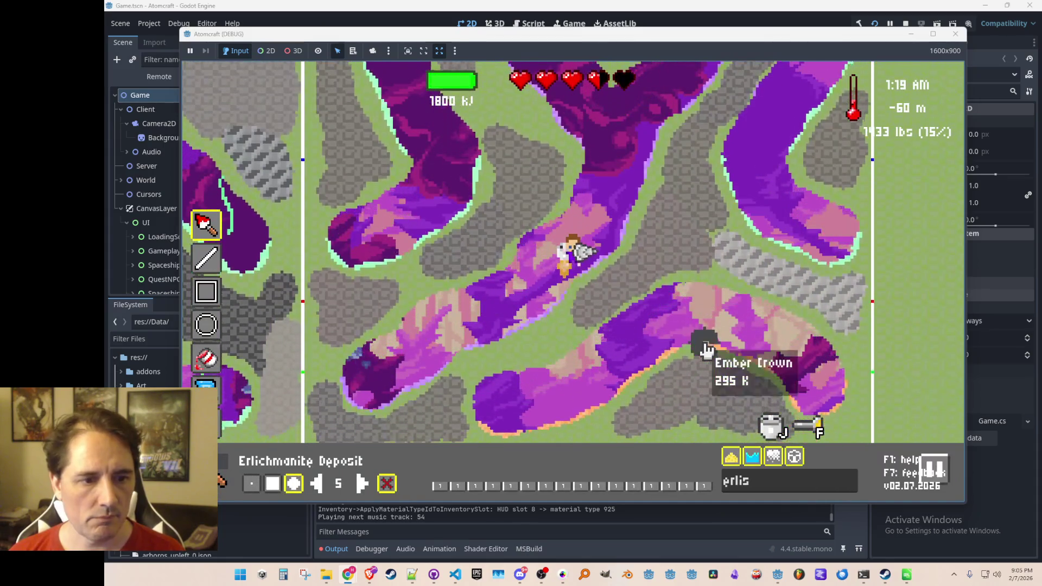
{"action": "mouse_move", "coordinate": [549, 336]}
{"action": "mouse_move", "coordinate": [549, 337]}
{"action": "left_mouse_down"}
{"action": "mouse_move", "coordinate": [505, 349]}
{"action": "mouse_move", "coordinate": [600, 293]}
{"action": "left_mouse_up"}
{"action": "type", "text": "irar"}
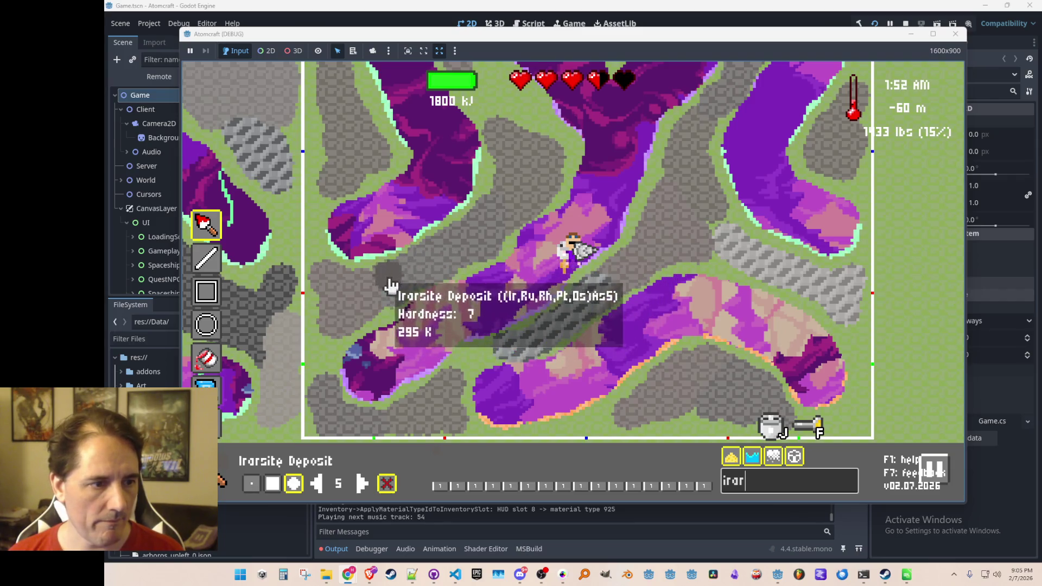
Move up and brush Irarsite Deposit onto more grey rock patches beside the tunnels.
{"action": "type", "text": "w"}
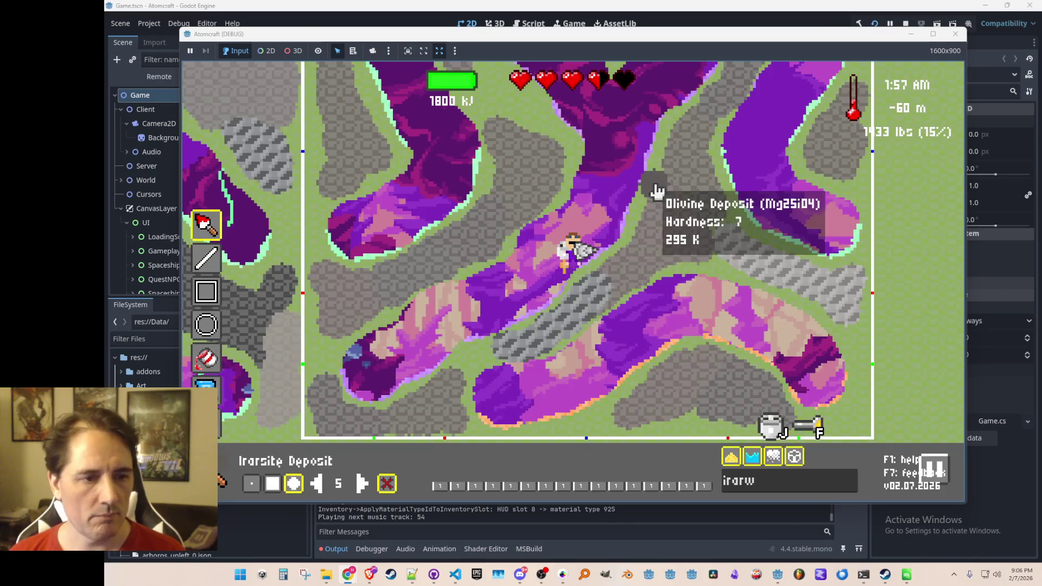
{"action": "type", "text": "w"}
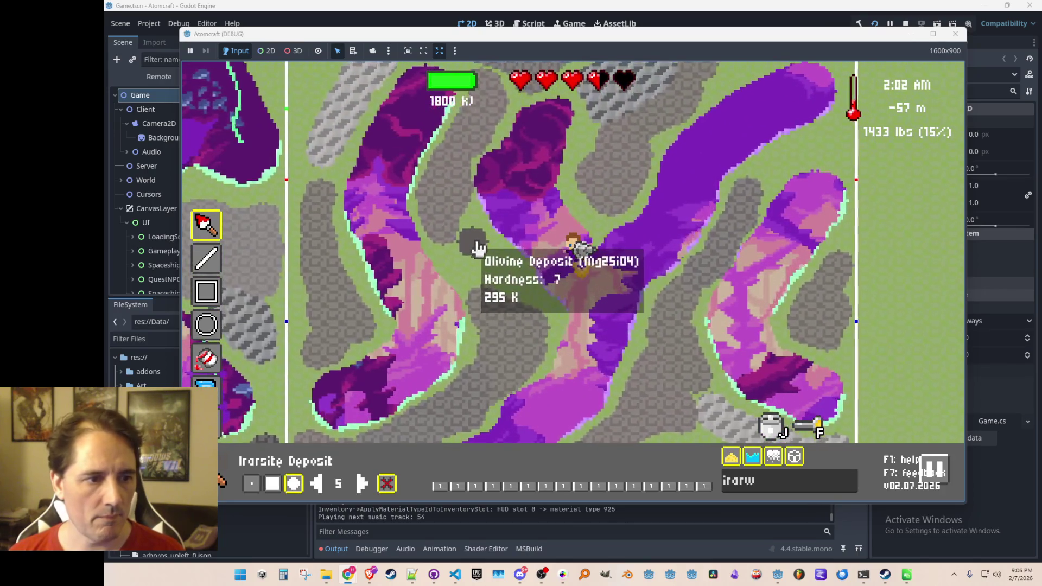
{"action": "scroll", "coordinate": [778, 282], "scroll_direction": "down", "scroll_amount": 2}
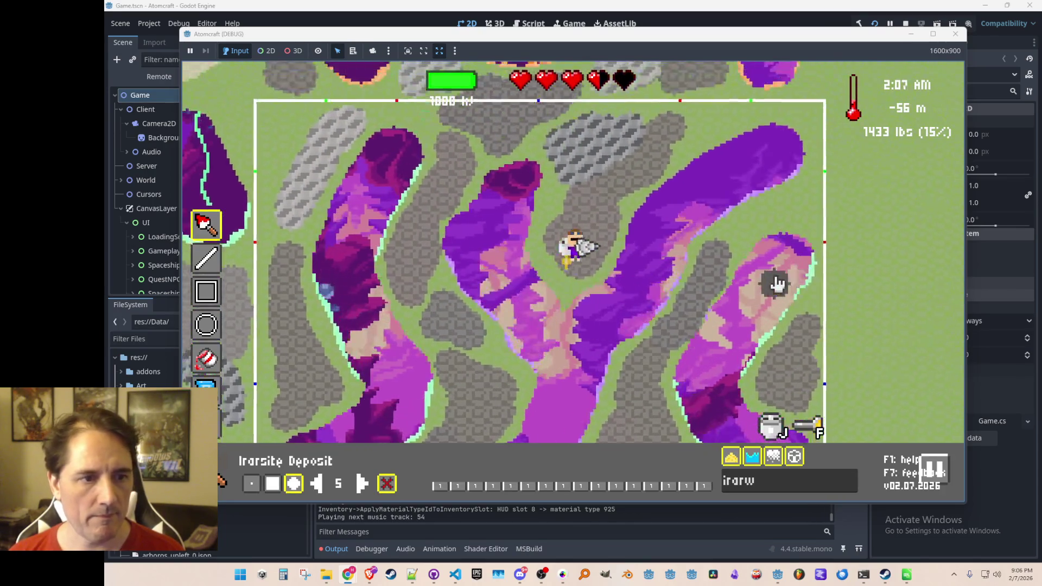
{"action": "mouse_move", "coordinate": [705, 163]}
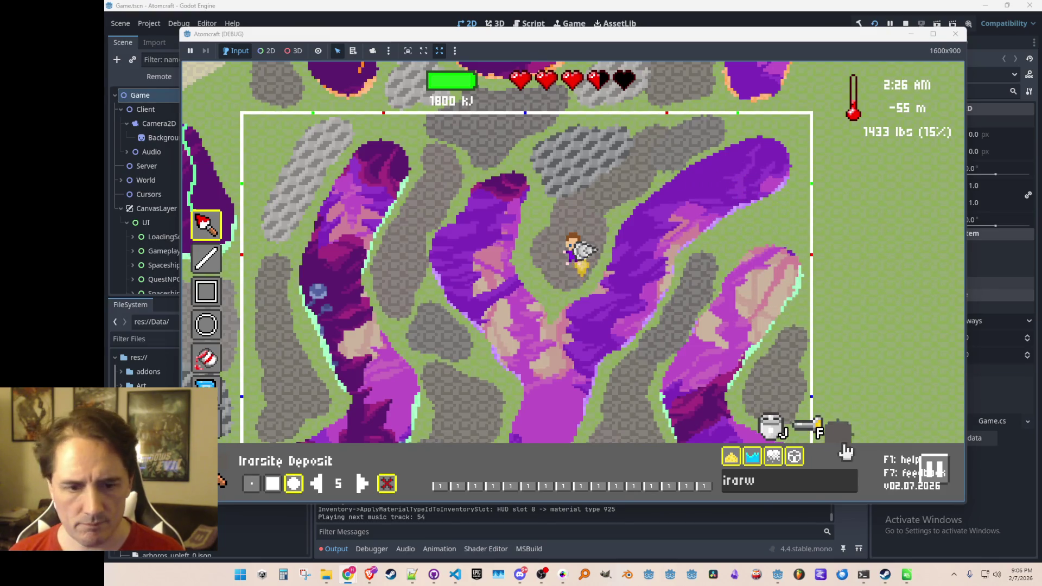
Paint Laurite Deposit over grey rock patches, then toggle the editor overlay off and on.
{"action": "type", "text": "laur"}
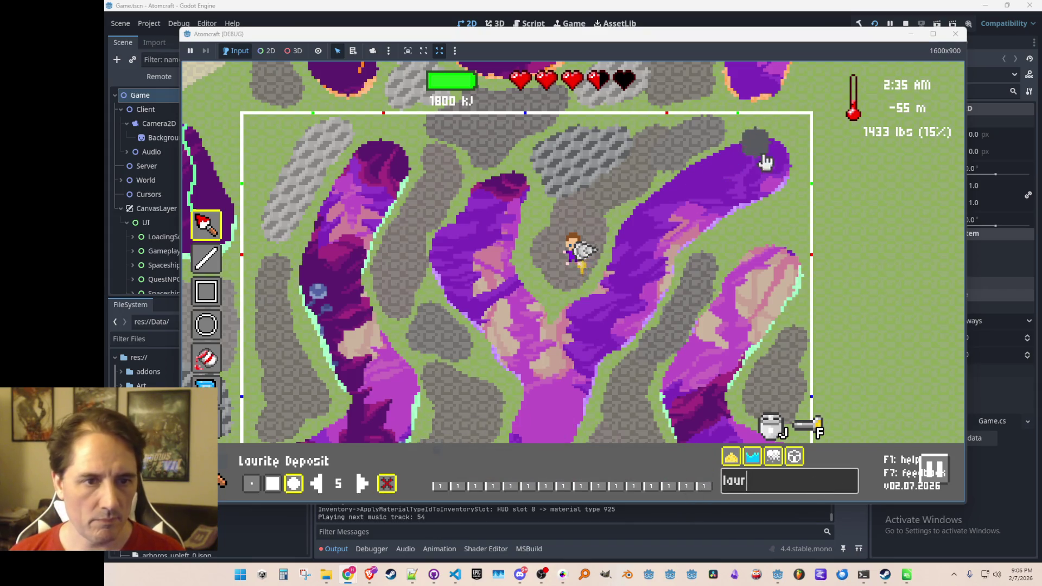
{"action": "mouse_move", "coordinate": [790, 225]}
{"action": "left_mouse_down"}
{"action": "mouse_move", "coordinate": [739, 242]}
{"action": "mouse_move", "coordinate": [784, 227]}
{"action": "left_mouse_up"}
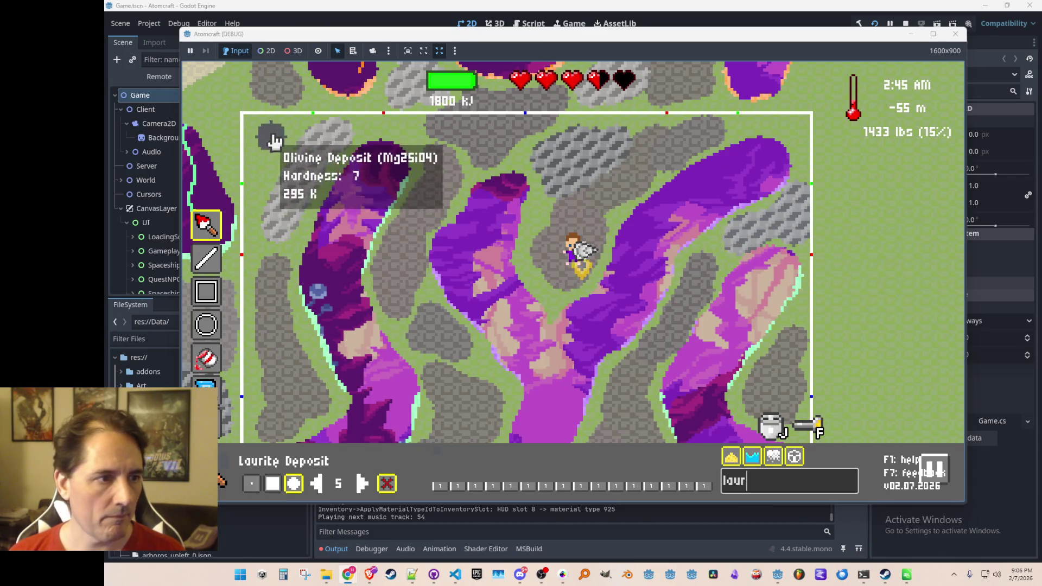
{"action": "mouse_move", "coordinate": [273, 165]}
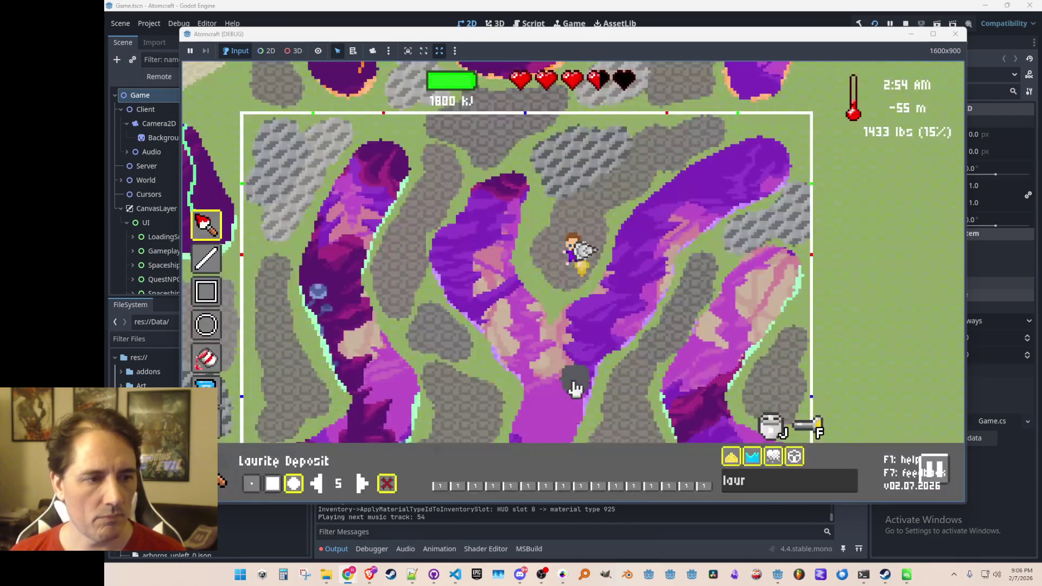
{"action": "mouse_move", "coordinate": [466, 320]}
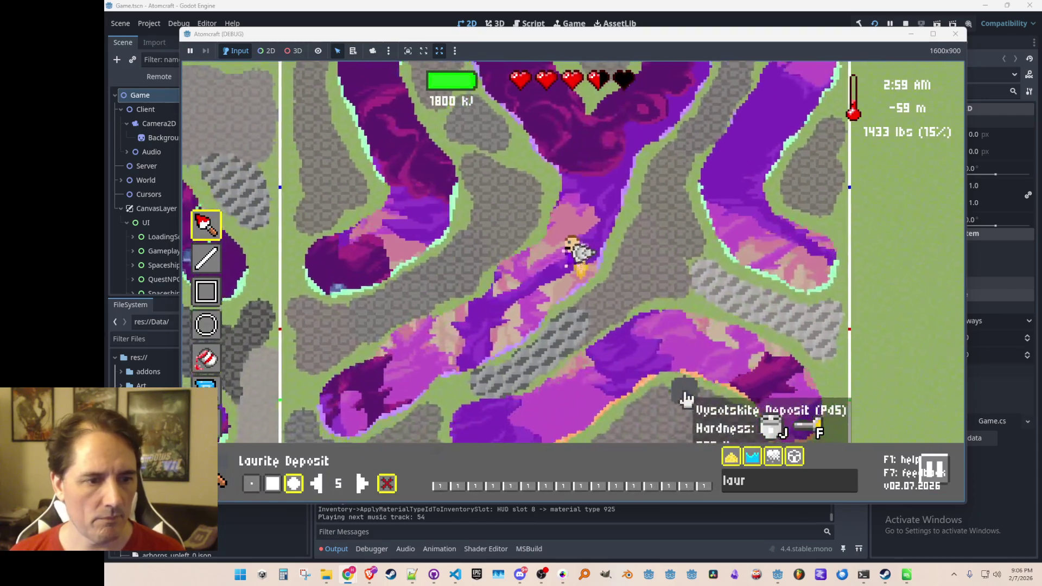
{"action": "mouse_move", "coordinate": [766, 374]}
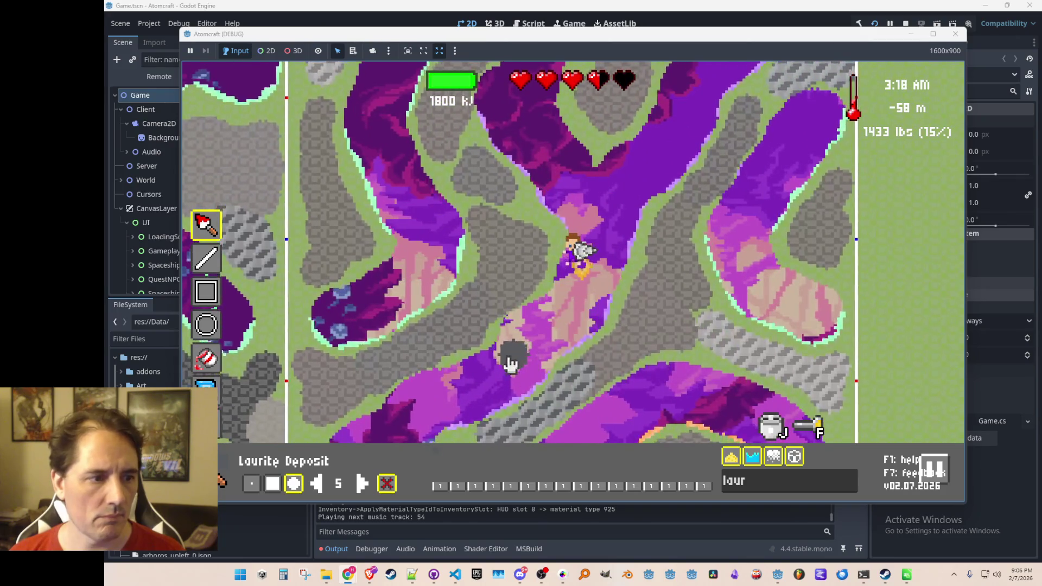
{"action": "mouse_move", "coordinate": [546, 280]}
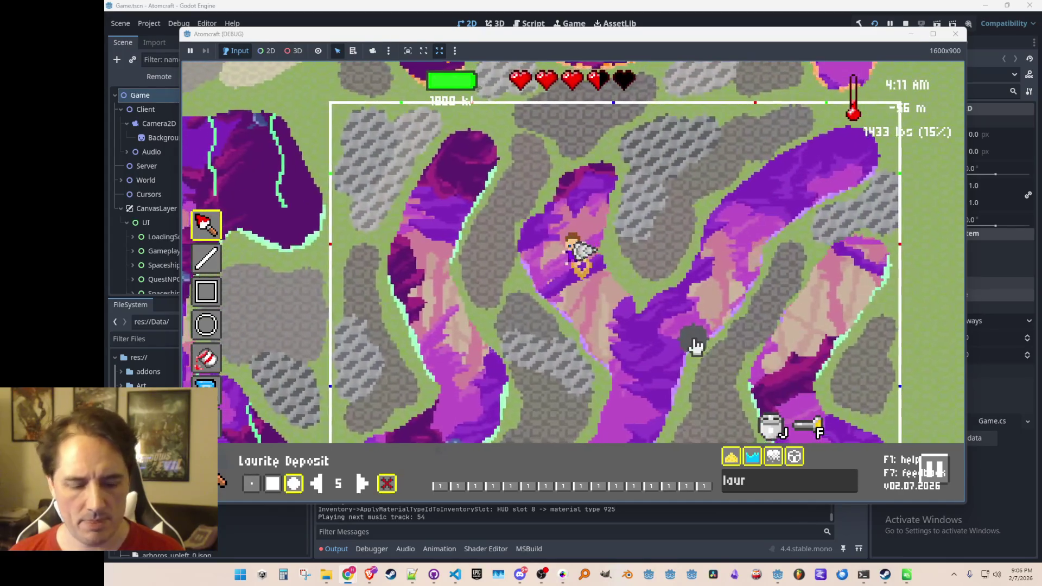
{"action": "key", "text": "m"}
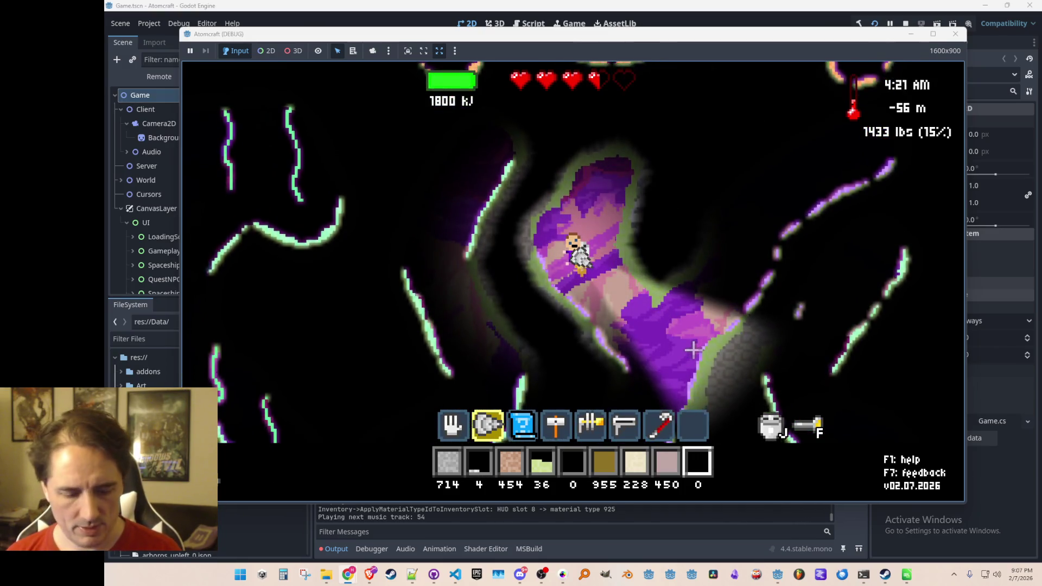
{"action": "key", "text": "m"}
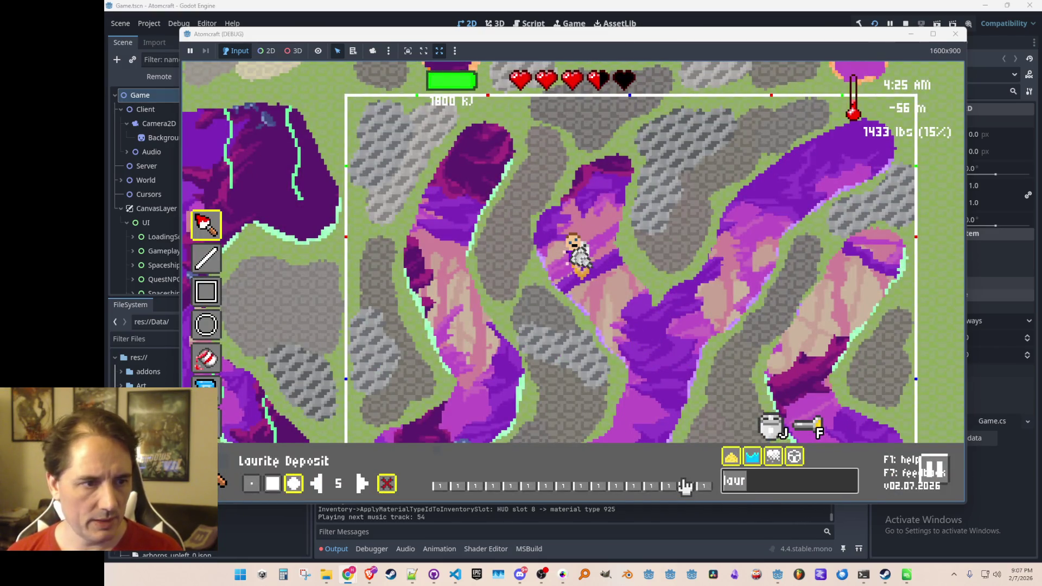
Filter 'dep' and paint three thin Death Moss Streamer strands down the tunnels.
{"action": "key", "text": "BackSpace"}
{"action": "key", "text": "BackSpace"}
{"action": "key", "text": "BackSpace"}
{"action": "type", "text": "dep"}
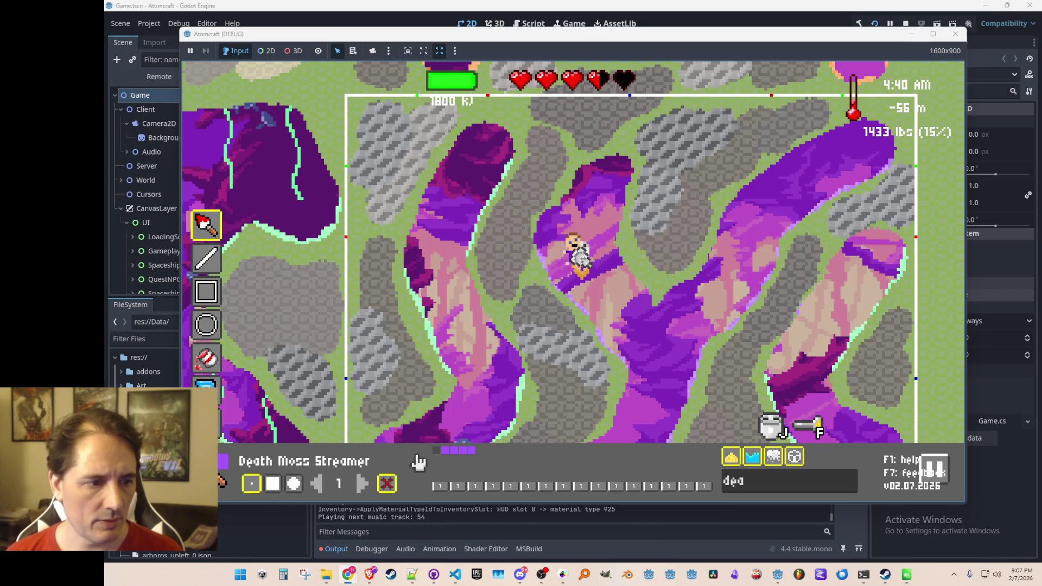
{"action": "left_click_drag", "start_coordinate": [584, 169], "coordinate": [584, 272]}
{"action": "mouse_move", "coordinate": [591, 219]}
{"action": "left_mouse_down"}
{"action": "mouse_move", "coordinate": [581, 249]}
{"action": "mouse_move", "coordinate": [593, 303]}
{"action": "mouse_move", "coordinate": [640, 307]}
{"action": "mouse_move", "coordinate": [637, 339]}
{"action": "left_mouse_up"}
{"action": "left_click_drag", "start_coordinate": [674, 290], "coordinate": [677, 344]}
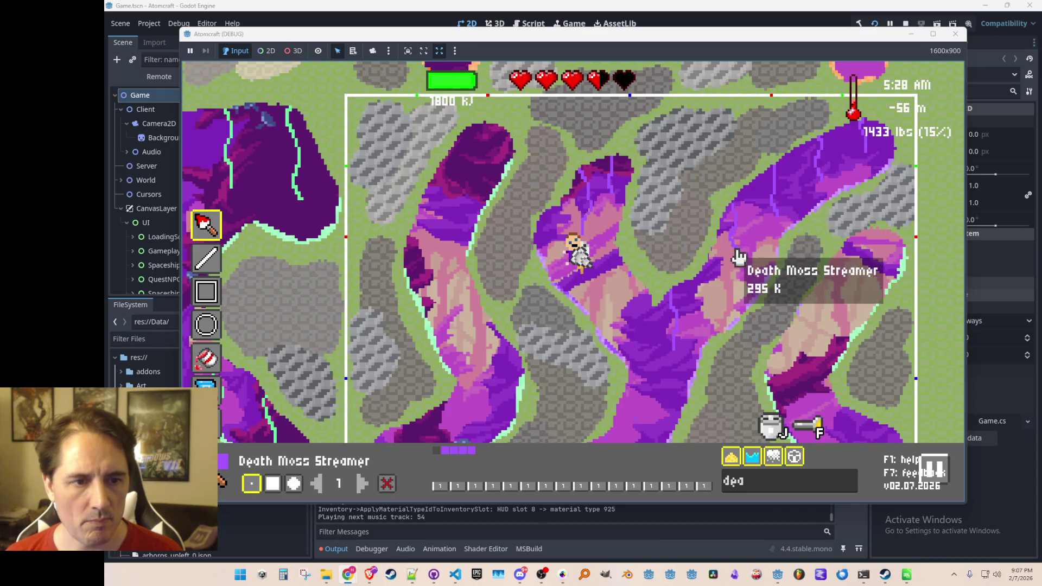
Descend, compare the streamers in lit and dark views, and drill the tunnel deeper.
{"action": "key", "text": "s"}
{"action": "key", "text": "s"}
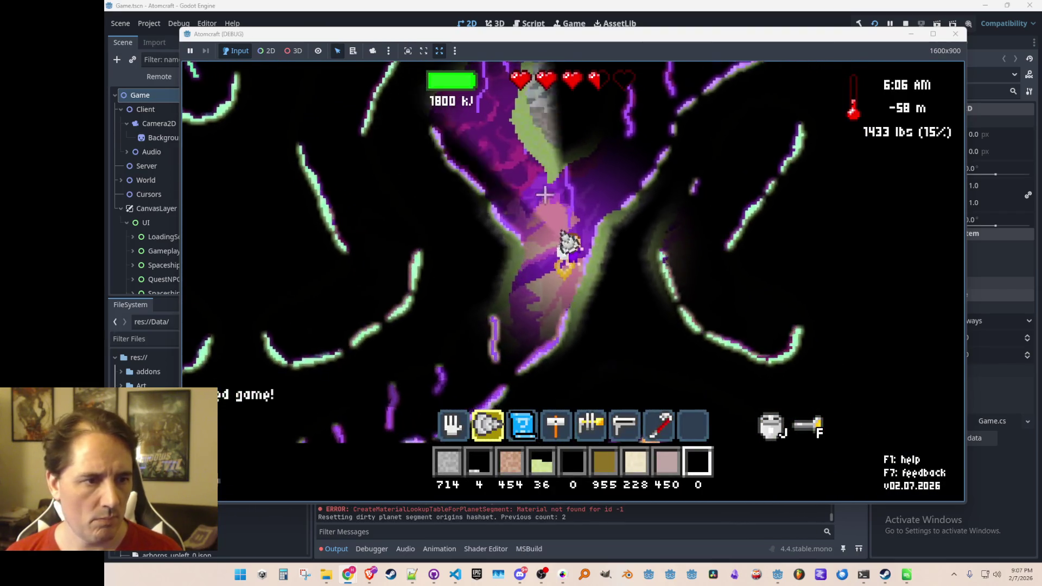
{"action": "key", "text": "Tab"}
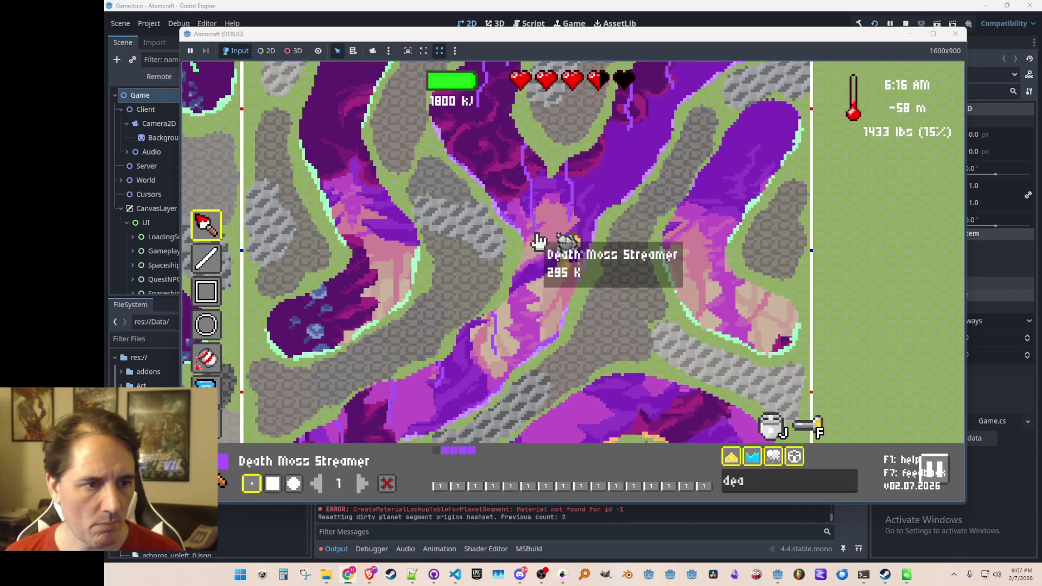
{"action": "key", "text": "Tab"}
{"action": "mouse_move", "coordinate": [560, 137]}
{"action": "left_mouse_down"}
{"action": "mouse_move", "coordinate": [609, 425]}
{"action": "mouse_move", "coordinate": [658, 100]}
{"action": "mouse_move", "coordinate": [400, 368]}
{"action": "mouse_move", "coordinate": [378, 310]}
{"action": "mouse_move", "coordinate": [688, 368]}
{"action": "mouse_move", "coordinate": [744, 214]}
{"action": "mouse_move", "coordinate": [698, 128]}
{"action": "mouse_move", "coordinate": [477, 92]}
{"action": "mouse_move", "coordinate": [526, 128]}
{"action": "mouse_move", "coordinate": [687, 175]}
{"action": "mouse_move", "coordinate": [629, 162]}
{"action": "mouse_move", "coordinate": [798, 158]}
{"action": "mouse_move", "coordinate": [516, 168]}
{"action": "mouse_move", "coordinate": [485, 233]}
{"action": "left_mouse_up"}
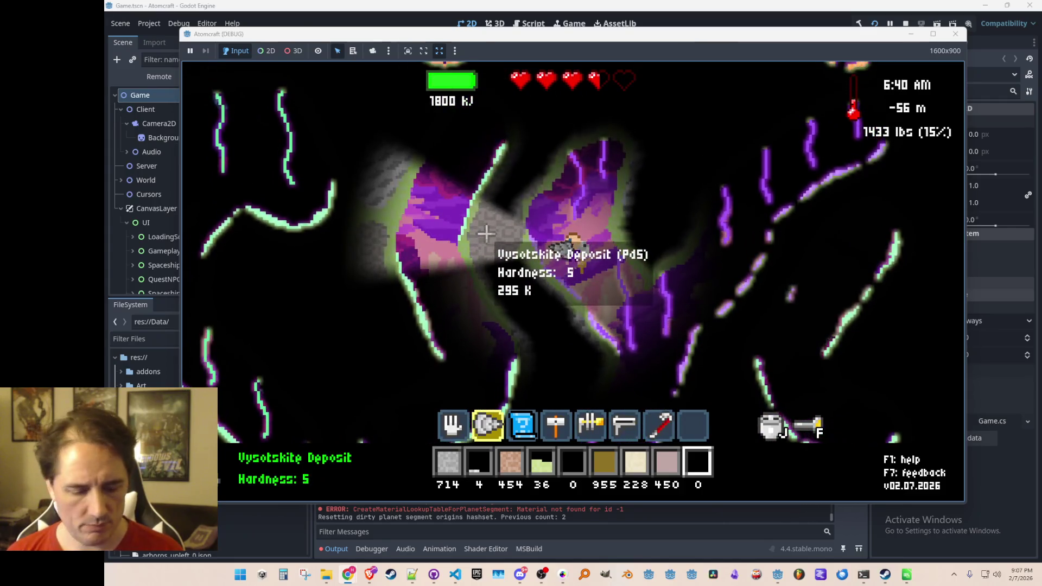
{"action": "key", "text": "F2"}
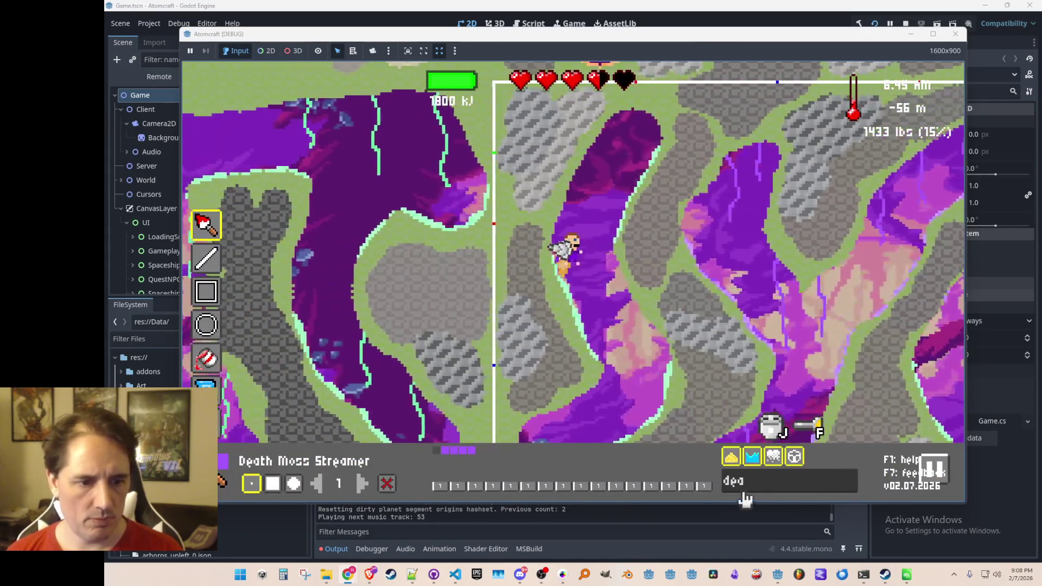
Search 'foxf' and select Foxfire Streamer as the brush material.
{"action": "left_click", "coordinate": [752, 485]}
{"action": "type", "text": "foxf"}
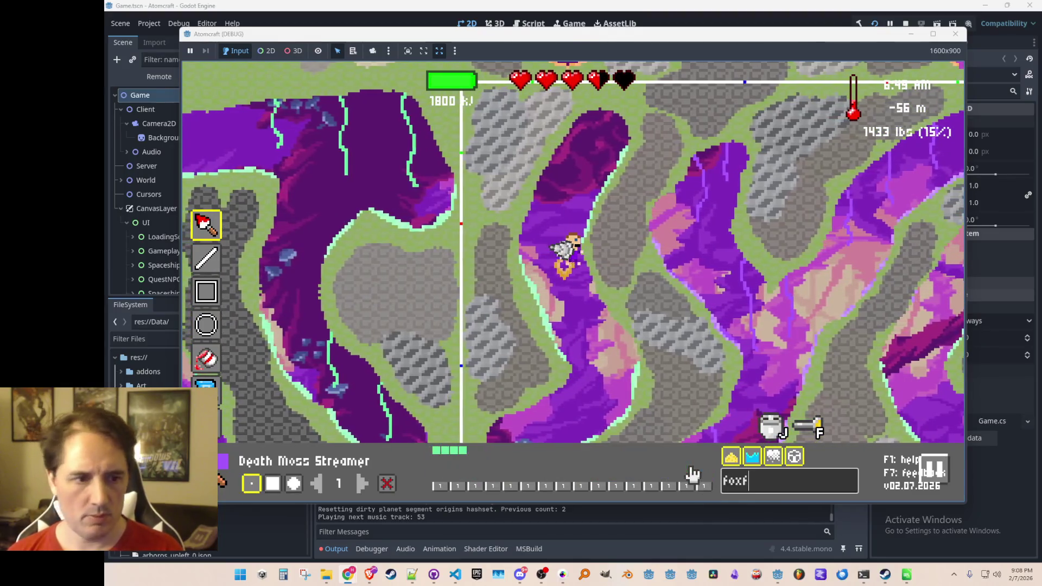
{"action": "left_click", "coordinate": [438, 451]}
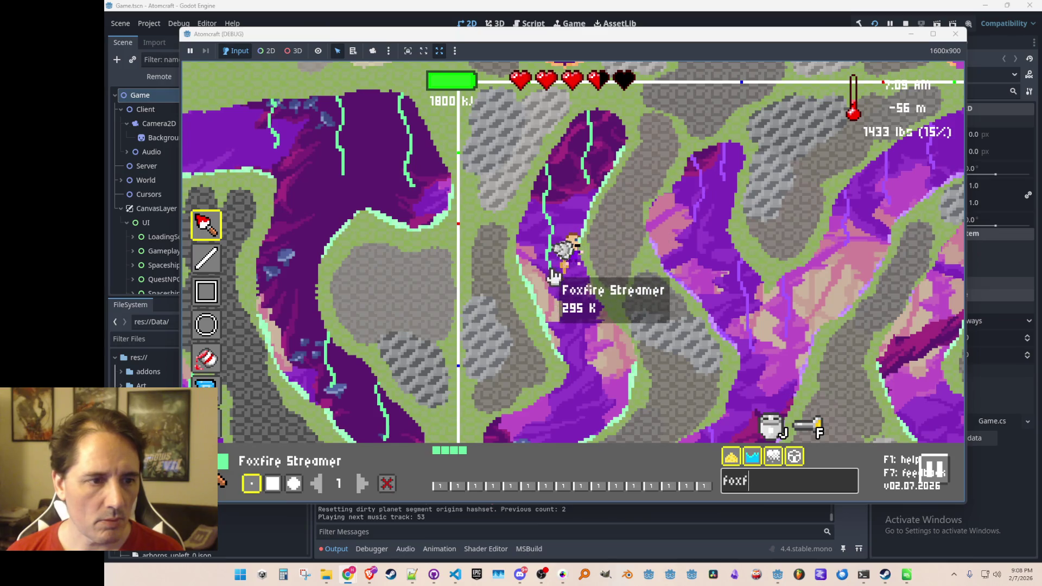
{"action": "type", "text": "s"}
{"action": "mouse_move", "coordinate": [599, 214]}
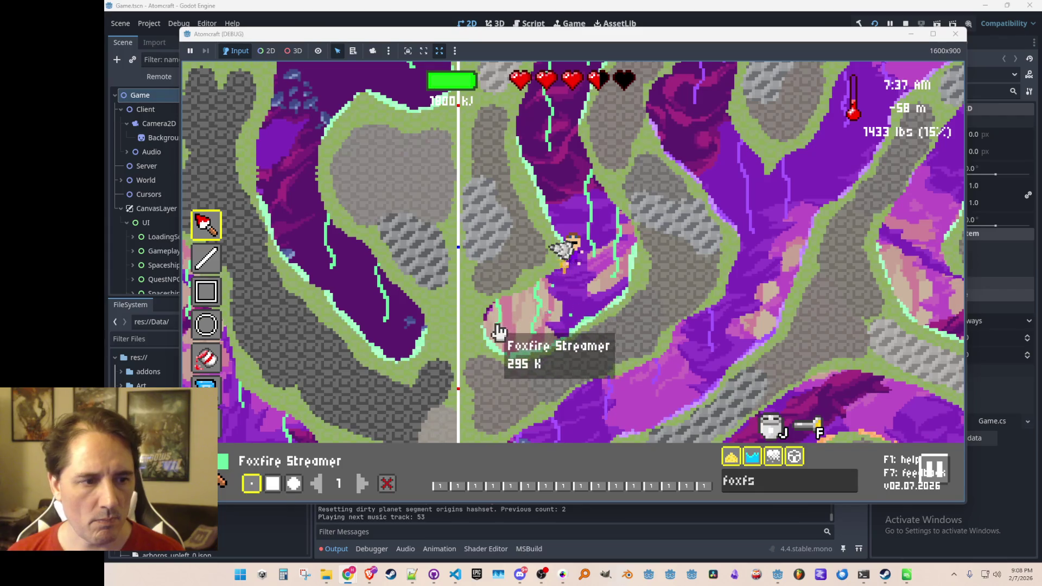
Check the cave in gameplay view, then paint a Foxfire Streamer strand down the tunnel.
{"action": "key", "text": "Tab"}
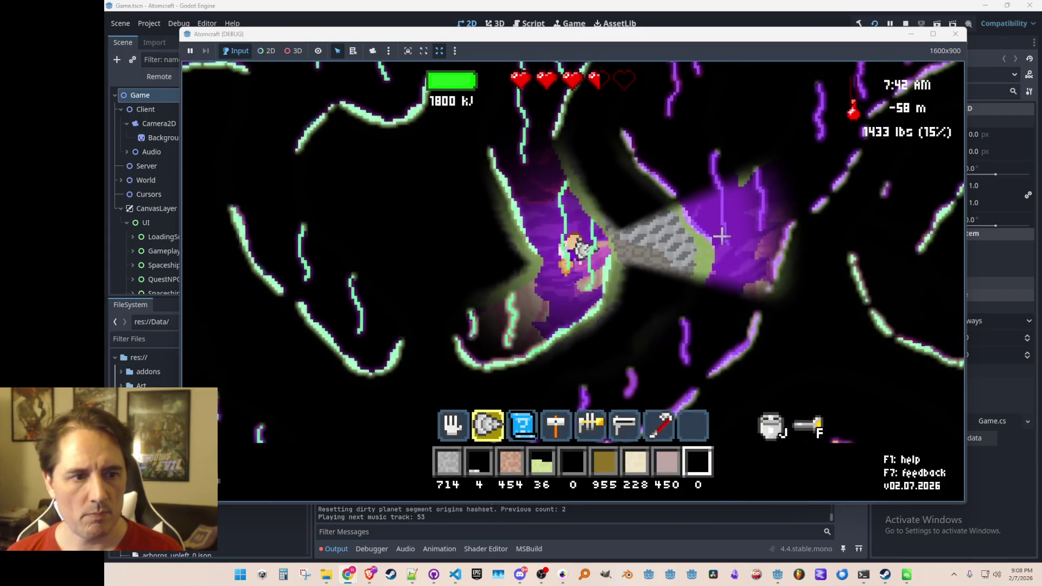
{"action": "key", "text": "w"}
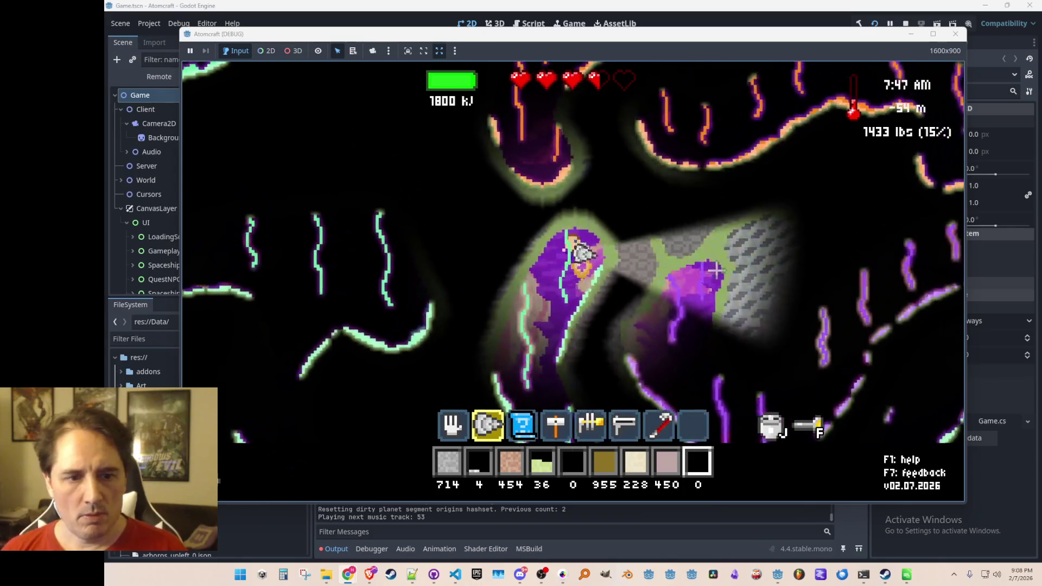
{"action": "mouse_move", "coordinate": [637, 303]}
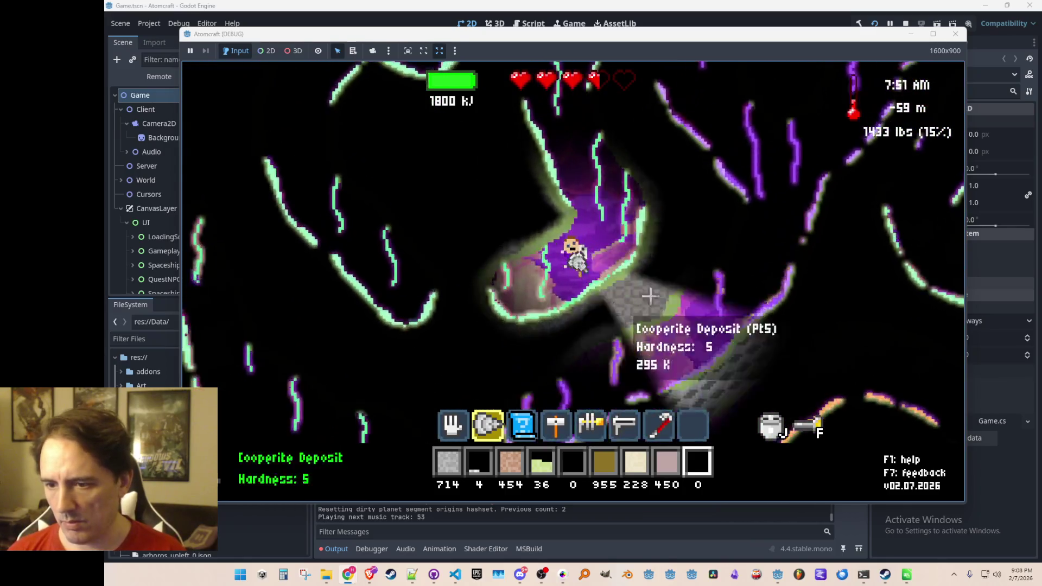
{"action": "key", "text": "Tab"}
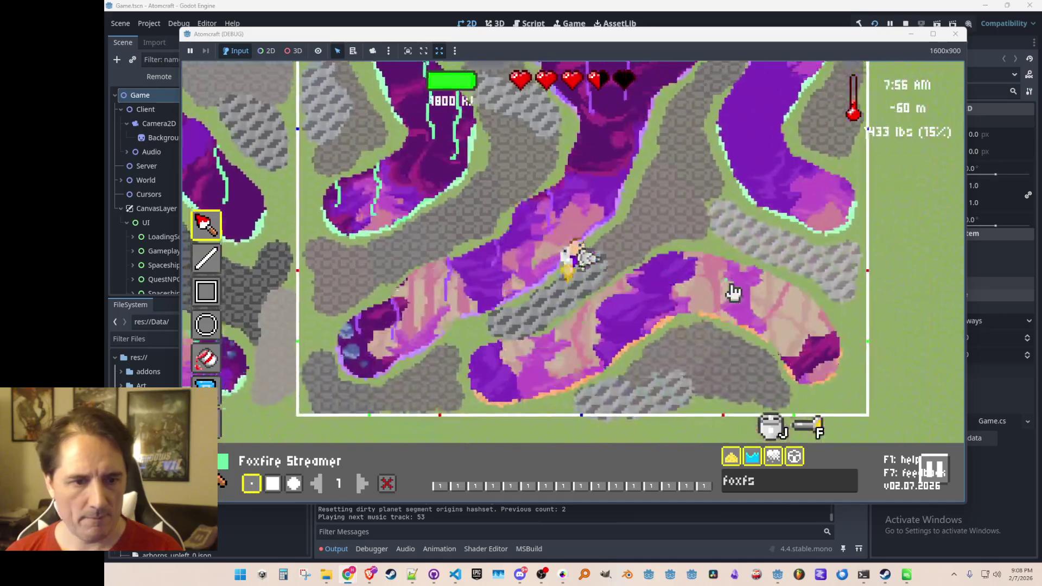
{"action": "key", "text": "d"}
{"action": "mouse_move", "coordinate": [735, 176]}
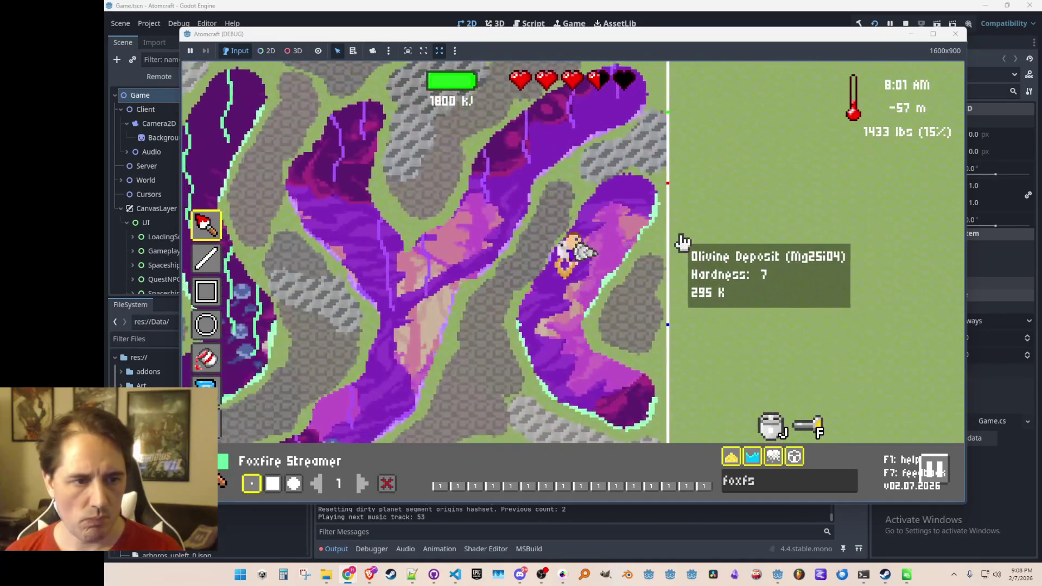
{"action": "left_click_drag", "start_coordinate": [592, 200], "coordinate": [596, 227]}
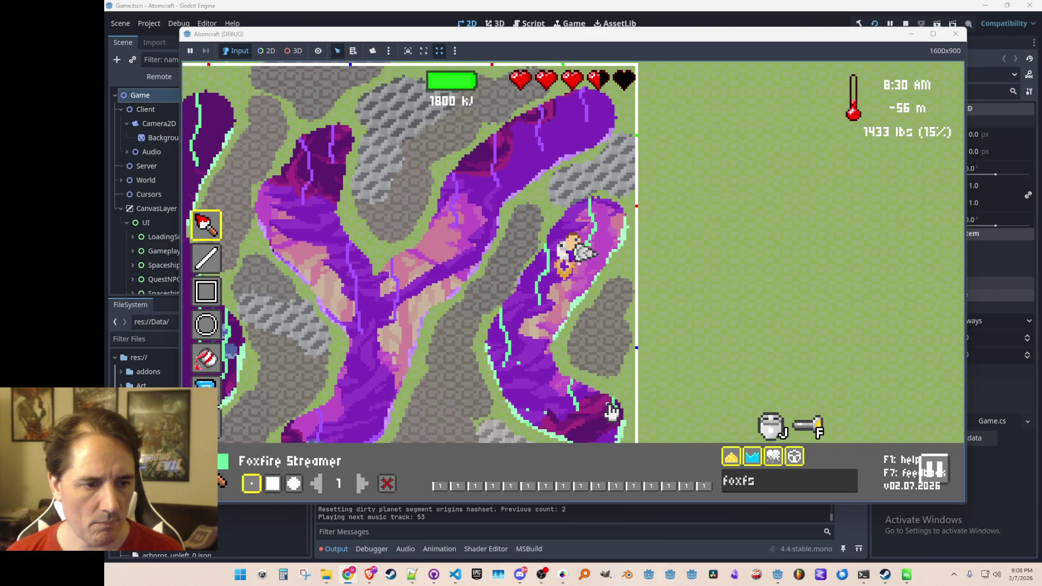
Fly around the cave rooms and switch to play view to see the cyan glow.
{"action": "key", "text": "s"}
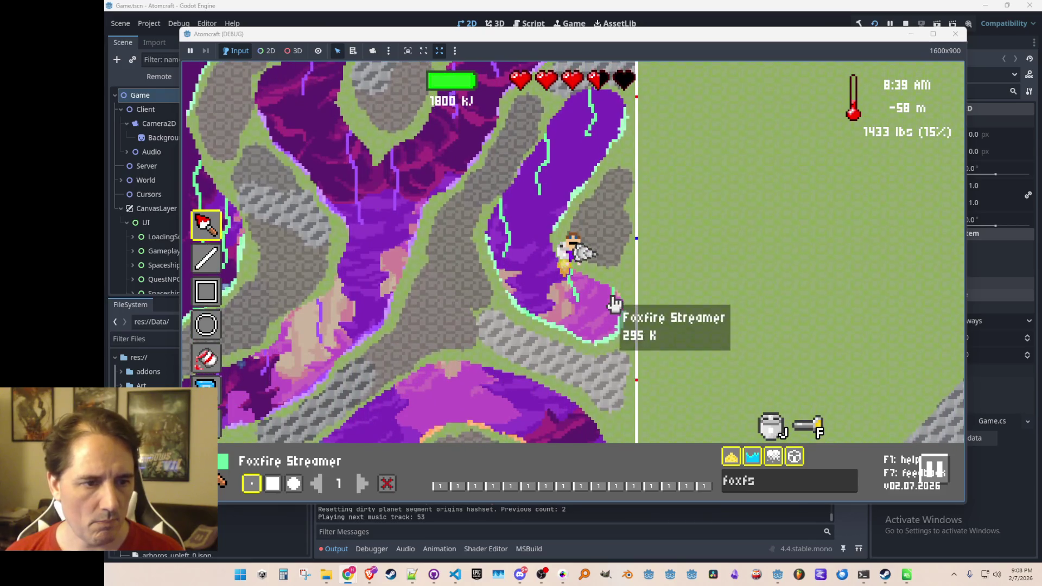
{"action": "key", "text": "a"}
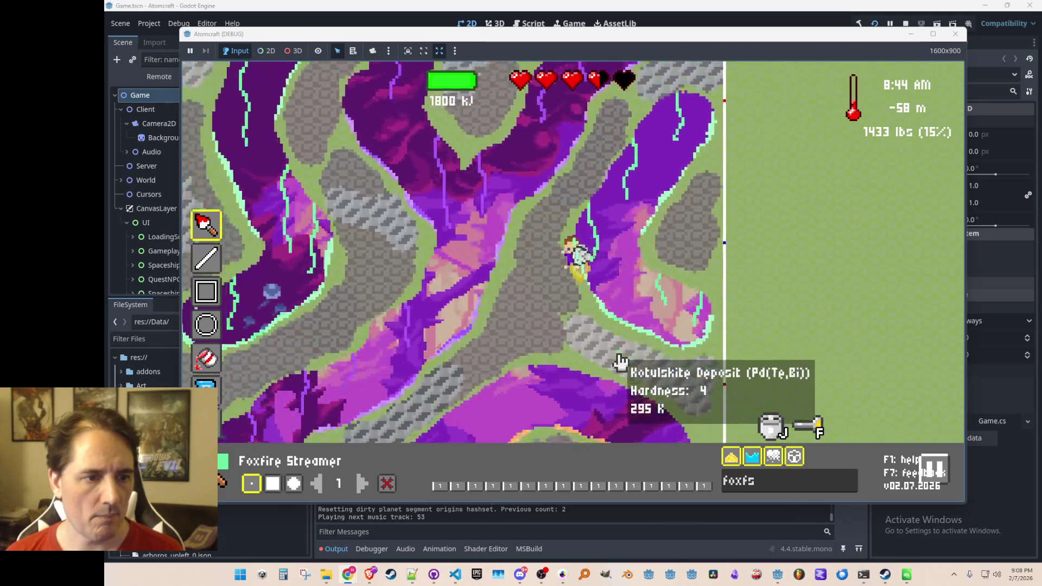
{"action": "key", "text": "w"}
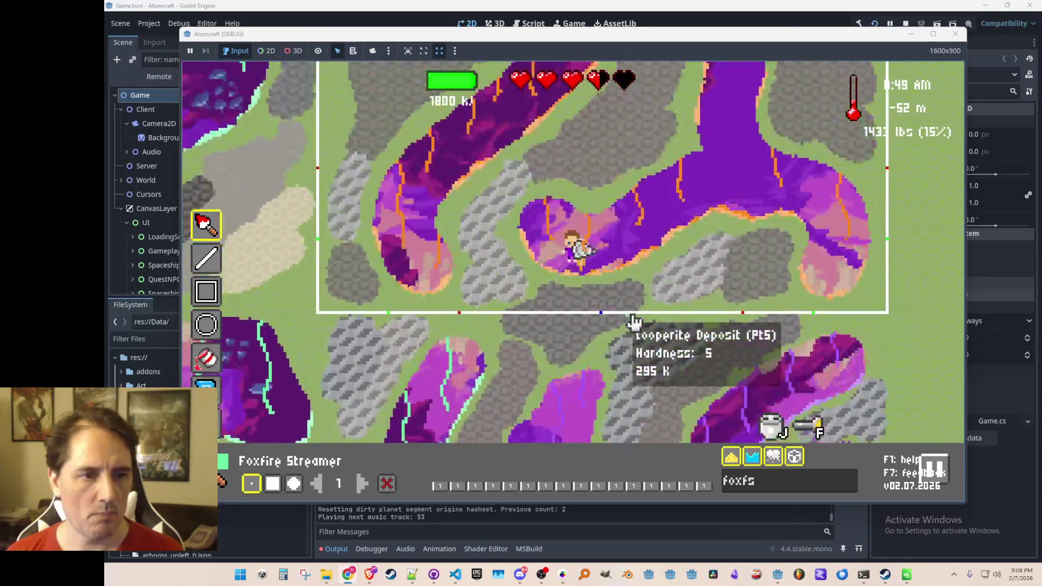
{"action": "key", "text": "s"}
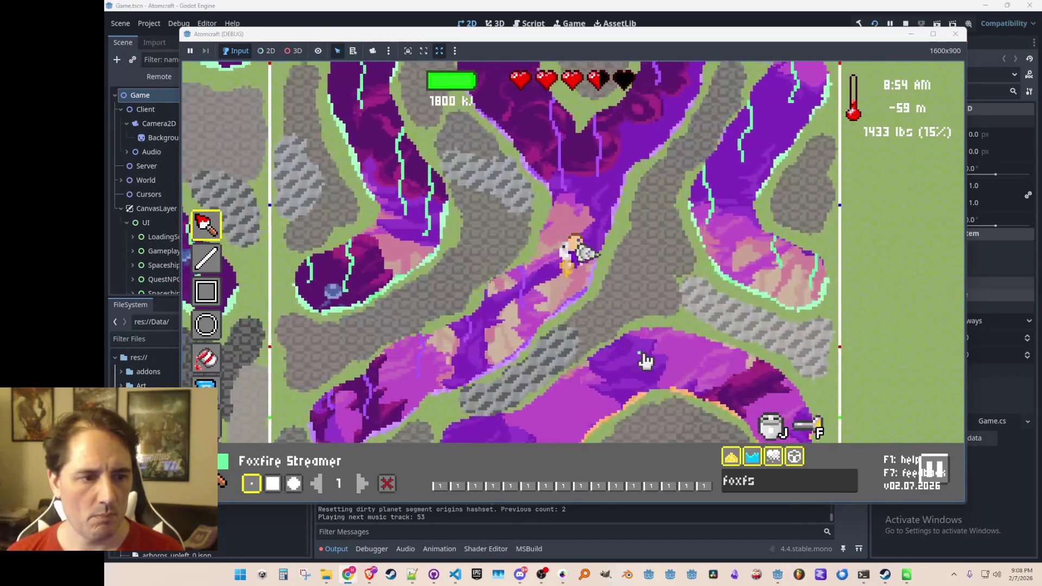
{"action": "key", "text": "2"}
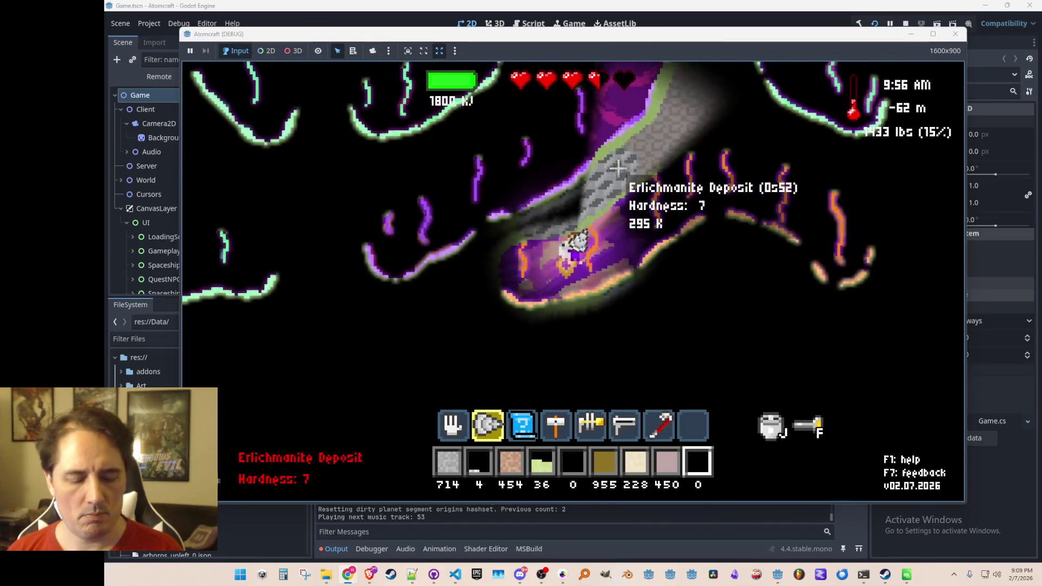
{"action": "key", "text": "3"}
{"action": "key", "text": "w"}
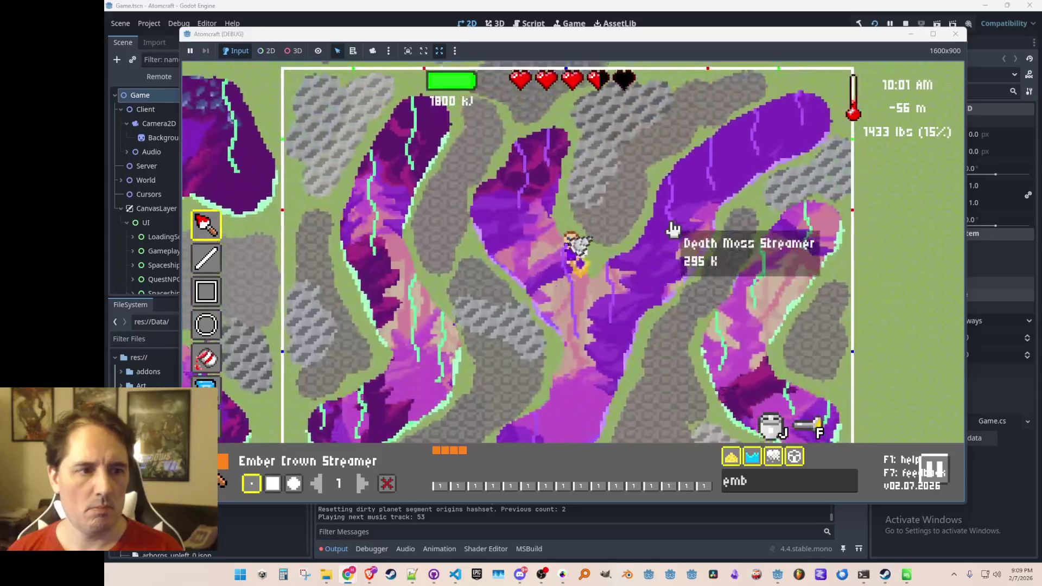
{"action": "key", "text": "2"}
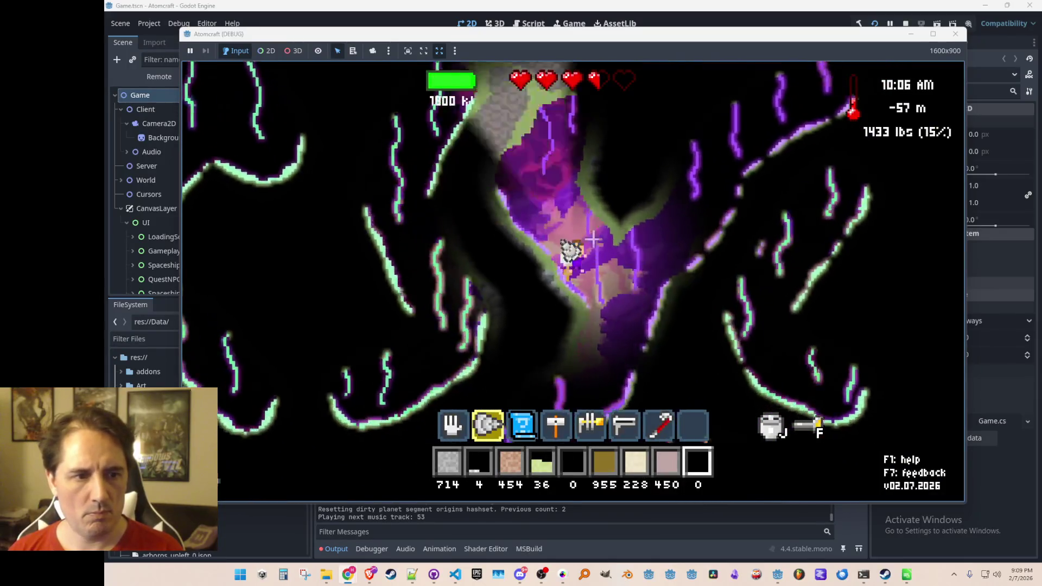
{"action": "mouse_move", "coordinate": [679, 282]}
{"action": "left_mouse_down"}
{"action": "mouse_move", "coordinate": [581, 414]}
{"action": "mouse_move", "coordinate": [667, 344]}
{"action": "mouse_move", "coordinate": [679, 276]}
{"action": "mouse_move", "coordinate": [530, 186]}
{"action": "mouse_move", "coordinate": [662, 299]}
{"action": "left_mouse_up"}
Save the room as mushroom_caves_rare_1.json in the ProcGenRooms folder.
{"action": "key", "text": "ctrl+s"}
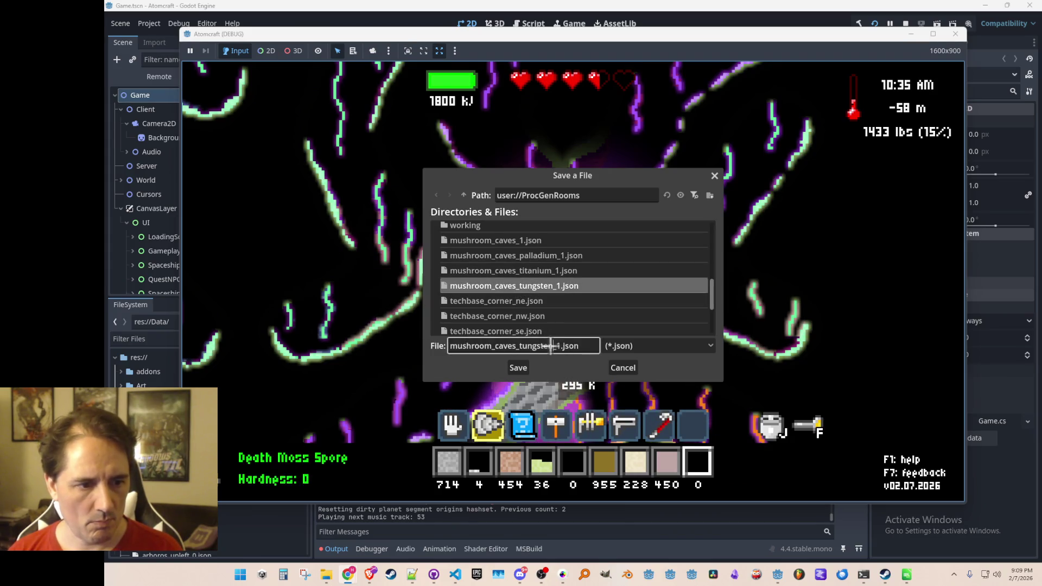
{"action": "key", "text": "BackSpace"}
{"action": "key", "text": "BackSpace"}
{"action": "key", "text": "BackSpace"}
{"action": "type", "text": "rare"}
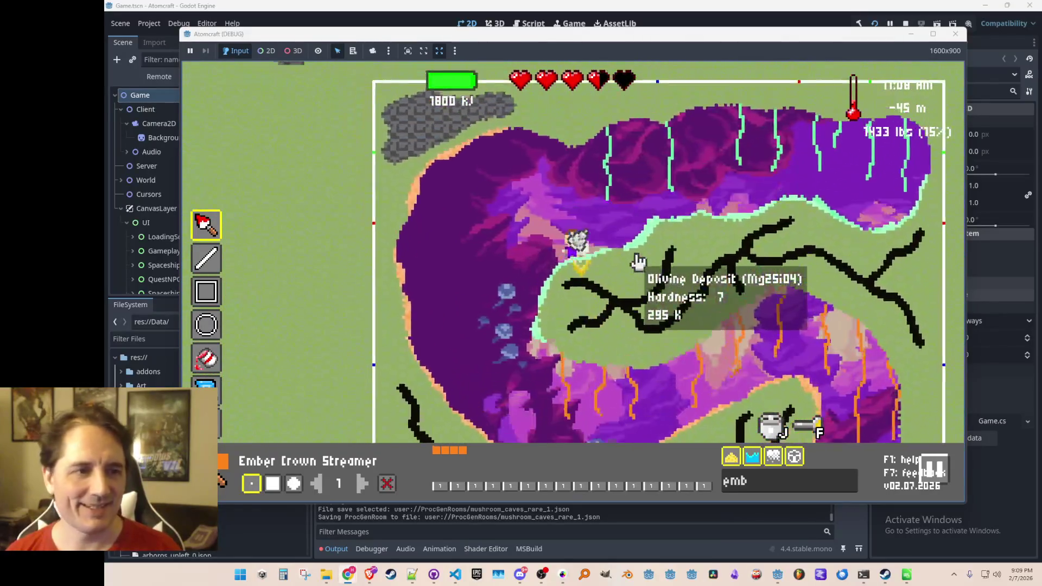
Preview the saved room, then fly the editor to the purple cave and return to dark view.
{"action": "key", "text": "Escape"}
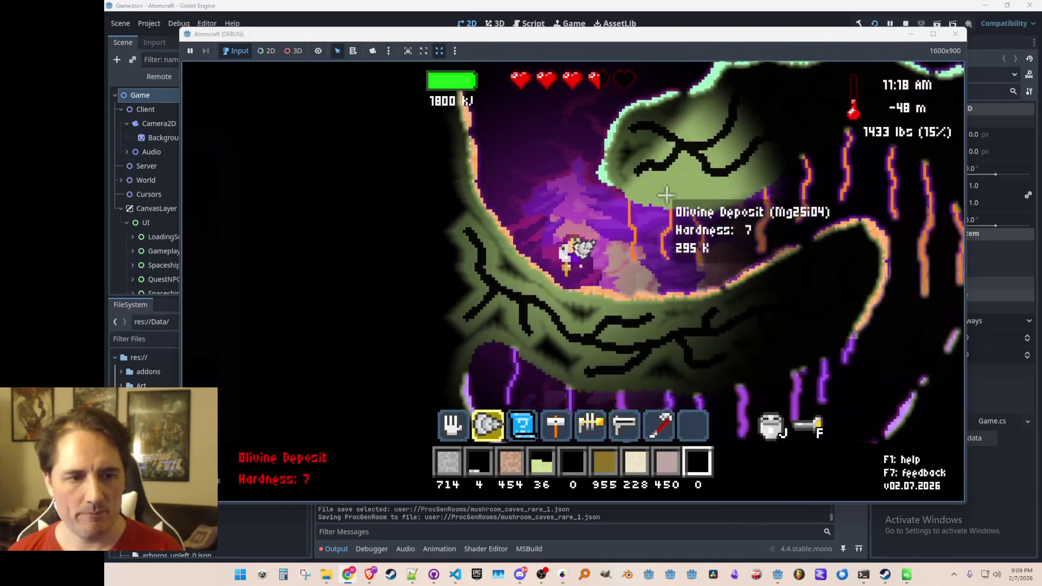
{"action": "key", "text": "F2"}
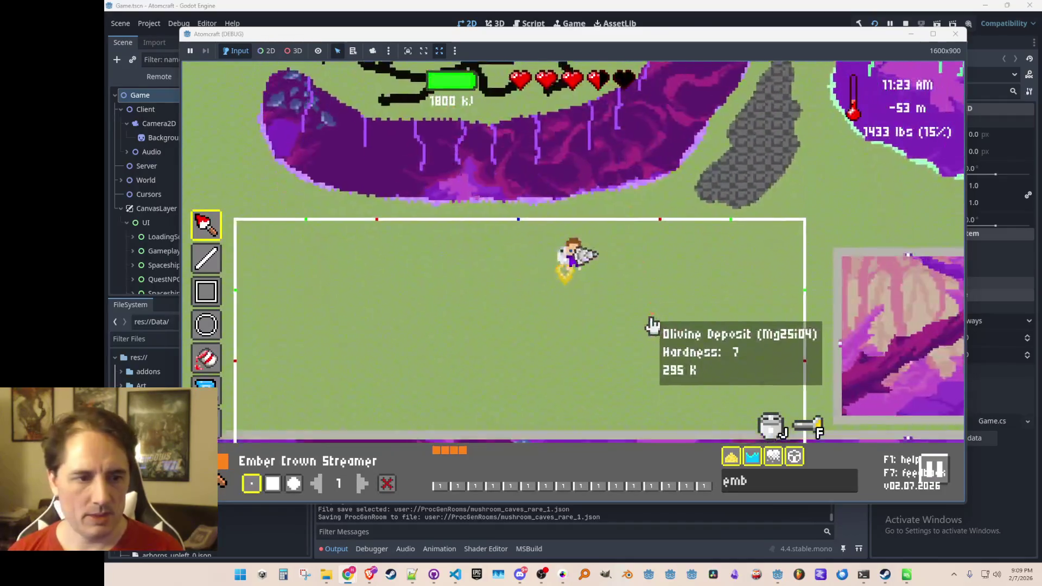
{"action": "key", "text": "w"}
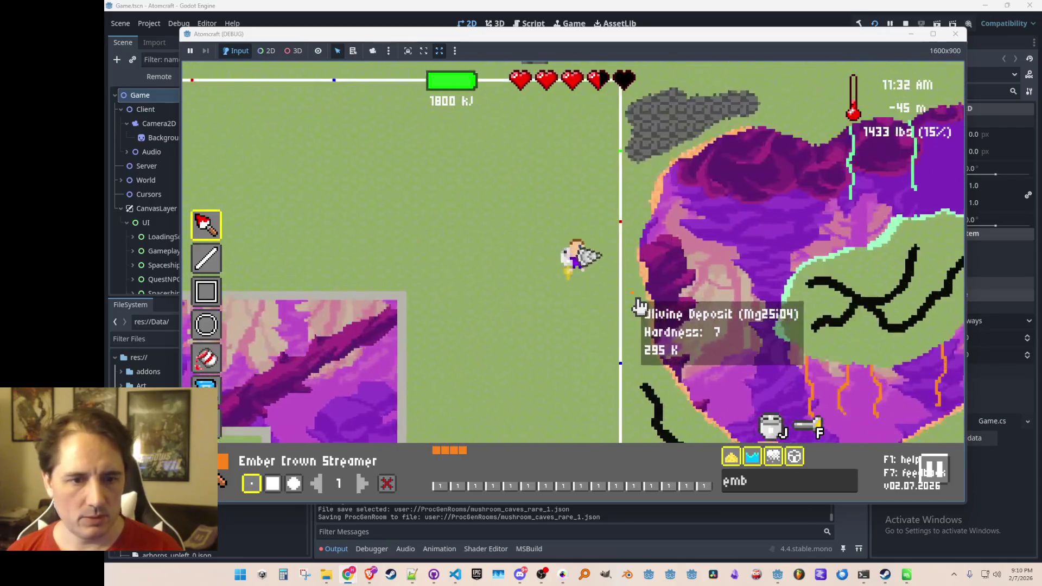
{"action": "key", "text": "d"}
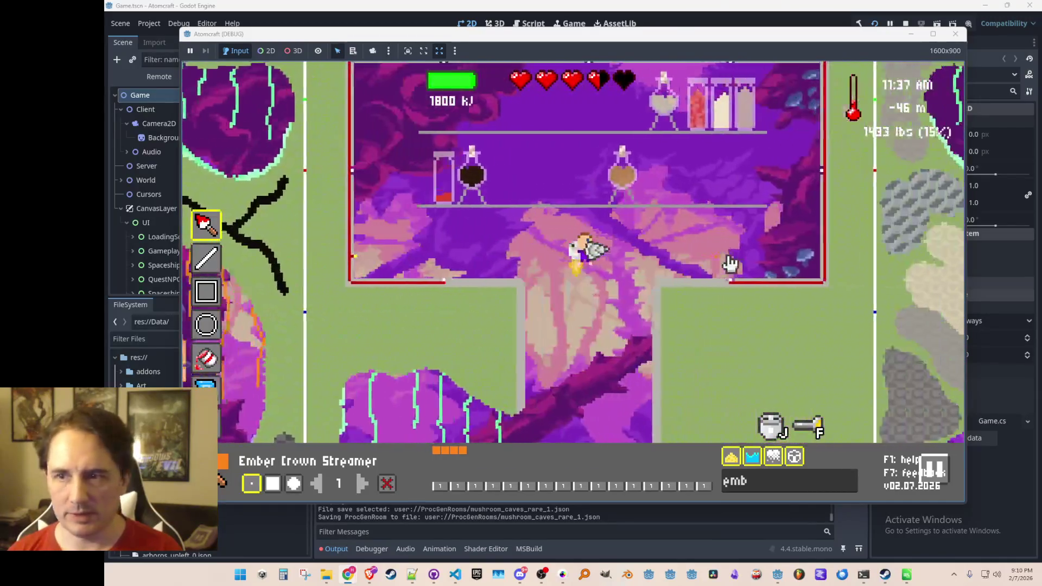
{"action": "key", "text": "d"}
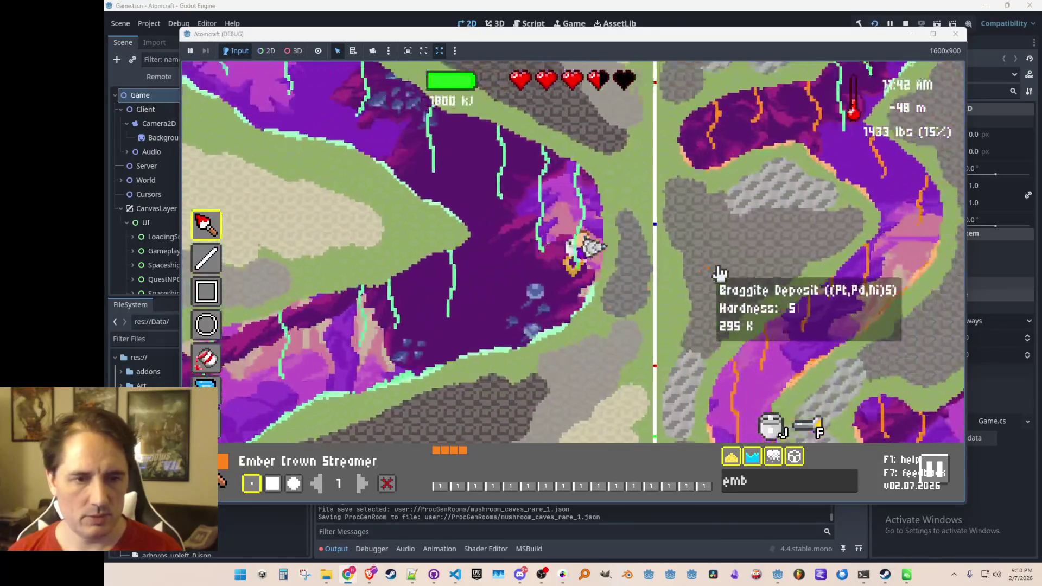
{"action": "key", "text": "s"}
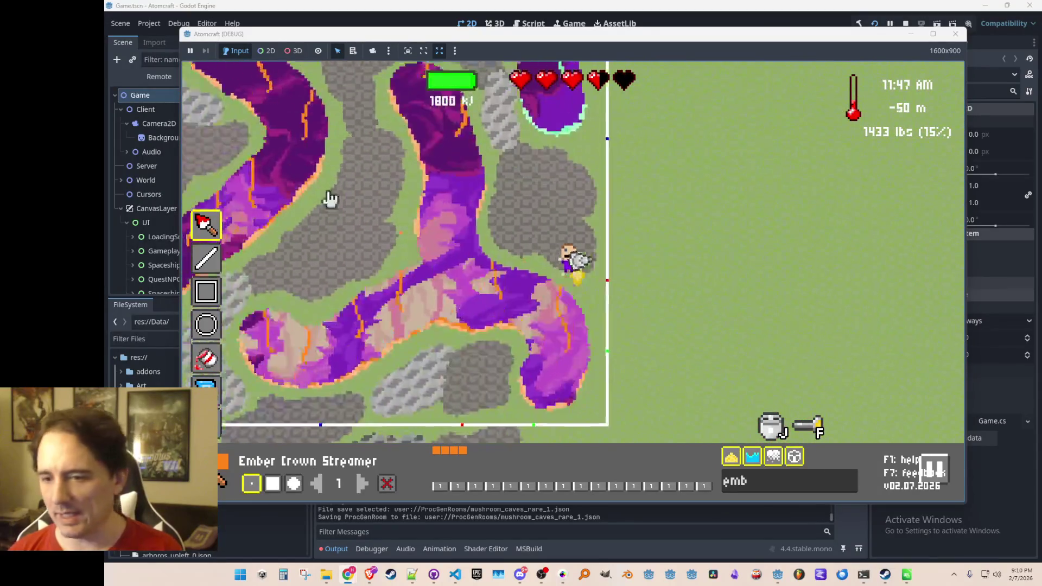
{"action": "scroll", "coordinate": [551, 282], "scroll_direction": "up", "scroll_amount": 3}
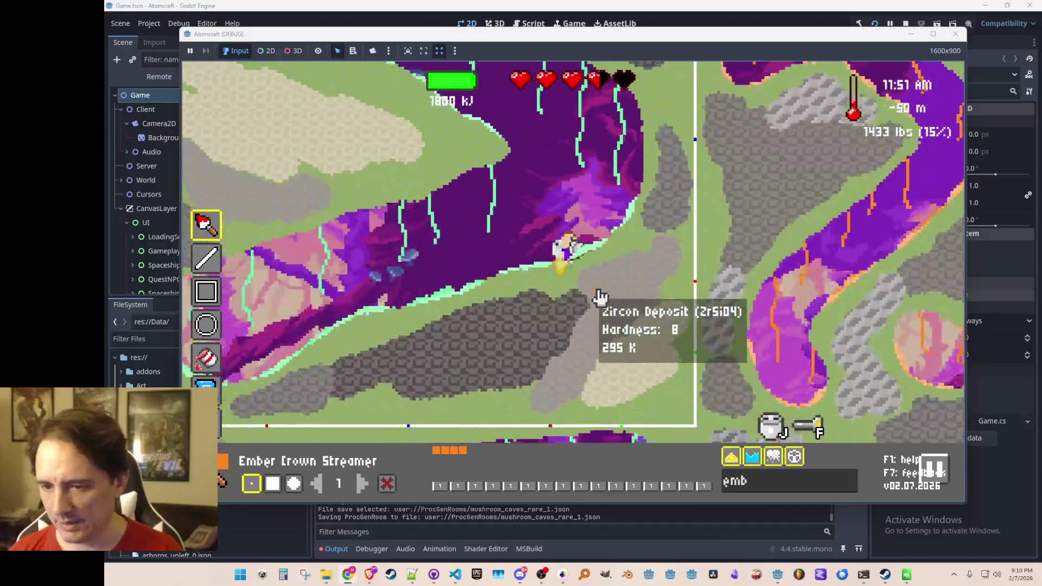
{"action": "key", "text": "Escape"}
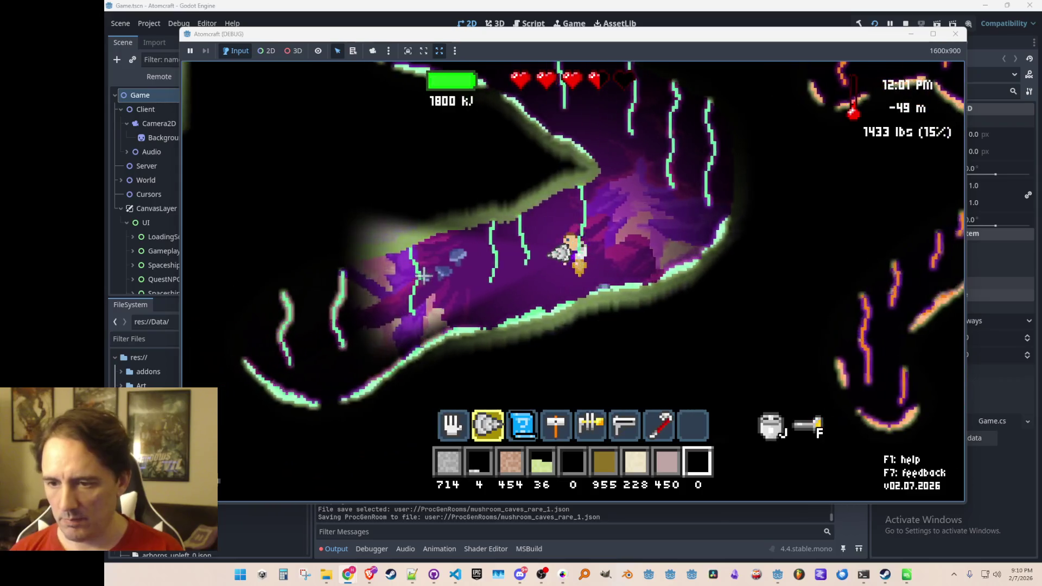
Walk left and right along the dark tunnel.
{"action": "key", "text": "a"}
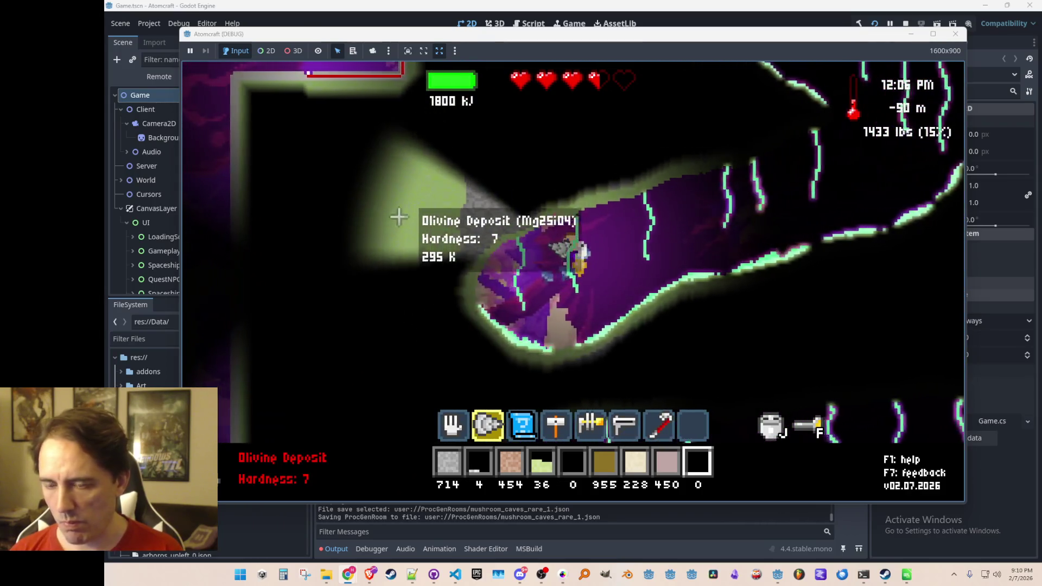
{"action": "key", "text": "d"}
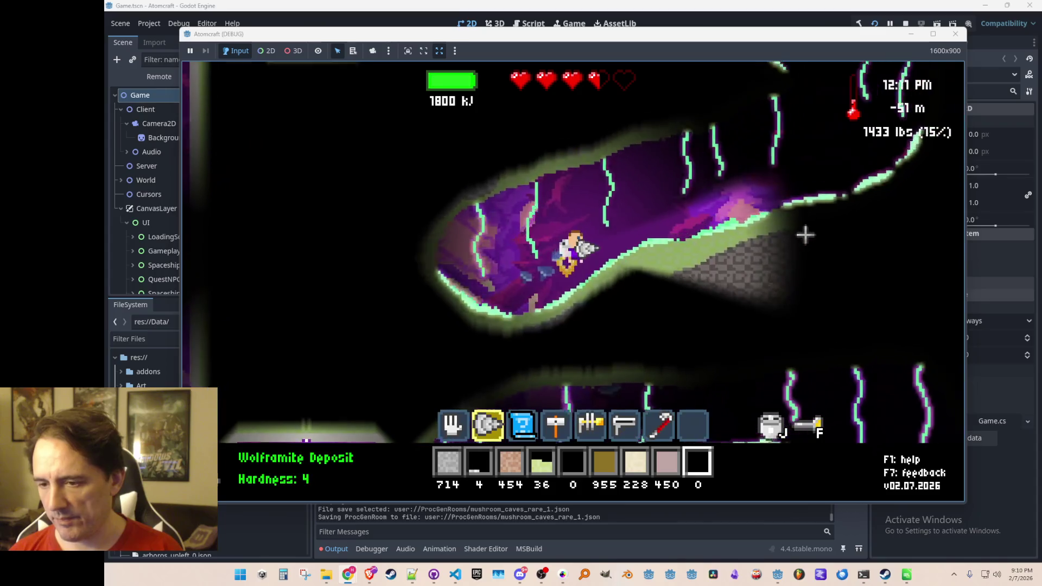
{"action": "key", "text": "d"}
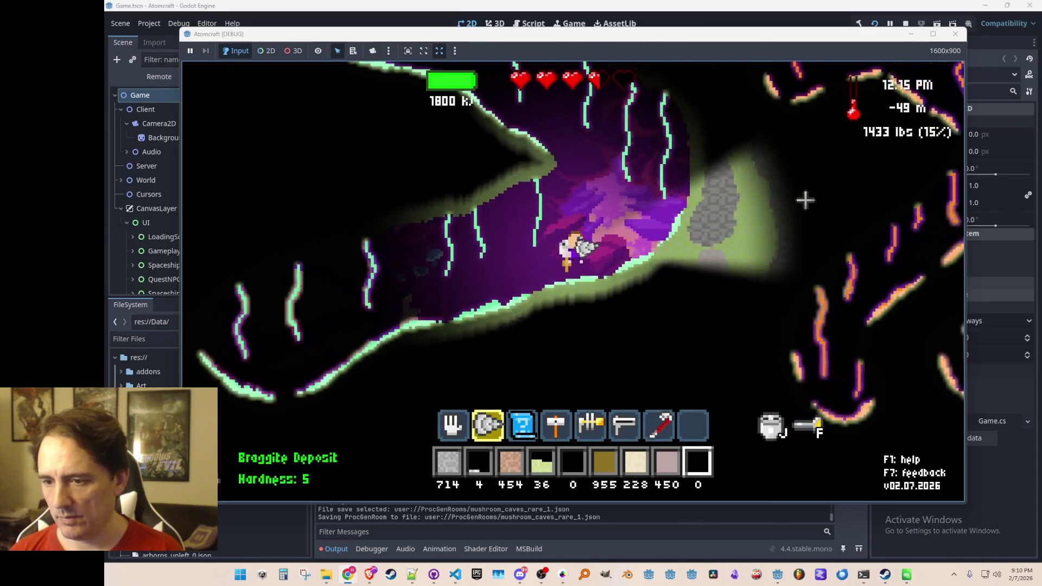
{"action": "key", "text": "d"}
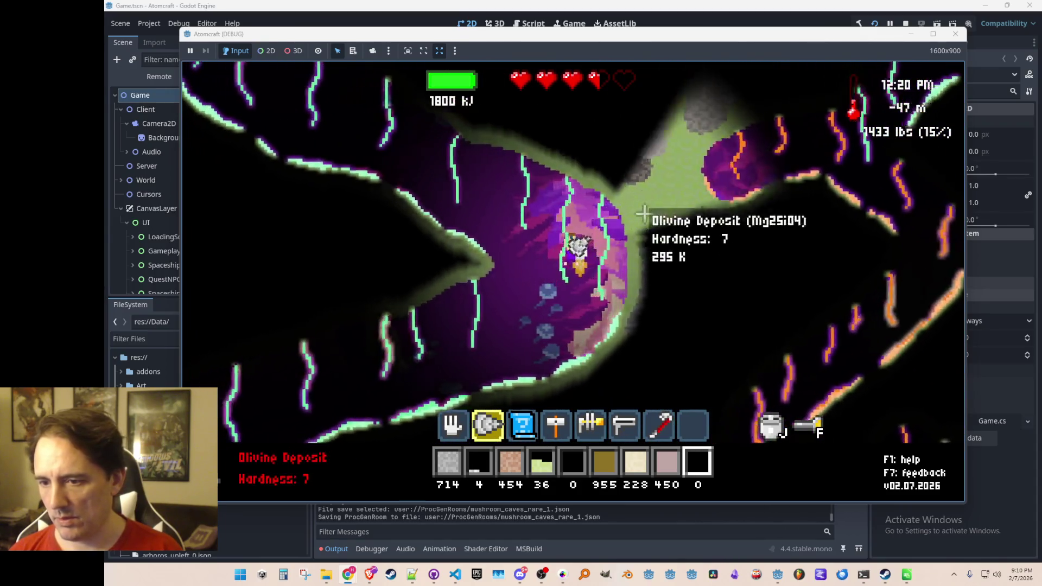
{"action": "key", "text": "a"}
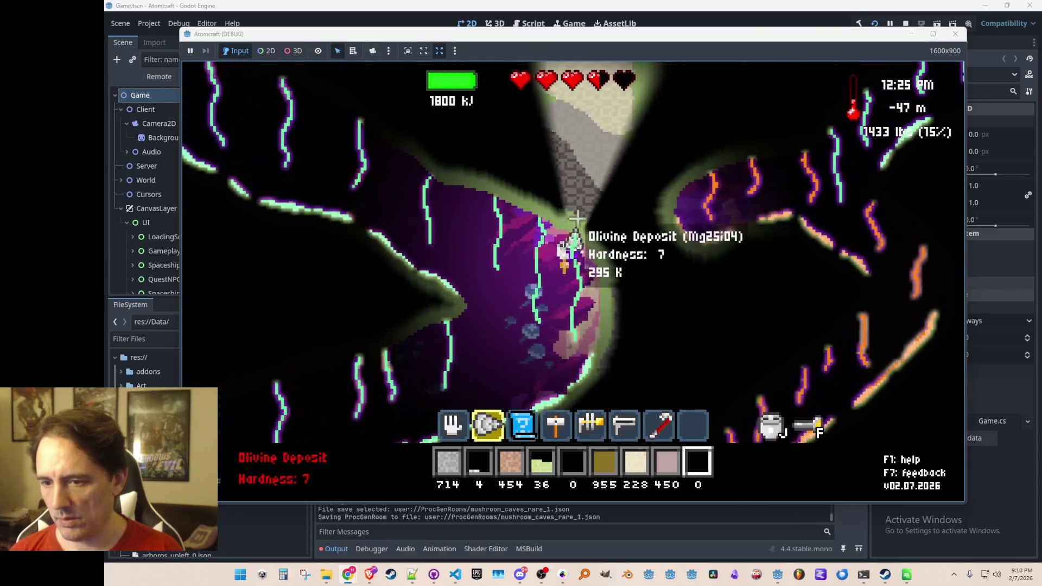
Reopen the room editor and fly right and down through the rooms past the green room.
{"action": "key", "text": "F2"}
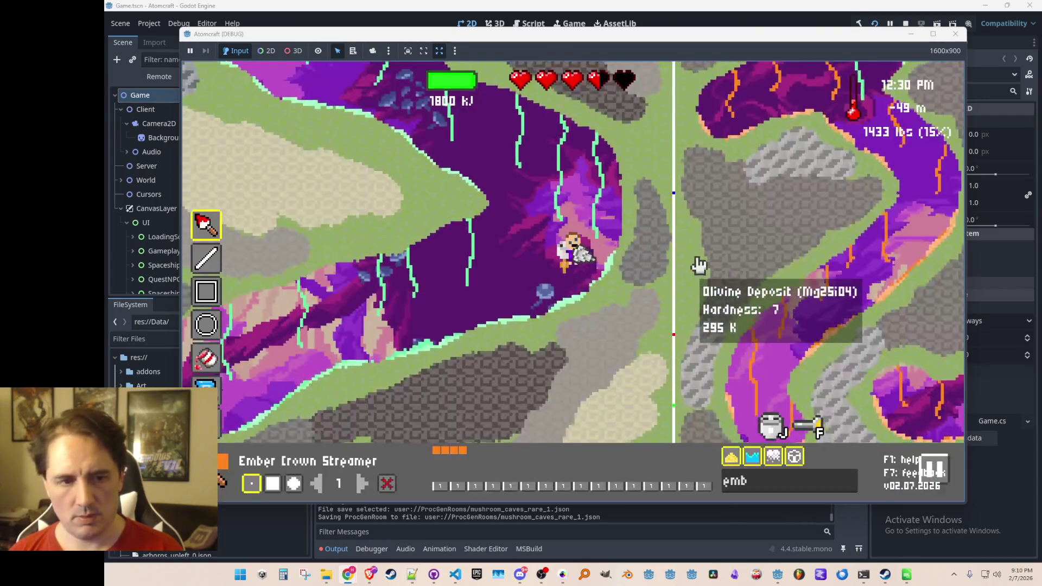
{"action": "key", "text": "d"}
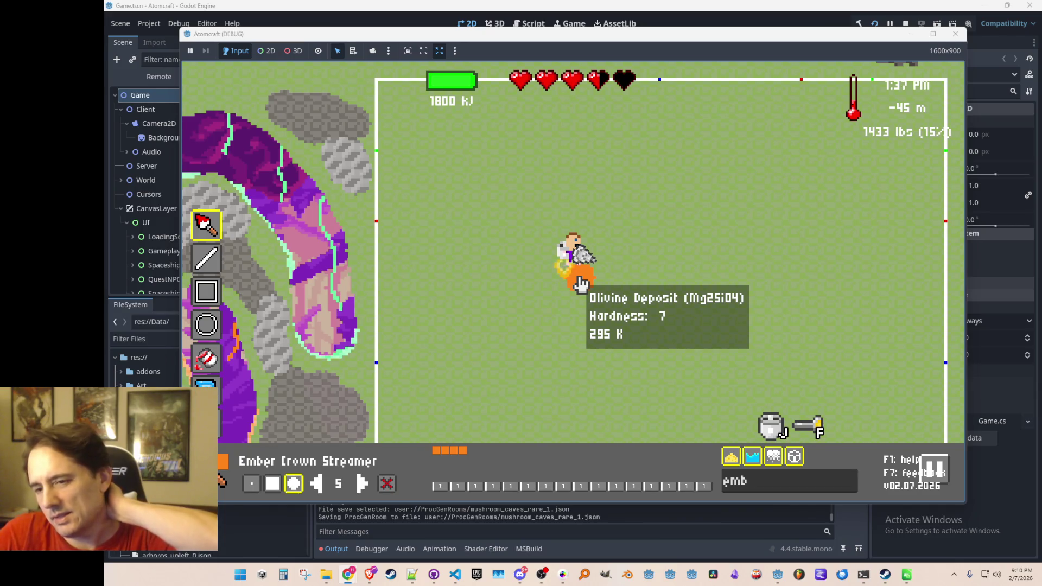
{"action": "key", "text": "d"}
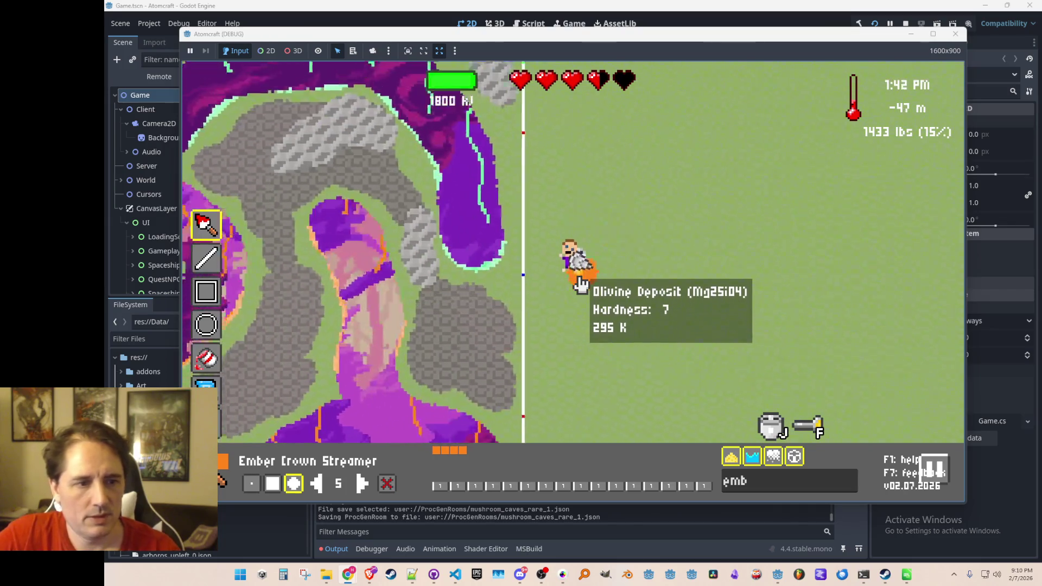
{"action": "key", "text": "s"}
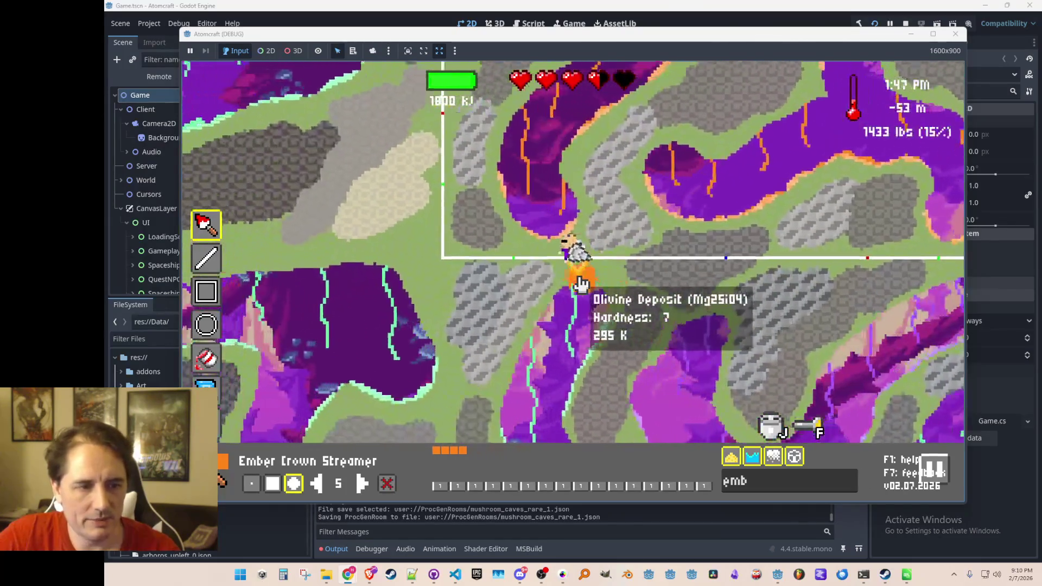
{"action": "key", "text": "s"}
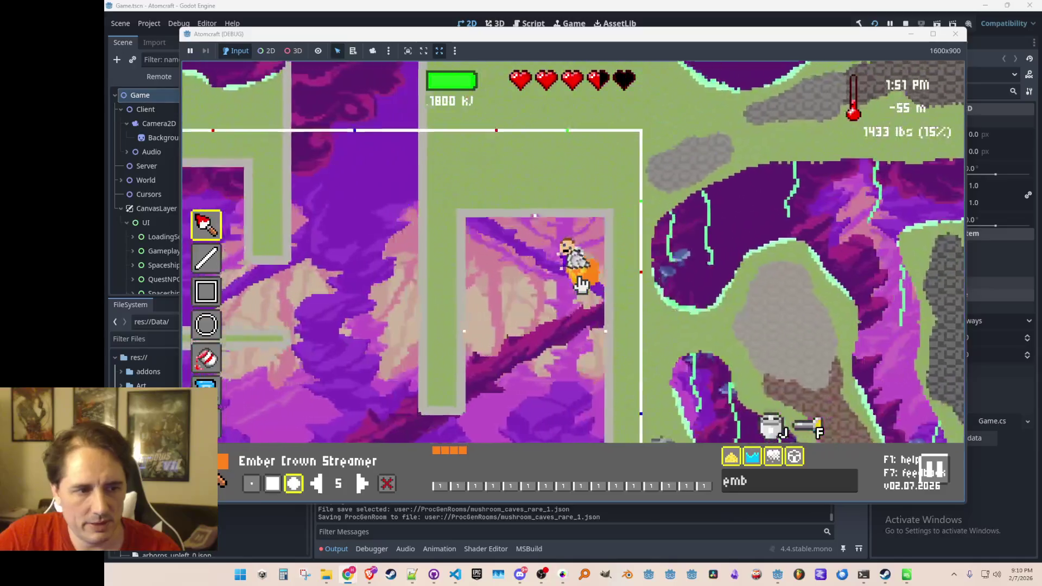
{"action": "key", "text": "w"}
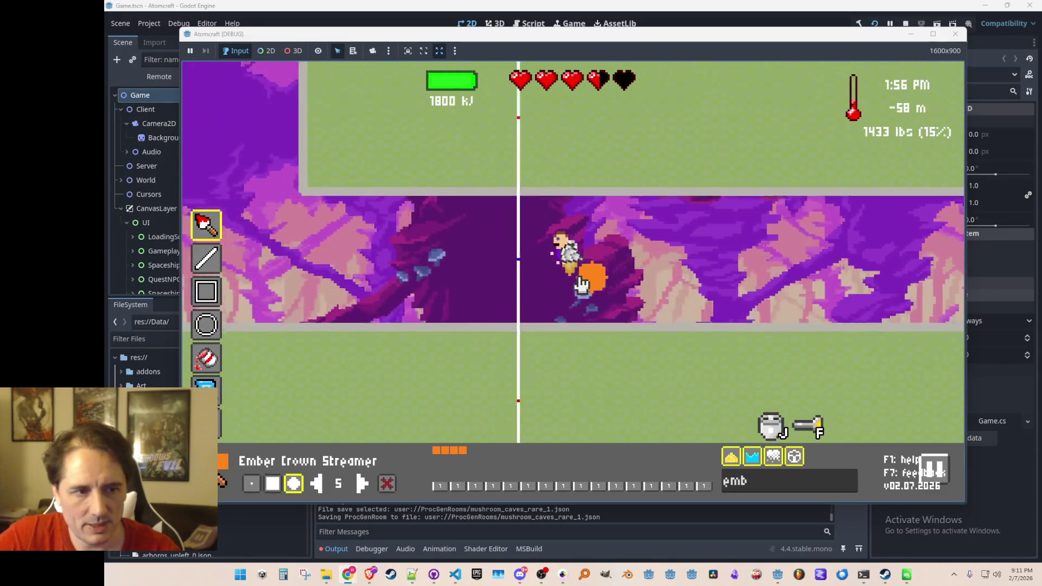
{"action": "key", "text": "w"}
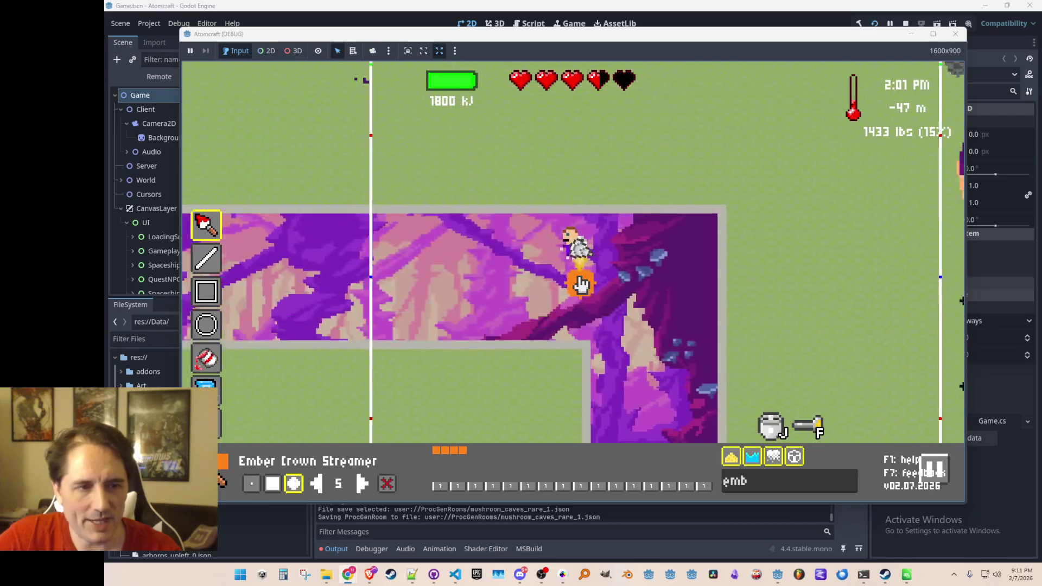
{"action": "key", "text": "s"}
{"action": "key", "text": "d"}
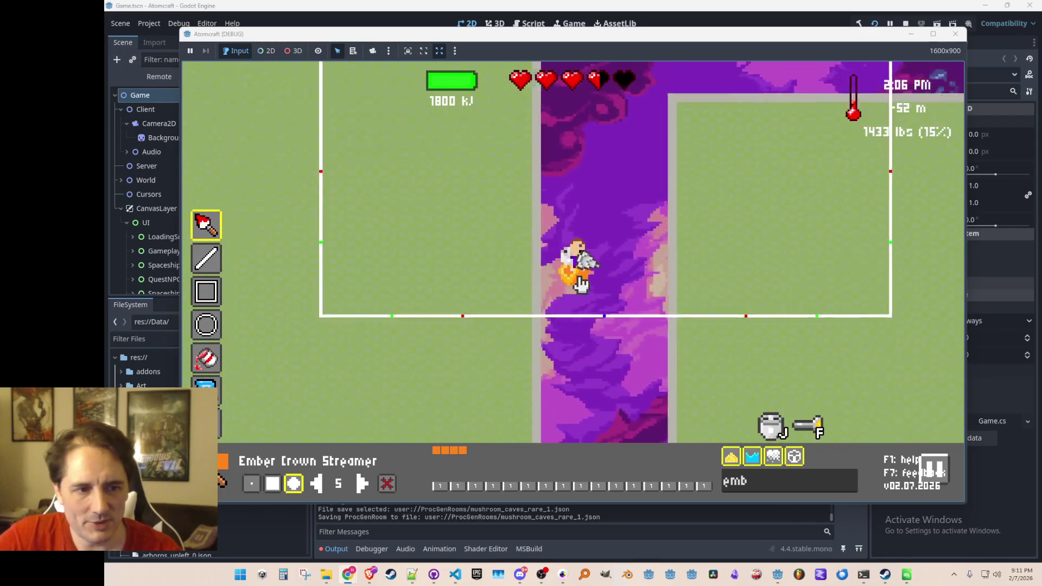
Descend to the tunnel, fly up-right into the purple cave, and resume play.
{"action": "key", "text": "s"}
{"action": "key", "text": "a"}
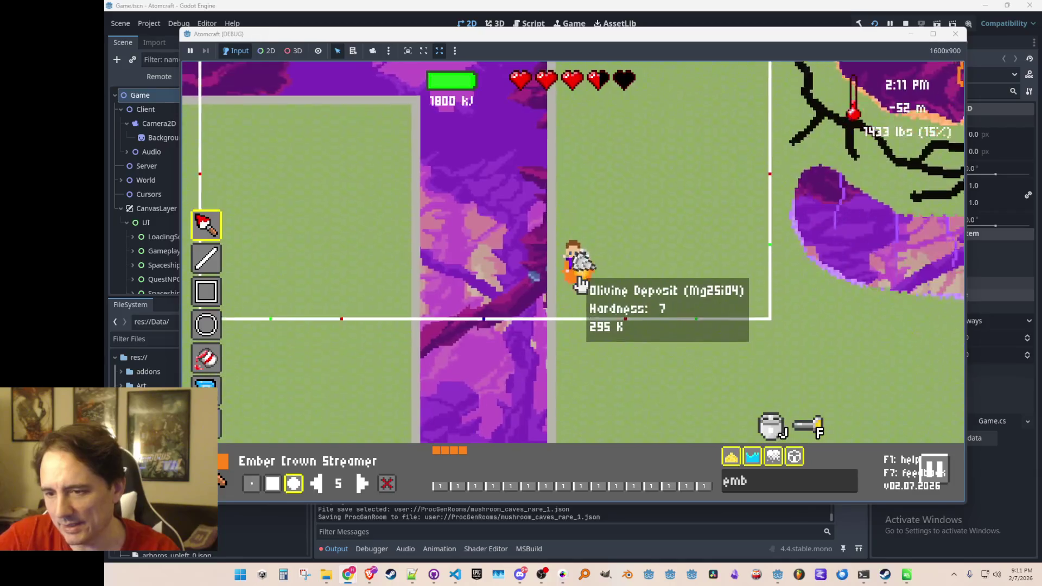
{"action": "key", "text": "w"}
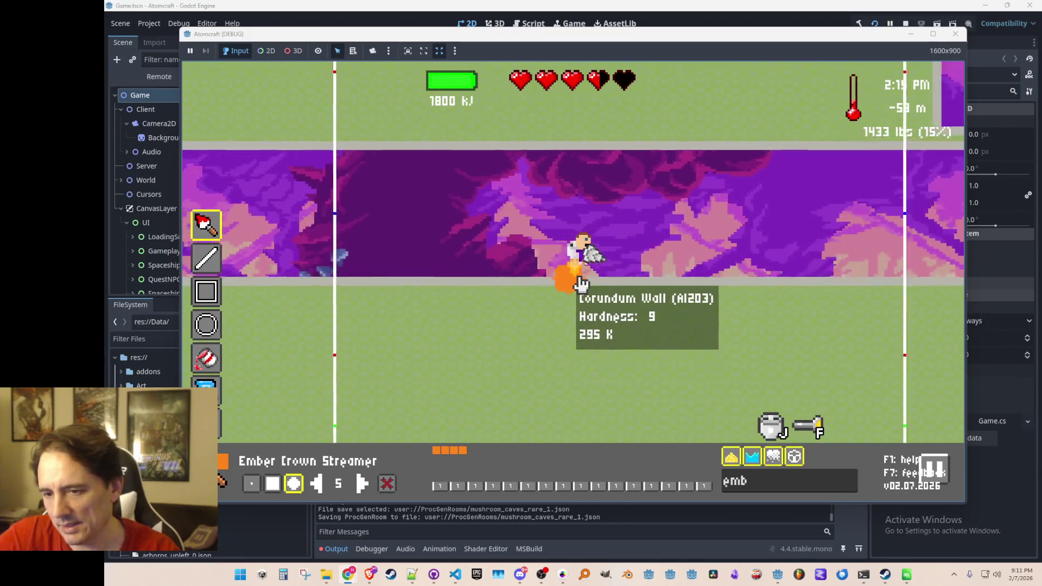
{"action": "key", "text": "d"}
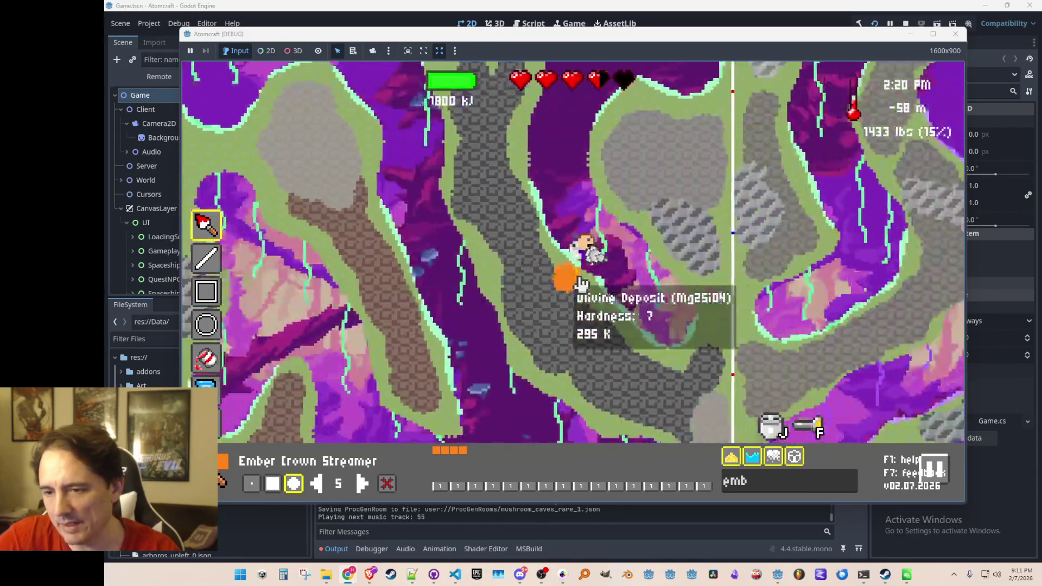
{"action": "key", "text": "w"}
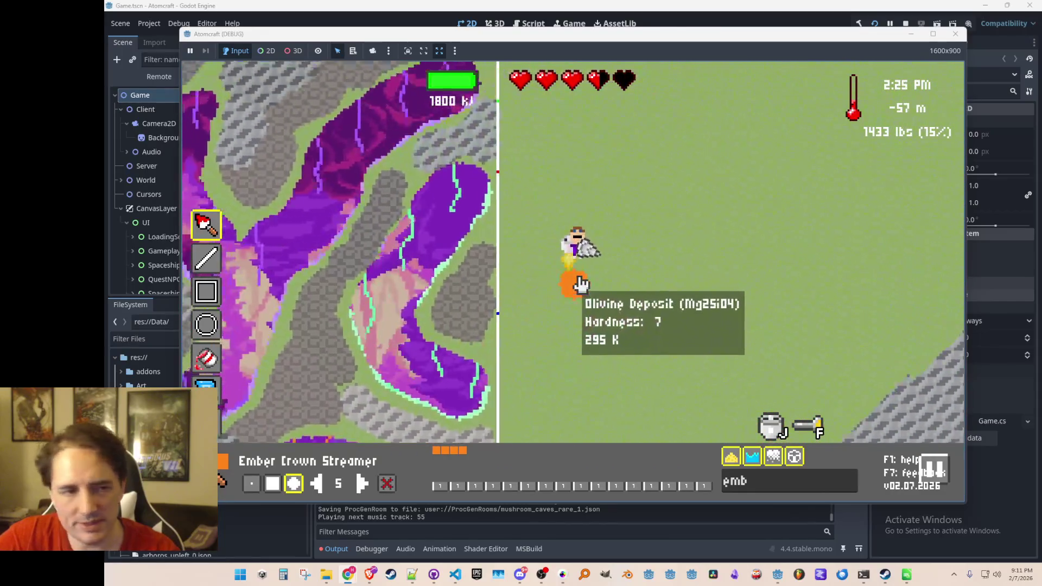
{"action": "key", "text": "w"}
{"action": "key", "text": "d"}
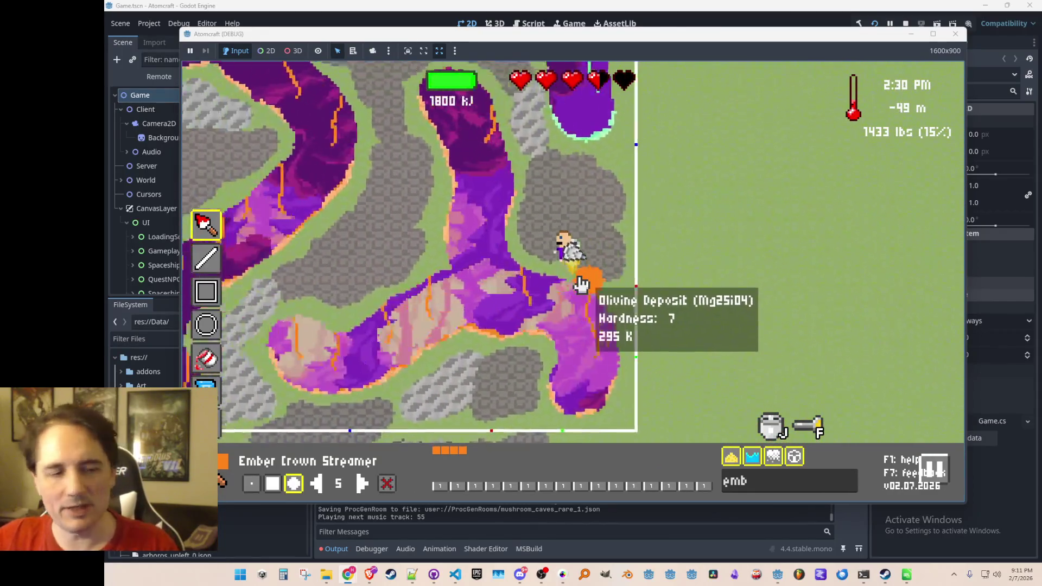
{"action": "key", "text": "Escape"}
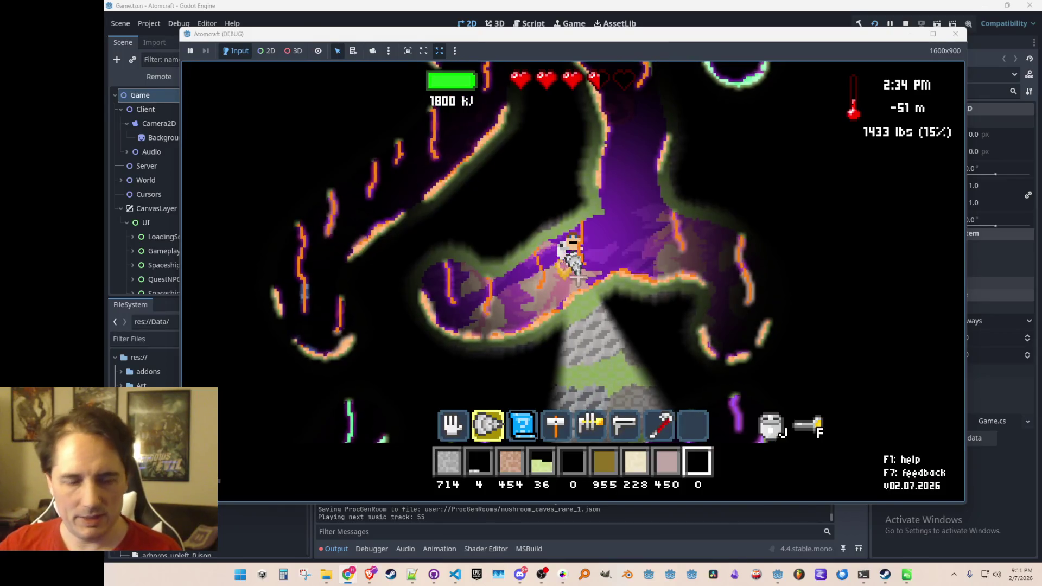
Show the debug stats, fly up the purple tunnel and drill out rock above-left.
{"action": "key", "text": "F3"}
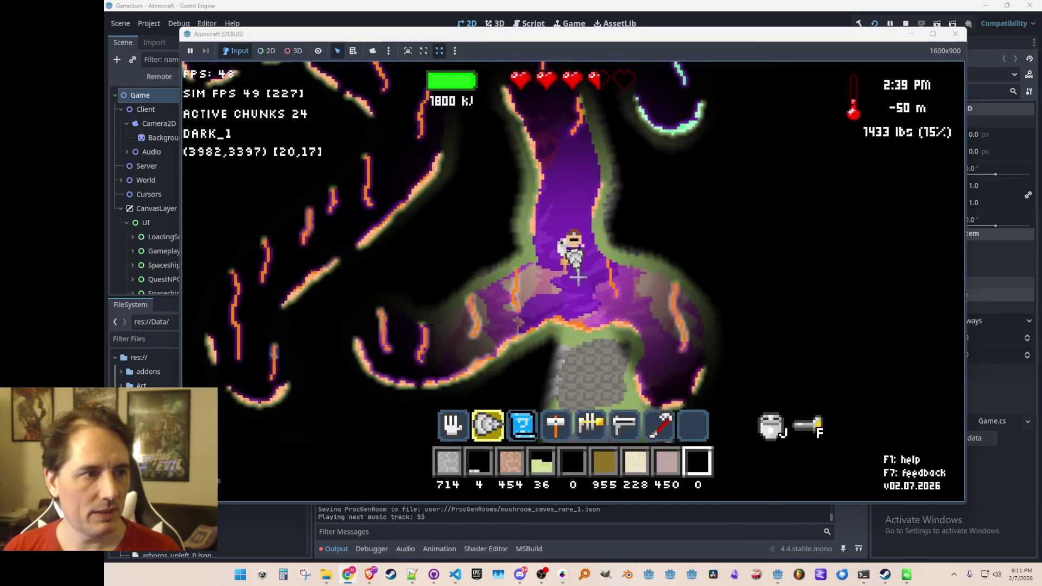
{"action": "key", "text": "w"}
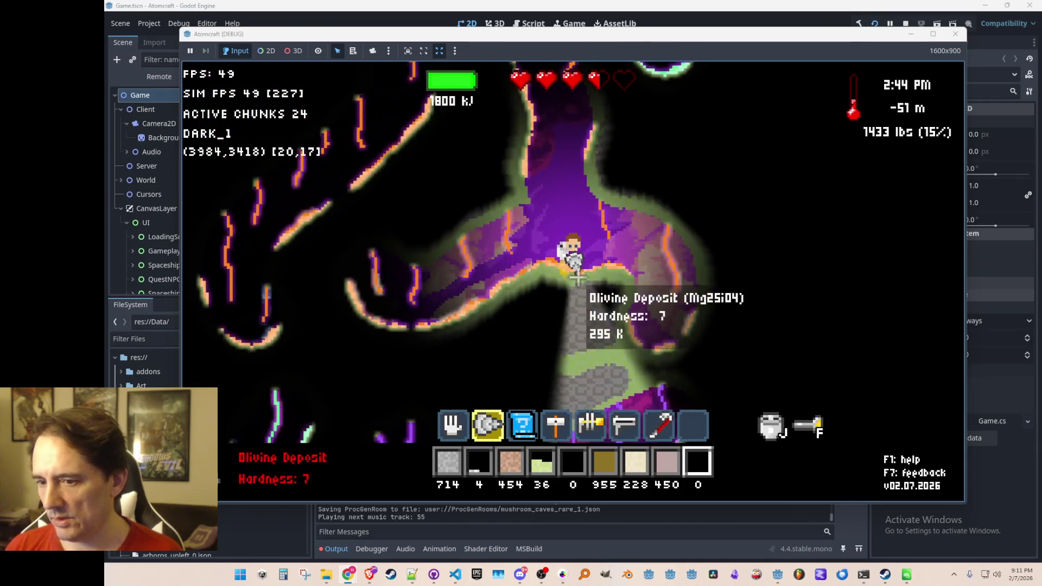
{"action": "key", "text": "a"}
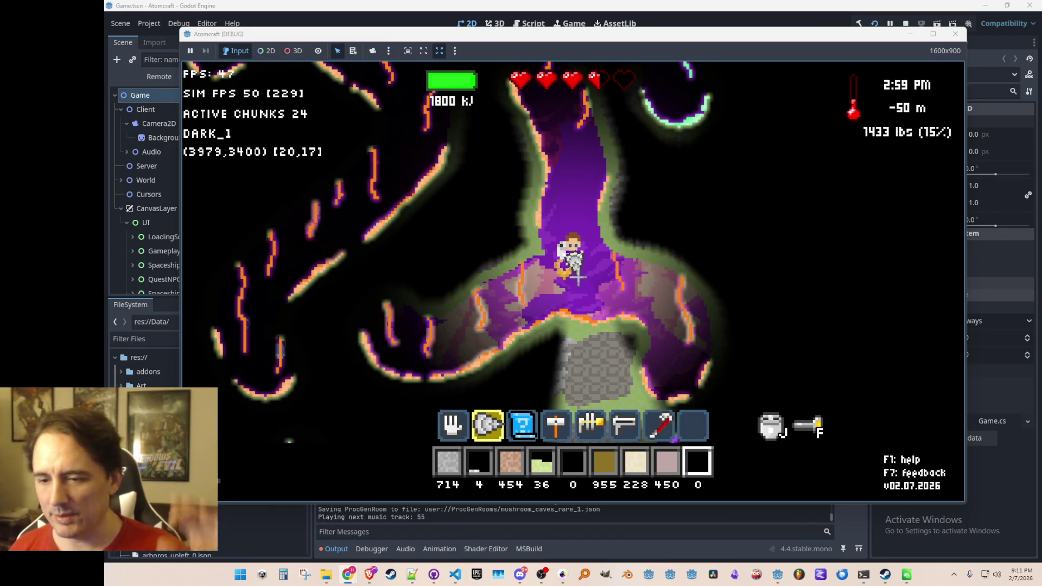
{"action": "key", "text": "w"}
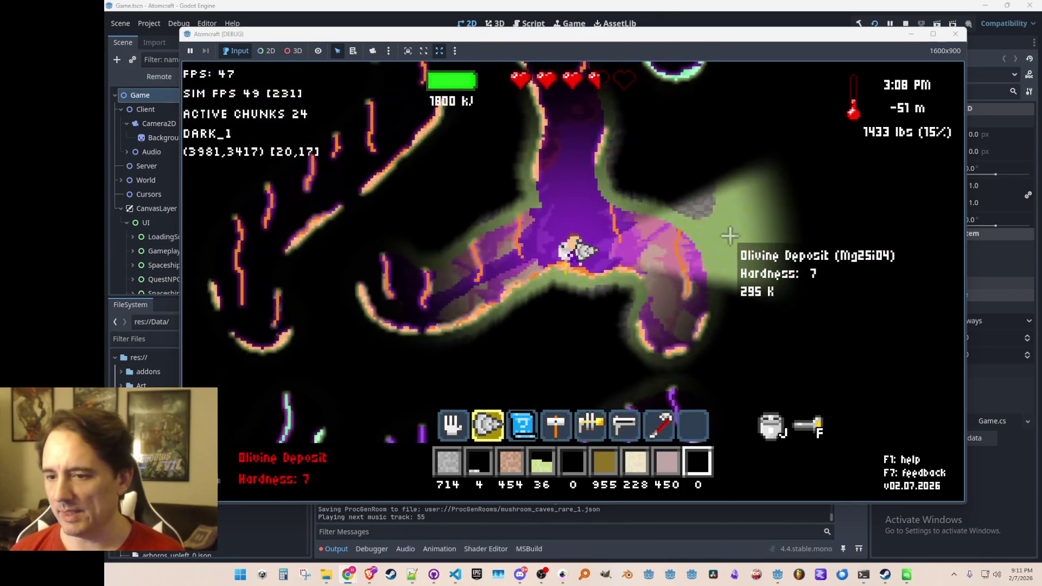
{"action": "key", "text": "d"}
{"action": "mouse_move", "coordinate": [376, 122]}
{"action": "left_mouse_down"}
{"action": "mouse_move", "coordinate": [802, 319]}
{"action": "mouse_move", "coordinate": [581, 92]}
{"action": "mouse_move", "coordinate": [348, 255]}
{"action": "mouse_move", "coordinate": [324, 287]}
{"action": "left_mouse_up"}
{"action": "key", "text": "a"}
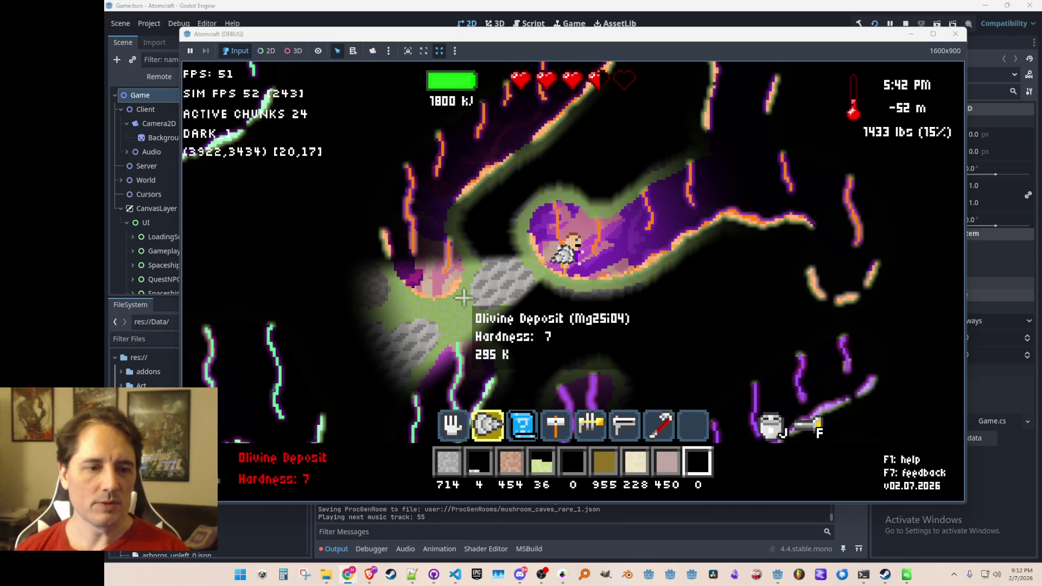
Fly around the tunnel floor, then bring the room editor back up.
{"action": "key", "text": "d"}
{"action": "key", "text": "d"}
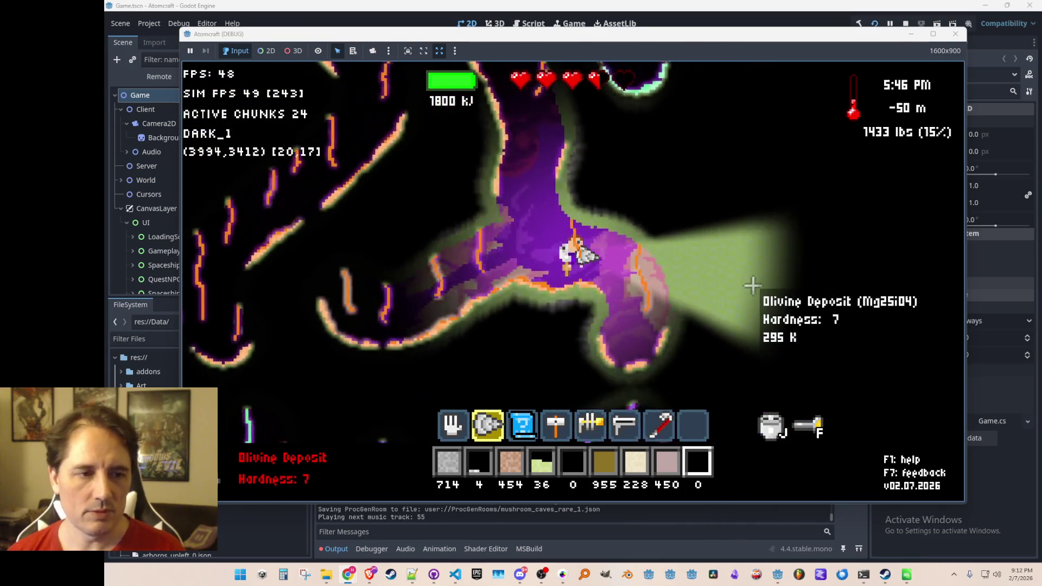
{"action": "key", "text": "w"}
{"action": "key", "text": "a"}
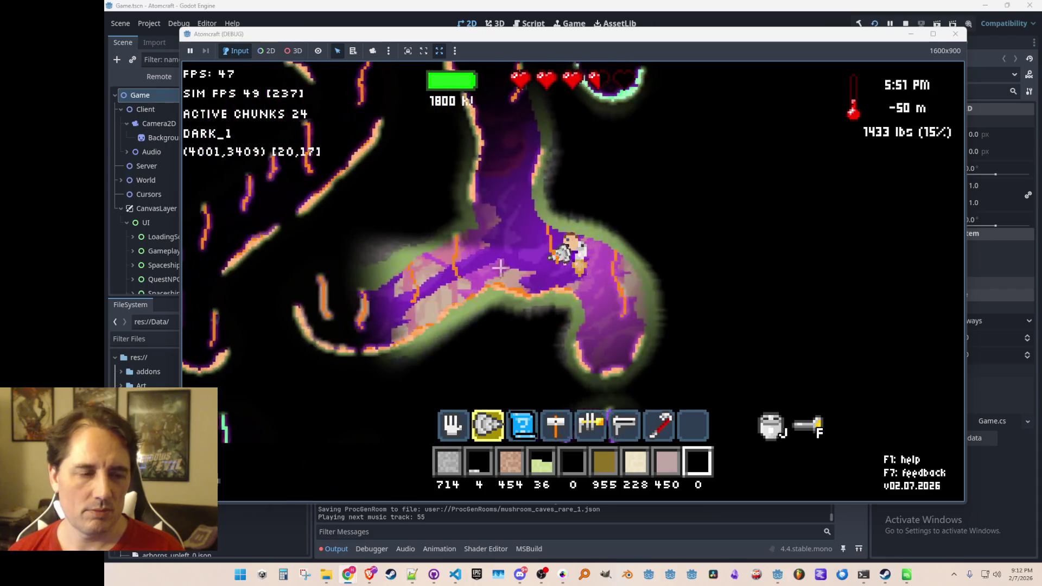
{"action": "key", "text": "w"}
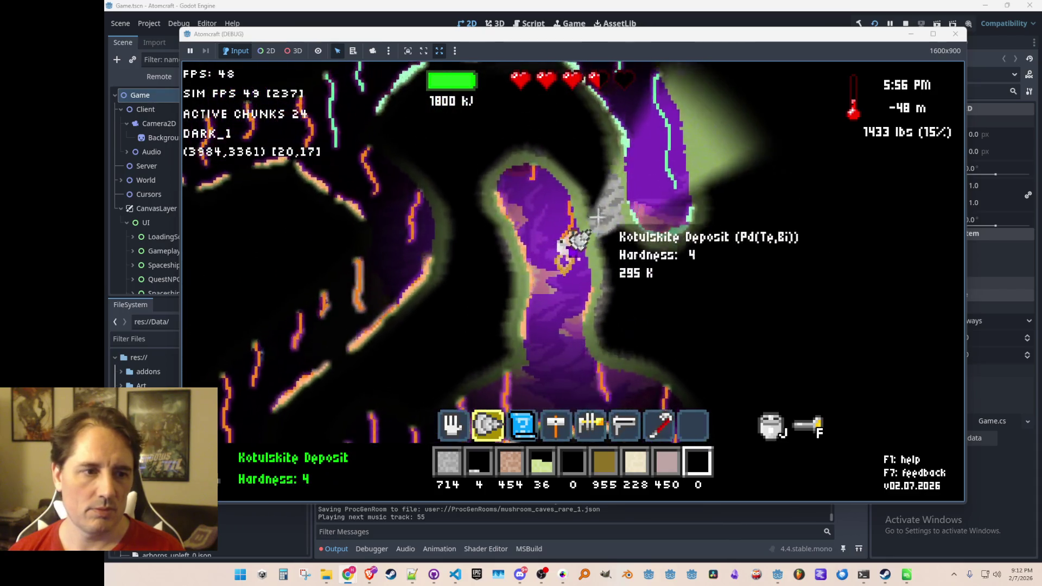
{"action": "key", "text": "s"}
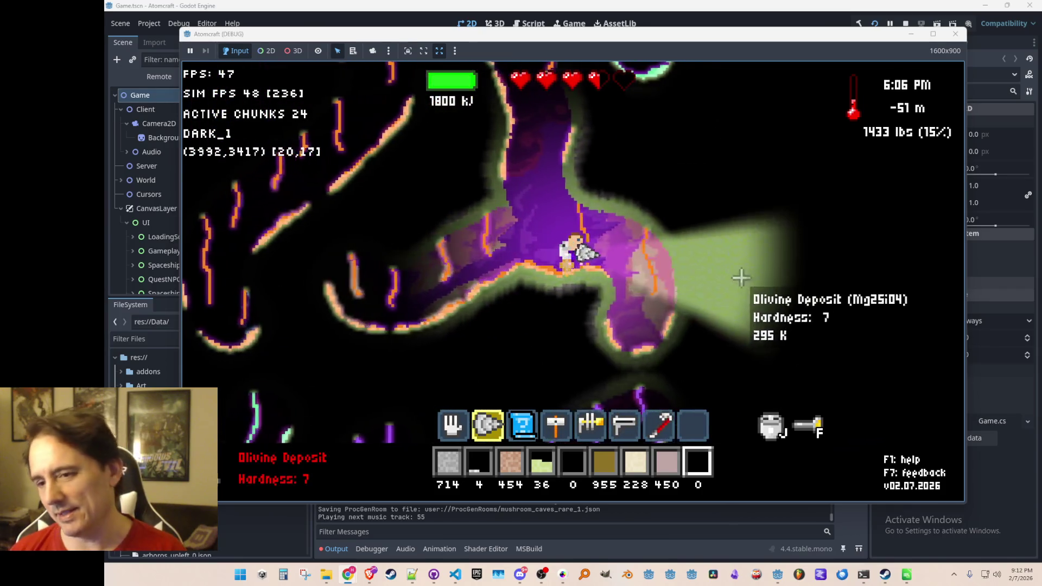
{"action": "key", "text": "d"}
{"action": "key", "text": "w"}
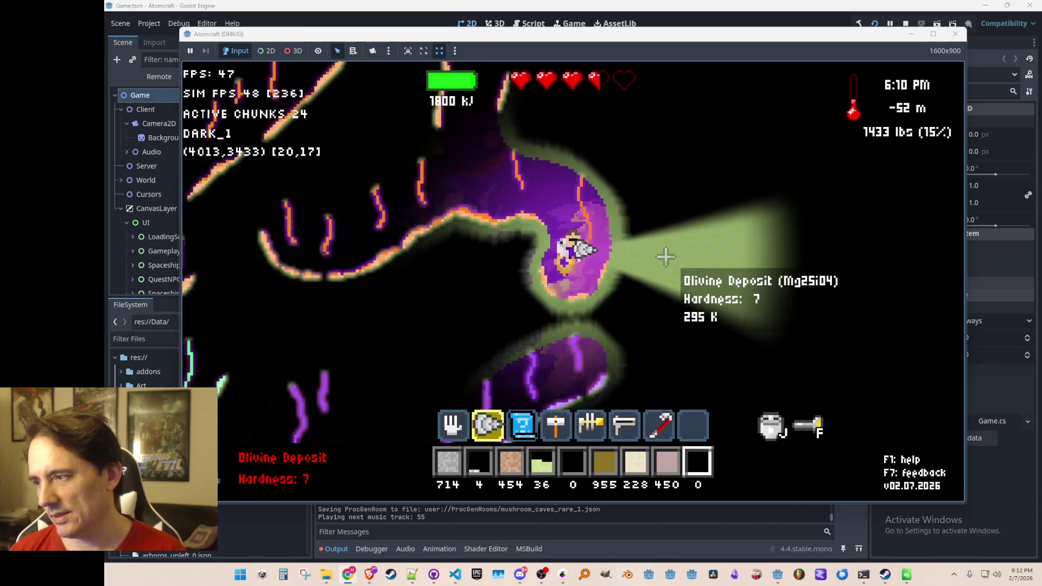
{"action": "key", "text": "F2"}
{"action": "key", "text": "d"}
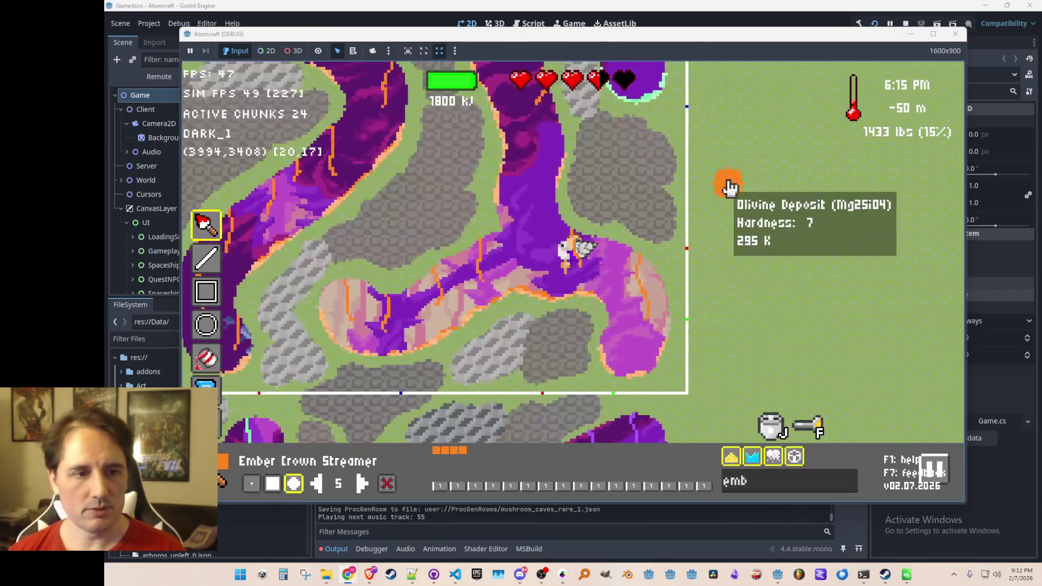
Raise the brush size to 10 and paint a purple tunnel chamber with blue crystals.
{"action": "left_click", "coordinate": [362, 483]}
{"action": "left_click", "coordinate": [362, 483]}
{"action": "left_click", "coordinate": [362, 483]}
{"action": "left_click", "coordinate": [362, 483]}
{"action": "left_click", "coordinate": [362, 483]}
{"action": "key", "text": "w"}
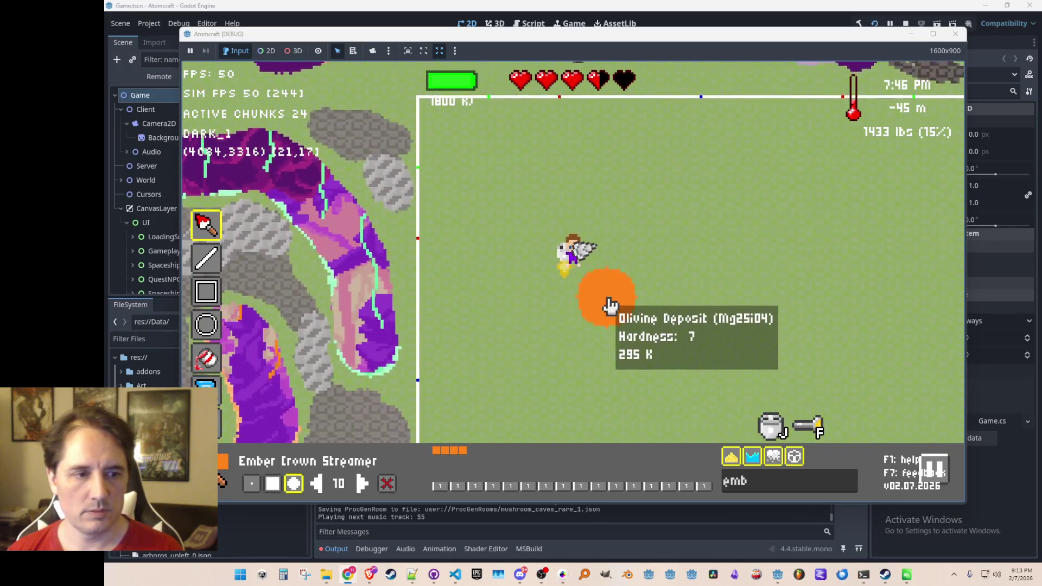
{"action": "mouse_move", "coordinate": [490, 174]}
{"action": "left_mouse_down"}
{"action": "mouse_move", "coordinate": [505, 158]}
{"action": "mouse_move", "coordinate": [642, 293]}
{"action": "mouse_move", "coordinate": [686, 366]}
{"action": "mouse_move", "coordinate": [672, 293]}
{"action": "mouse_move", "coordinate": [670, 304]}
{"action": "mouse_move", "coordinate": [691, 288]}
{"action": "mouse_move", "coordinate": [700, 226]}
{"action": "mouse_move", "coordinate": [809, 202]}
{"action": "mouse_move", "coordinate": [909, 158]}
{"action": "mouse_move", "coordinate": [850, 188]}
{"action": "mouse_move", "coordinate": [807, 244]}
{"action": "mouse_move", "coordinate": [773, 250]}
{"action": "mouse_move", "coordinate": [738, 213]}
{"action": "mouse_move", "coordinate": [706, 223]}
{"action": "mouse_move", "coordinate": [714, 288]}
{"action": "mouse_move", "coordinate": [665, 270]}
{"action": "mouse_move", "coordinate": [626, 204]}
{"action": "mouse_move", "coordinate": [593, 221]}
{"action": "mouse_move", "coordinate": [585, 267]}
{"action": "mouse_move", "coordinate": [723, 284]}
{"action": "mouse_move", "coordinate": [679, 389]}
{"action": "mouse_move", "coordinate": [683, 332]}
{"action": "mouse_move", "coordinate": [662, 354]}
{"action": "left_mouse_up"}
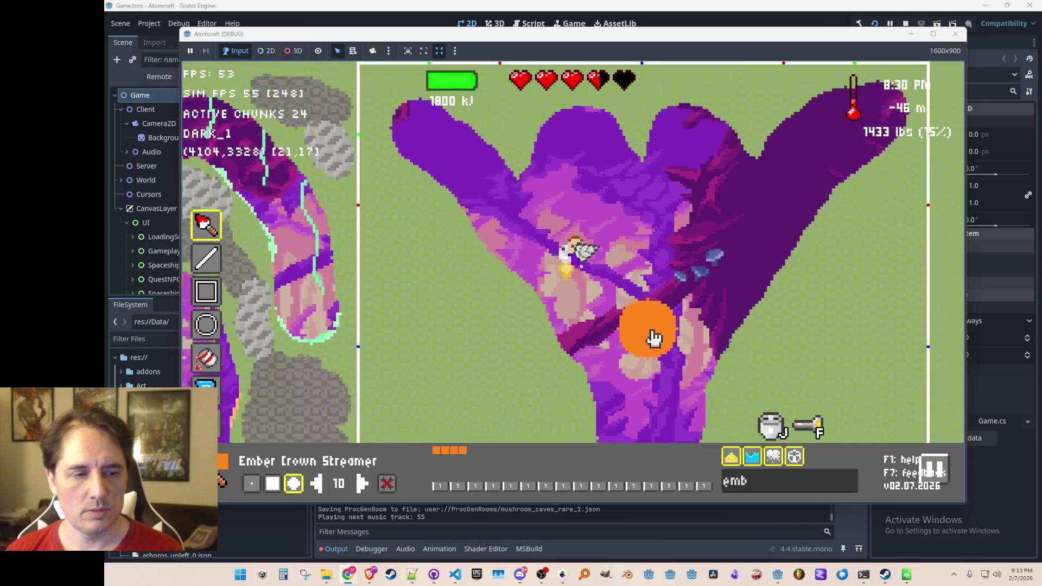
{"action": "mouse_move", "coordinate": [644, 340]}
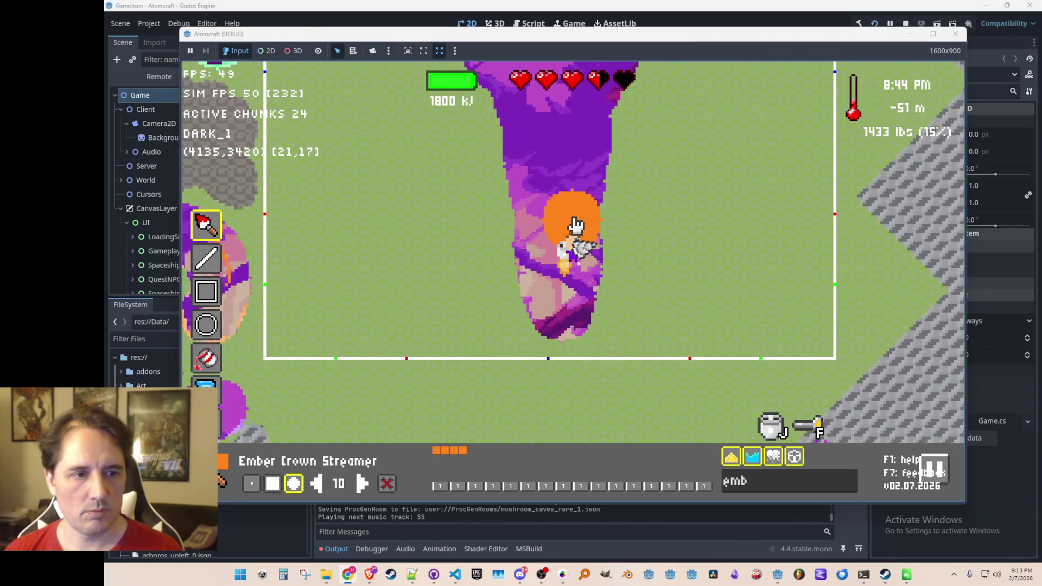
{"action": "mouse_move", "coordinate": [577, 232]}
{"action": "left_mouse_down"}
{"action": "mouse_move", "coordinate": [616, 263]}
{"action": "mouse_move", "coordinate": [694, 240]}
{"action": "mouse_move", "coordinate": [740, 281]}
{"action": "mouse_move", "coordinate": [668, 309]}
{"action": "mouse_move", "coordinate": [567, 309]}
{"action": "mouse_move", "coordinate": [632, 283]}
{"action": "mouse_move", "coordinate": [516, 298]}
{"action": "mouse_move", "coordinate": [341, 284]}
{"action": "mouse_move", "coordinate": [589, 241]}
{"action": "mouse_move", "coordinate": [521, 251]}
{"action": "mouse_move", "coordinate": [413, 240]}
{"action": "mouse_move", "coordinate": [335, 261]}
{"action": "mouse_move", "coordinate": [408, 227]}
{"action": "mouse_move", "coordinate": [565, 232]}
{"action": "mouse_move", "coordinate": [747, 206]}
{"action": "mouse_move", "coordinate": [782, 255]}
{"action": "mouse_move", "coordinate": [784, 291]}
{"action": "mouse_move", "coordinate": [742, 300]}
{"action": "left_mouse_up"}
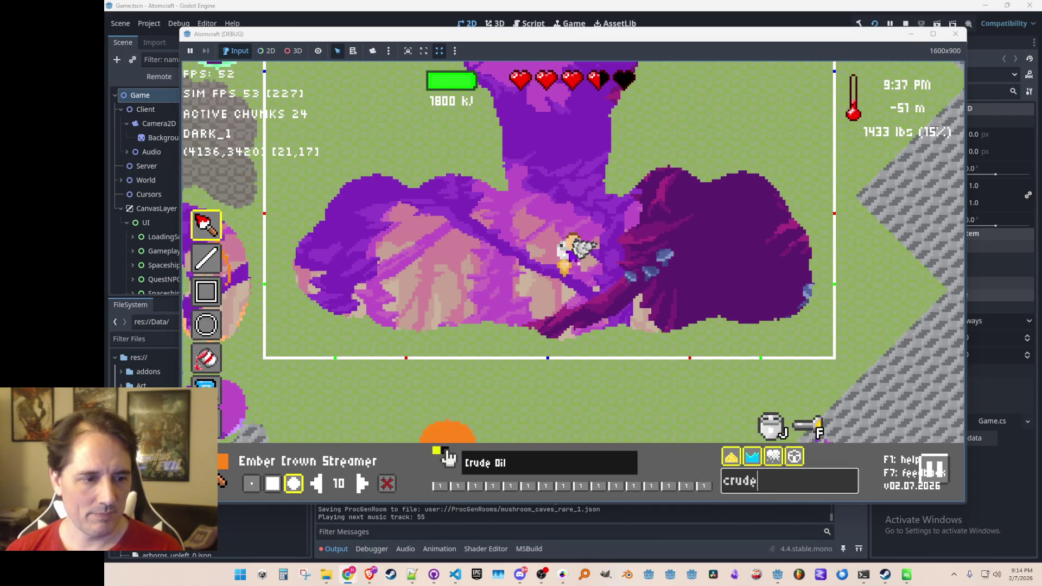
Select Crude Oil and paint strokes and blobs into a black pool along the cave floor.
{"action": "left_click", "coordinate": [442, 453]}
{"action": "mouse_move", "coordinate": [770, 288]}
{"action": "left_mouse_down"}
{"action": "mouse_move", "coordinate": [600, 262]}
{"action": "mouse_move", "coordinate": [387, 275]}
{"action": "left_mouse_up"}
{"action": "type", "text": "w"}
{"action": "left_click_drag", "start_coordinate": [662, 275], "coordinate": [684, 266]}
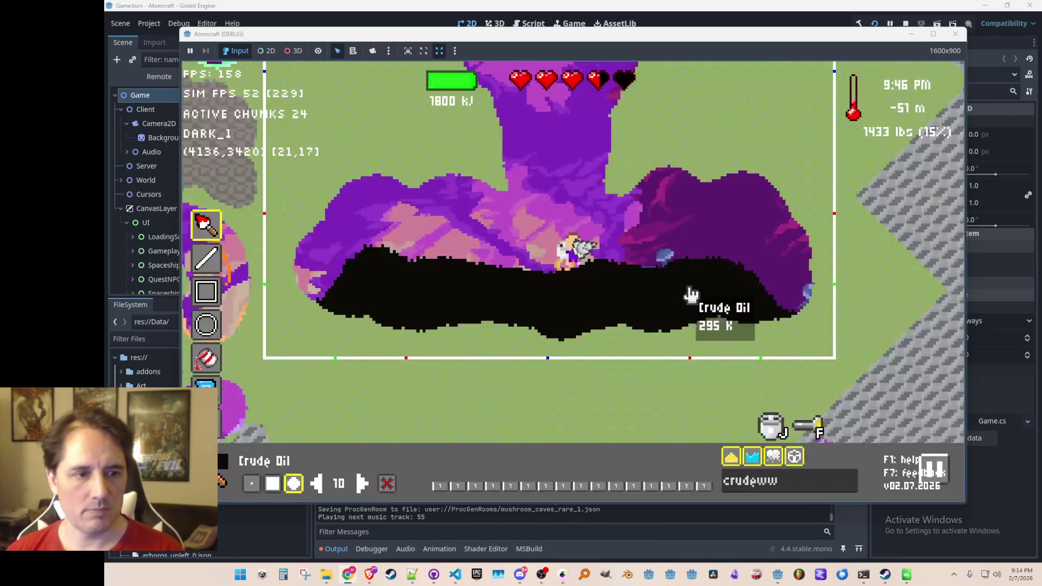
{"action": "left_click", "coordinate": [752, 309]}
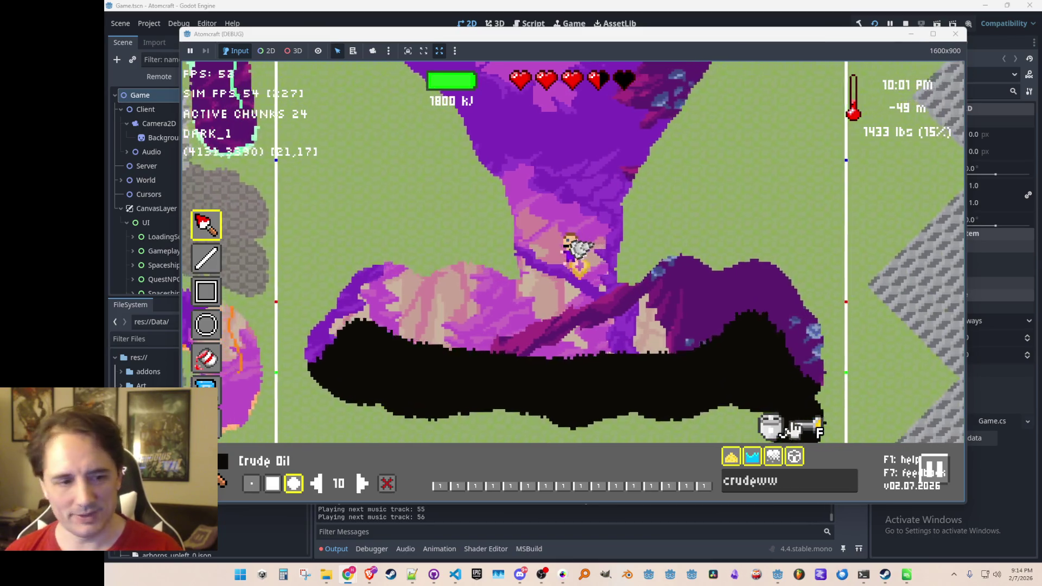
{"action": "left_click", "coordinate": [757, 307]}
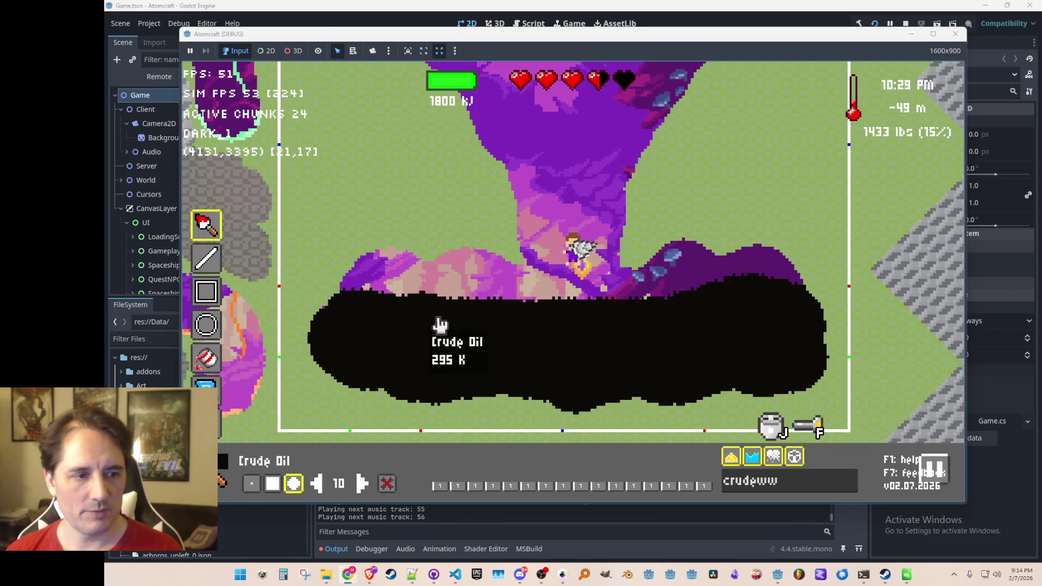
{"action": "mouse_move", "coordinate": [533, 235]}
{"action": "left_mouse_down"}
{"action": "mouse_move", "coordinate": [807, 119]}
{"action": "mouse_move", "coordinate": [645, 240]}
{"action": "mouse_move", "coordinate": [612, 281]}
{"action": "left_mouse_up"}
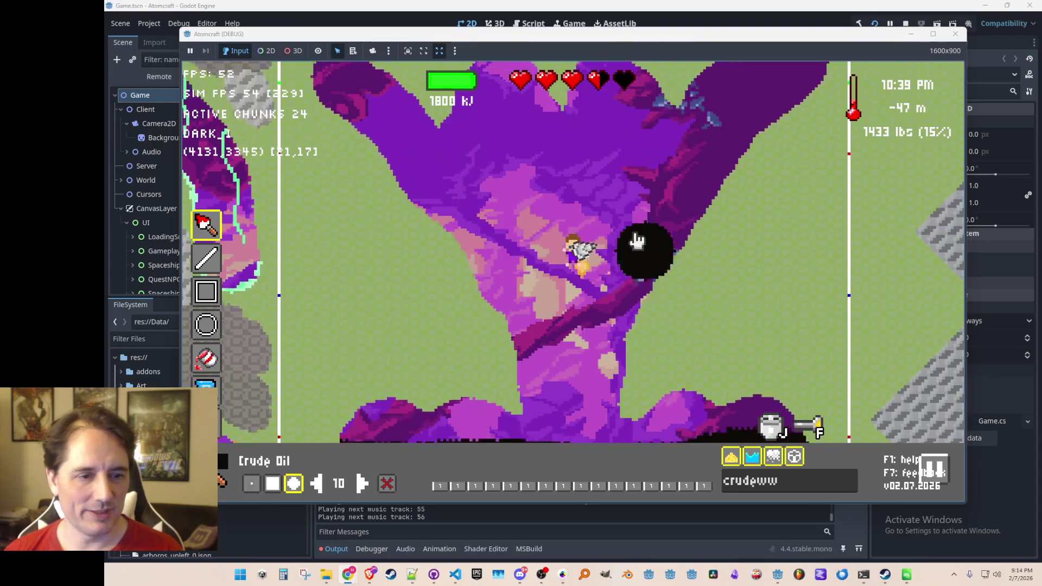
{"action": "mouse_move", "coordinate": [632, 298]}
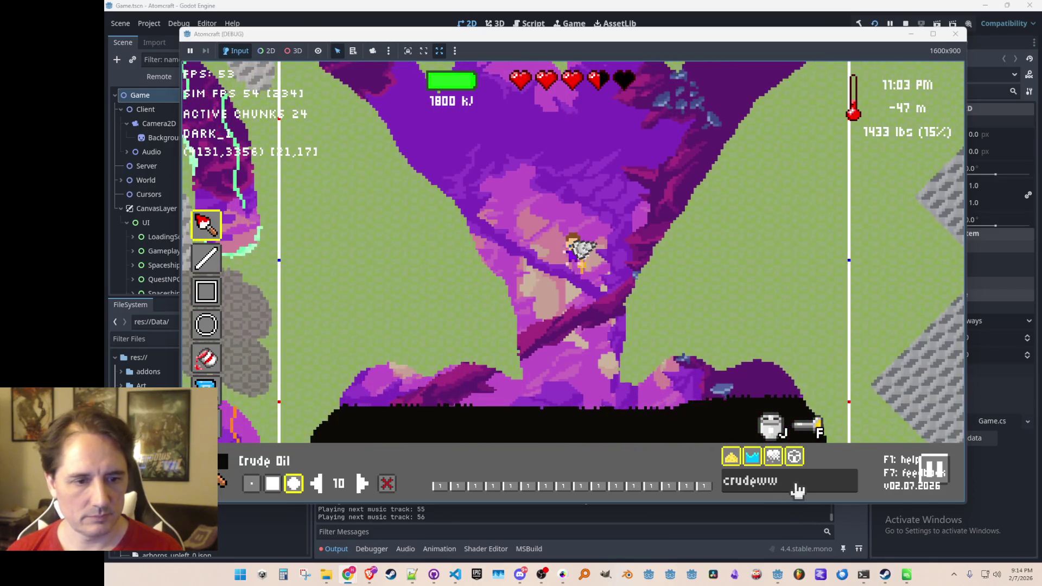
{"action": "type", "text": "crud"}
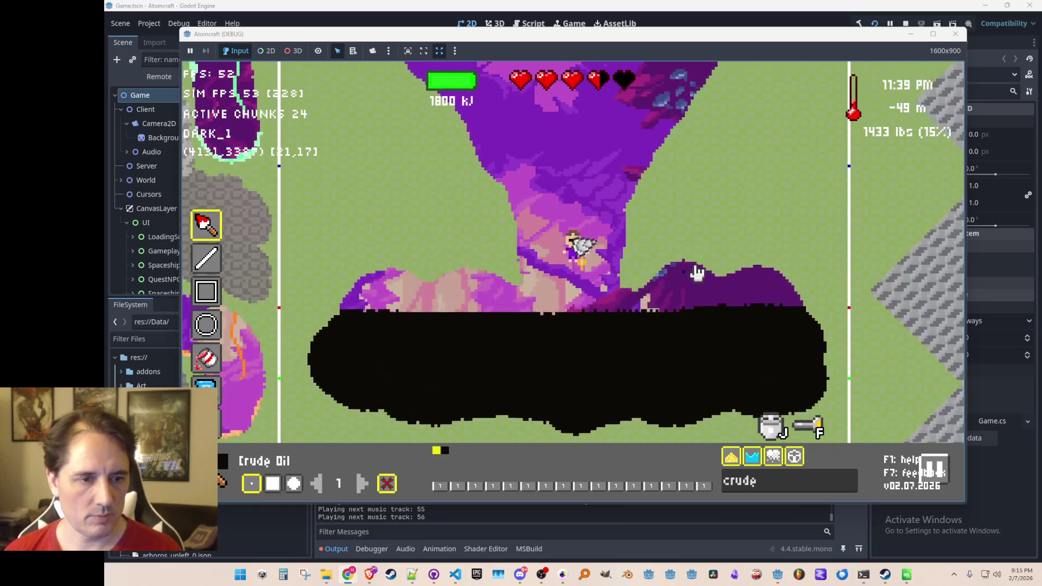
Paint Crude Oil blobs into the left and right cave deposits with a size-10 circle brush.
{"action": "key", "text": "w"}
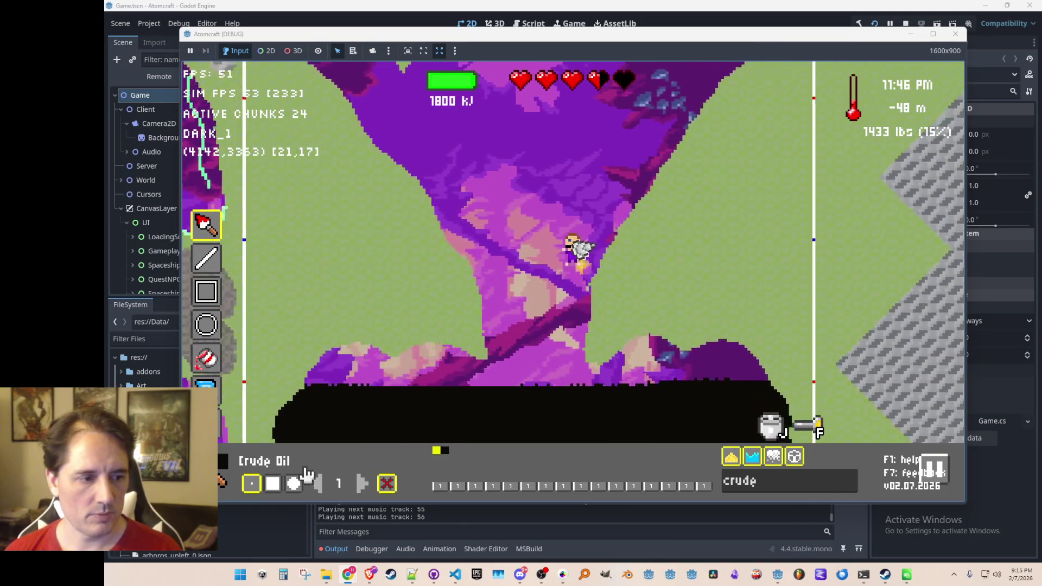
{"action": "left_click", "coordinate": [293, 482]}
{"action": "mouse_move", "coordinate": [761, 211]}
{"action": "left_mouse_down"}
{"action": "mouse_move", "coordinate": [760, 223]}
{"action": "mouse_move", "coordinate": [781, 228]}
{"action": "mouse_move", "coordinate": [737, 244]}
{"action": "mouse_move", "coordinate": [774, 181]}
{"action": "left_mouse_up"}
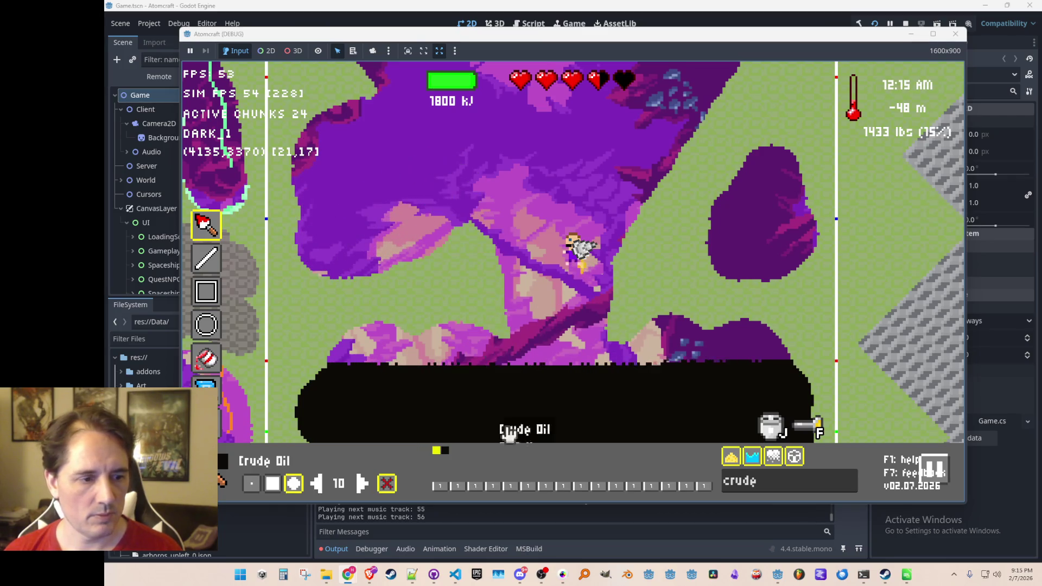
{"action": "left_click", "coordinate": [353, 194]}
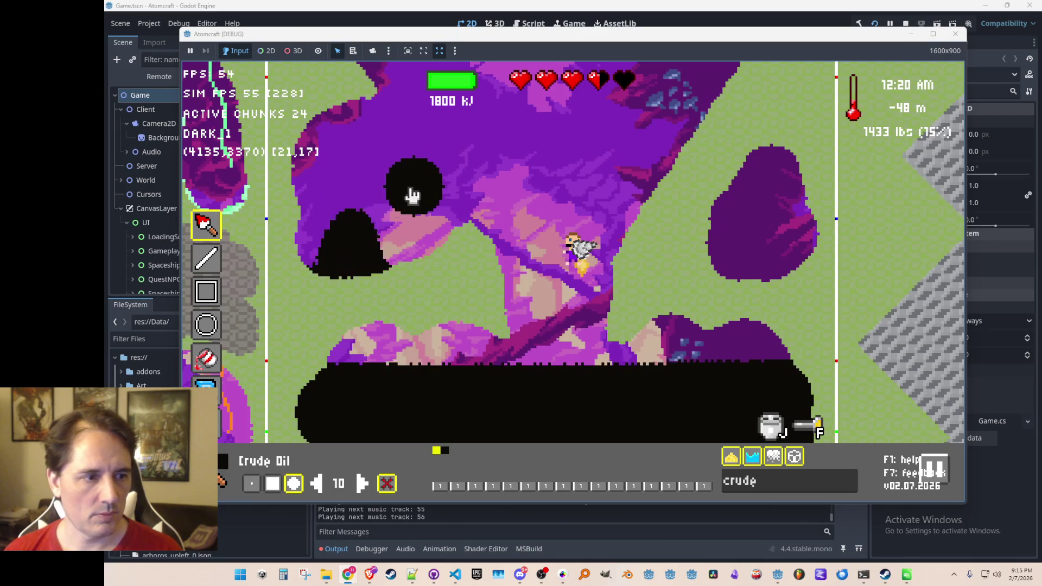
{"action": "left_click_drag", "start_coordinate": [749, 220], "coordinate": [777, 203]}
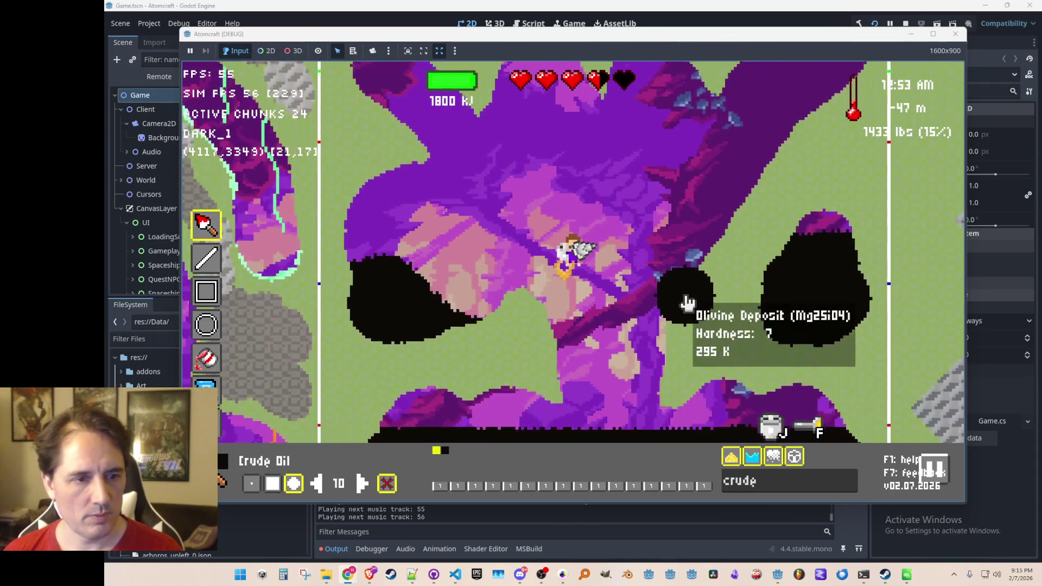
{"action": "left_click", "coordinate": [740, 484]}
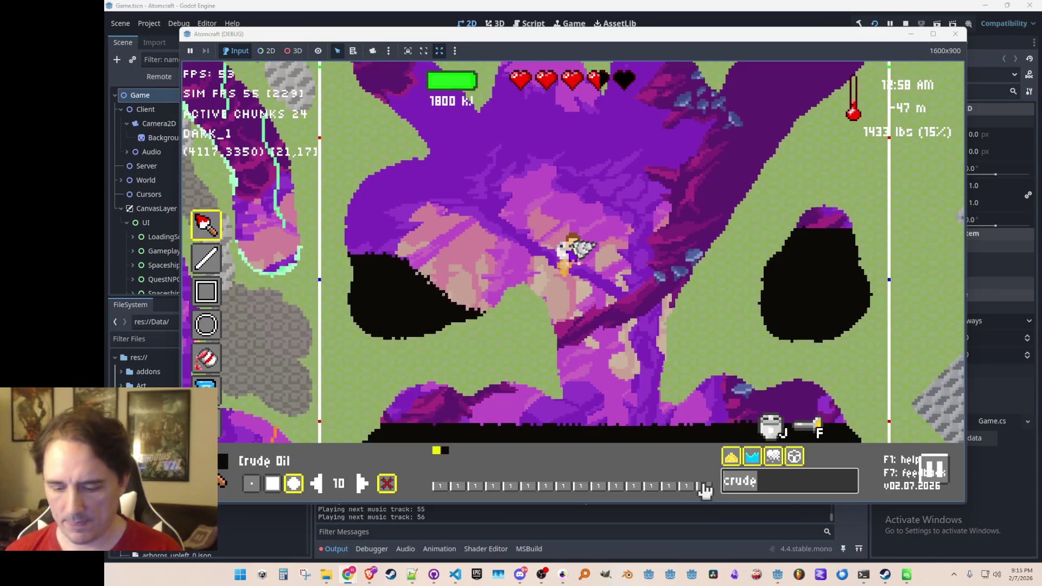
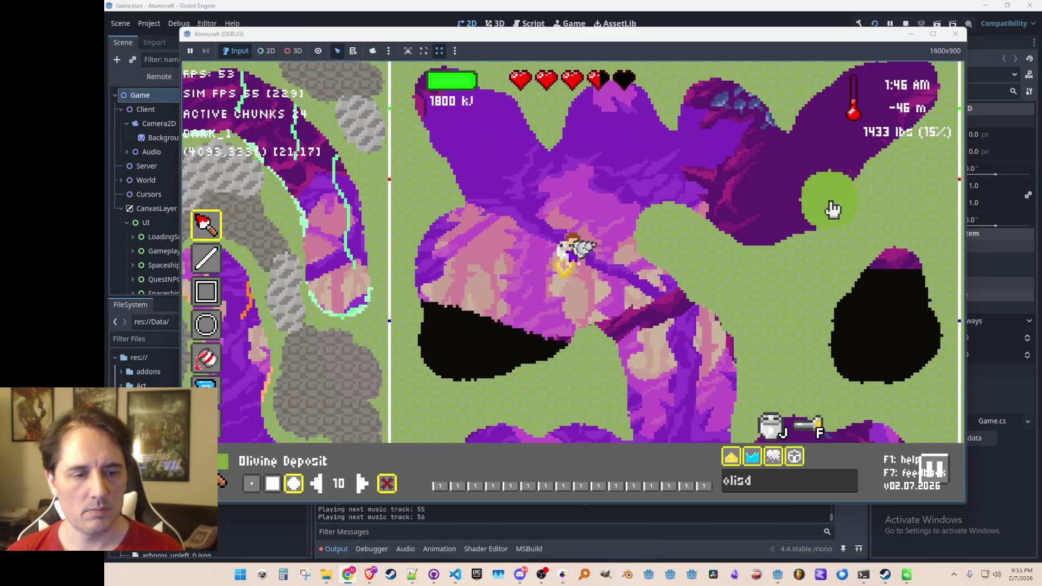
Leave world editing, fly up and right beside the olivine, then return to the editor.
{"action": "key", "text": "Escape"}
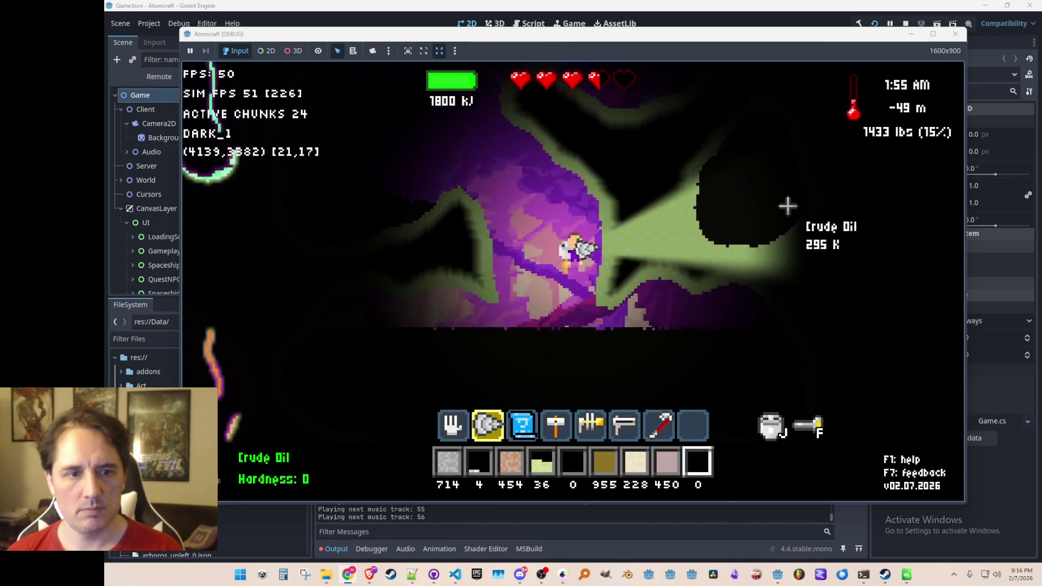
{"action": "key", "text": "w"}
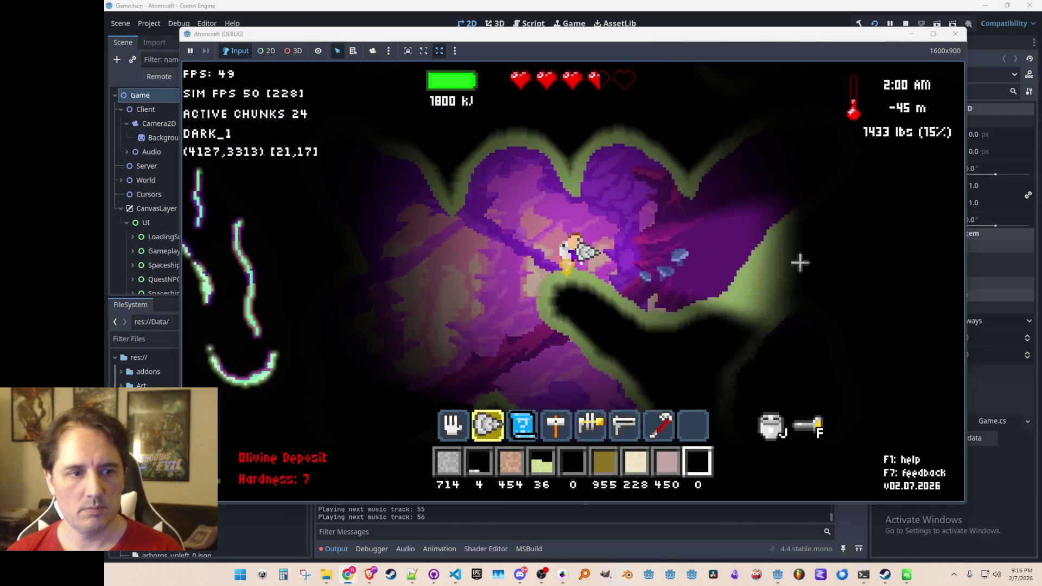
{"action": "key", "text": "d"}
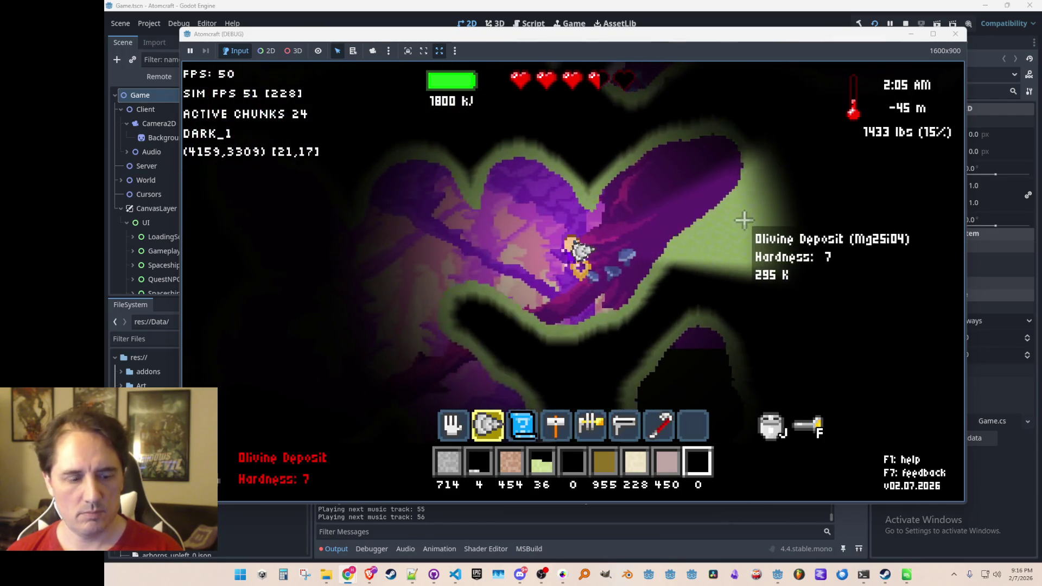
{"action": "key", "text": "F2"}
{"action": "type", "text": "olisd"}
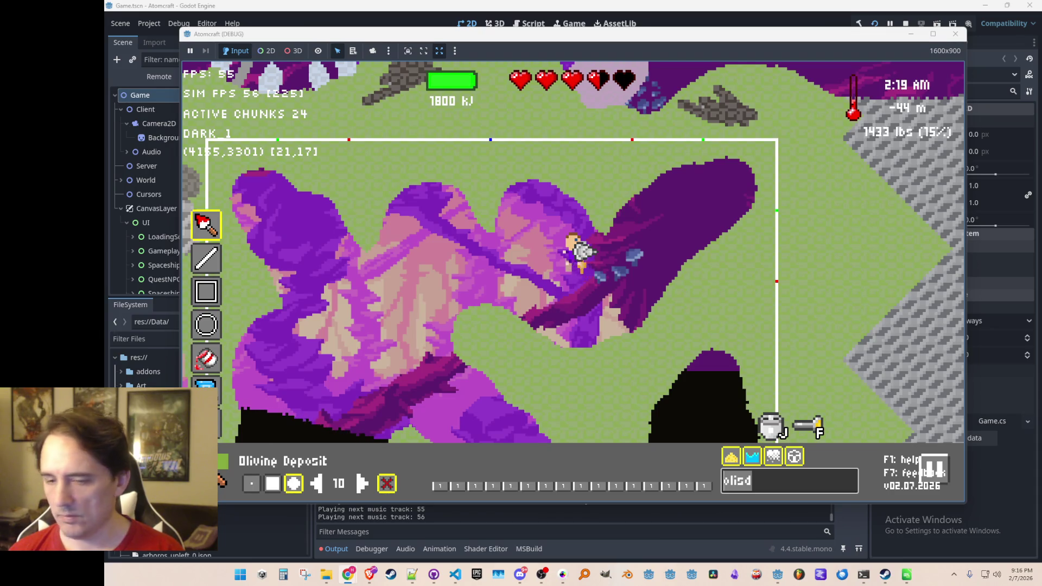
{"action": "key", "text": "BackSpace"}
{"action": "key", "text": "BackSpace"}
{"action": "key", "text": "BackSpace"}
Select Ilmenite Deposit via the 'ilmen' search and set the brush size to 5.
{"action": "type", "text": "ilmen"}
{"action": "left_click", "coordinate": [437, 452]}
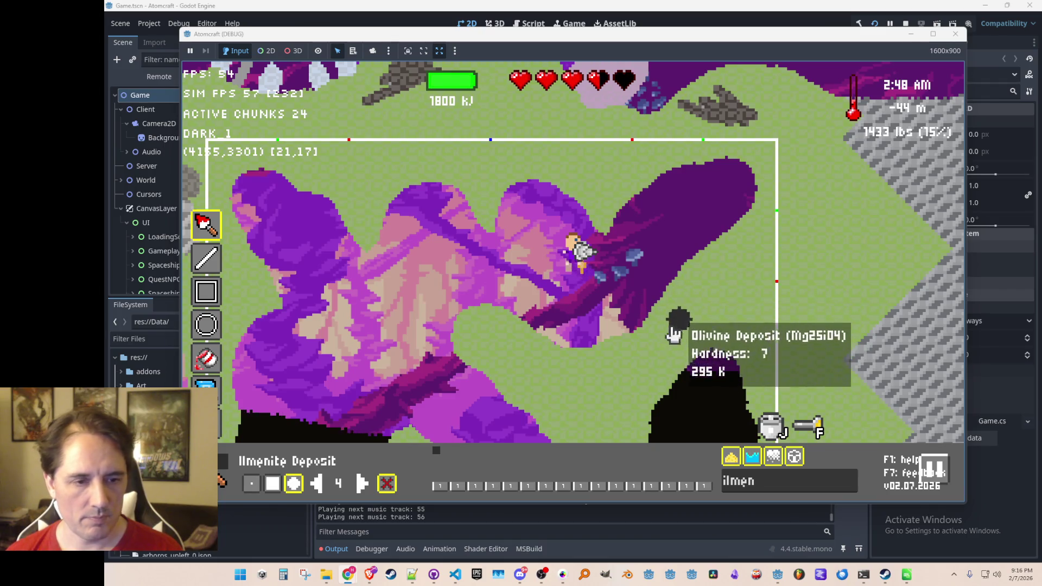
{"action": "left_click", "coordinate": [362, 483]}
Paint four grey Ilmenite patches around the cave, moving the character between them.
{"action": "mouse_move", "coordinate": [749, 260]}
{"action": "left_mouse_down"}
{"action": "mouse_move", "coordinate": [703, 314]}
{"action": "mouse_move", "coordinate": [740, 302]}
{"action": "mouse_move", "coordinate": [744, 321]}
{"action": "mouse_move", "coordinate": [674, 343]}
{"action": "mouse_move", "coordinate": [692, 302]}
{"action": "mouse_move", "coordinate": [725, 279]}
{"action": "left_mouse_up"}
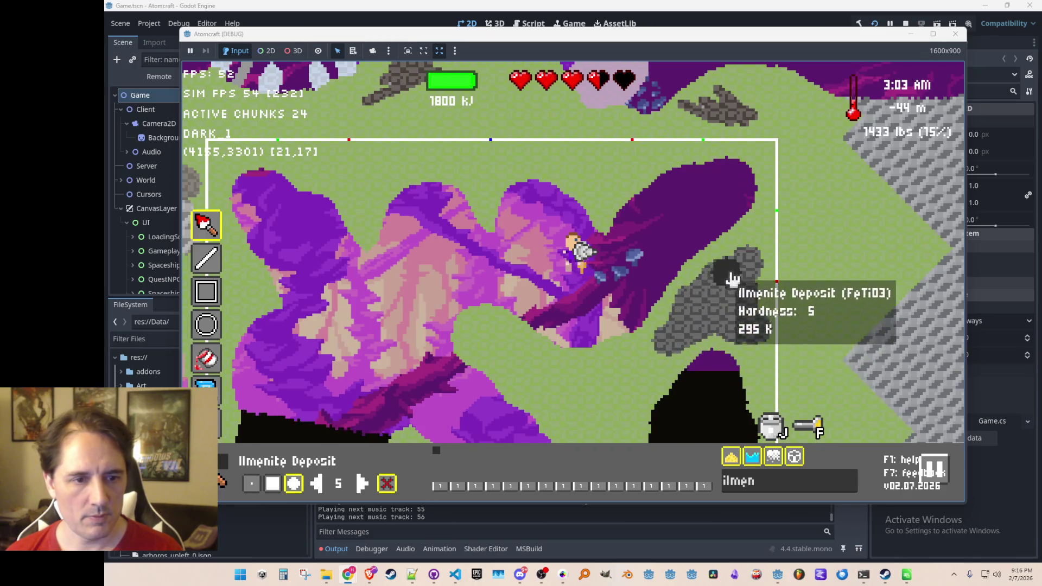
{"action": "key", "text": "a"}
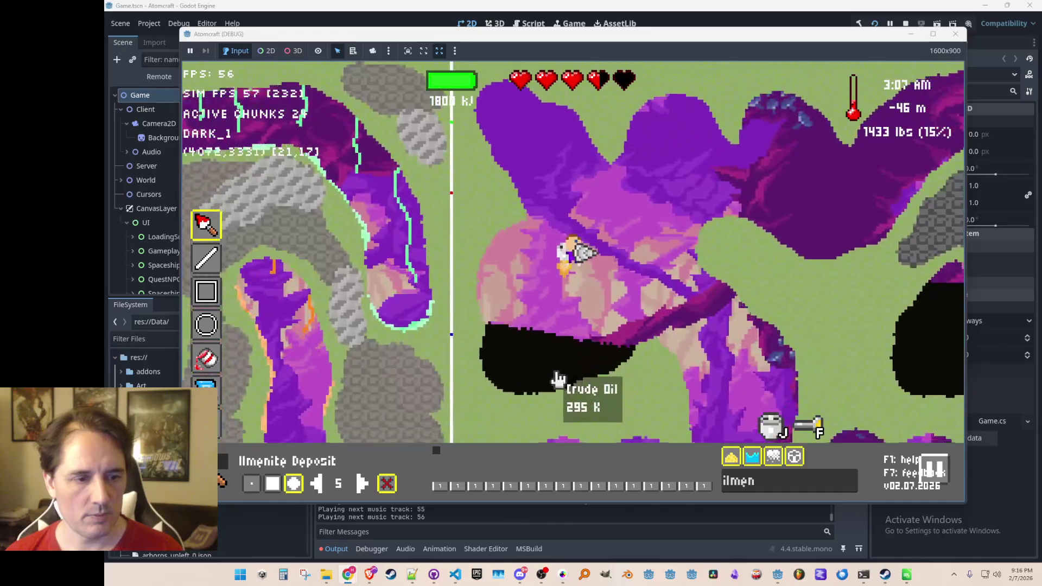
{"action": "mouse_move", "coordinate": [478, 171]}
{"action": "left_mouse_down"}
{"action": "mouse_move", "coordinate": [465, 132]}
{"action": "mouse_move", "coordinate": [480, 175]}
{"action": "left_mouse_up"}
{"action": "key", "text": "d"}
{"action": "left_click_drag", "start_coordinate": [694, 322], "coordinate": [708, 341]}
{"action": "key", "text": "d"}
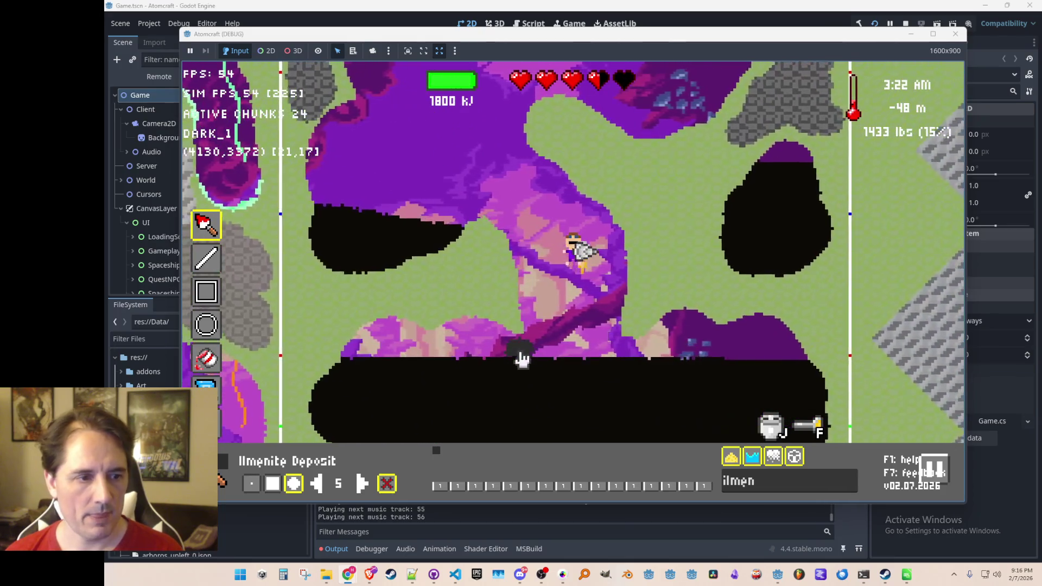
{"action": "mouse_move", "coordinate": [661, 302]}
{"action": "left_mouse_down"}
{"action": "mouse_move", "coordinate": [640, 246]}
{"action": "mouse_move", "coordinate": [646, 323]}
{"action": "mouse_move", "coordinate": [716, 303]}
{"action": "mouse_move", "coordinate": [686, 260]}
{"action": "mouse_move", "coordinate": [689, 221]}
{"action": "mouse_move", "coordinate": [667, 268]}
{"action": "mouse_move", "coordinate": [667, 239]}
{"action": "mouse_move", "coordinate": [722, 306]}
{"action": "left_mouse_up"}
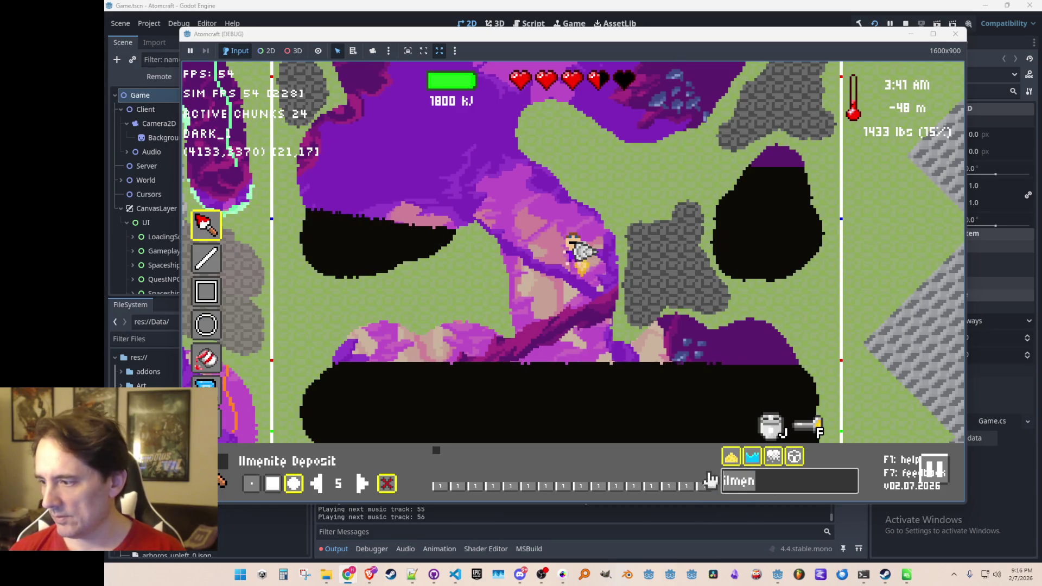
Select Rutile Deposit and paint brown patches, extending one leftward above the character.
{"action": "type", "text": "rutile"}
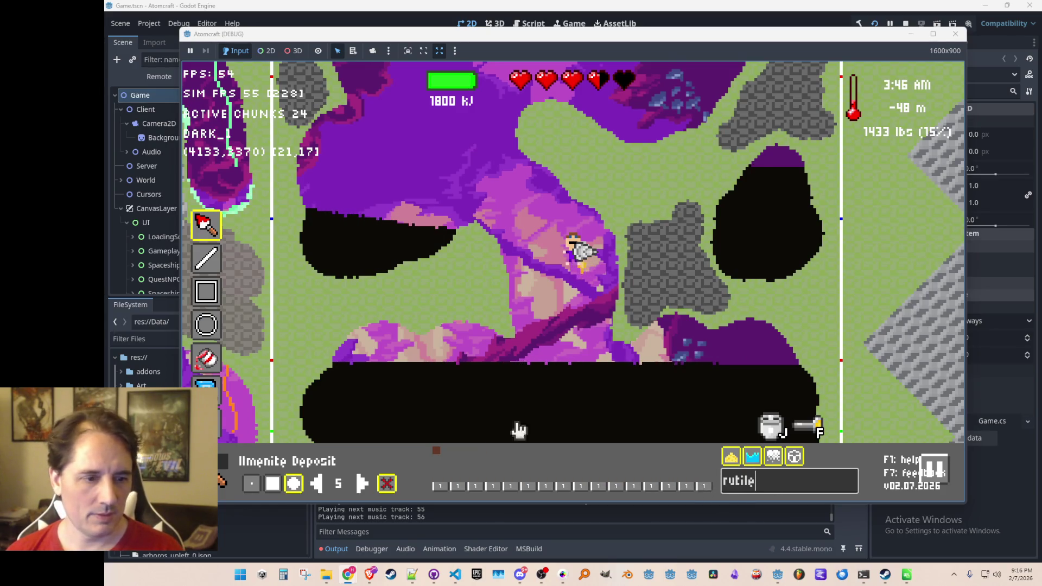
{"action": "left_click", "coordinate": [435, 456]}
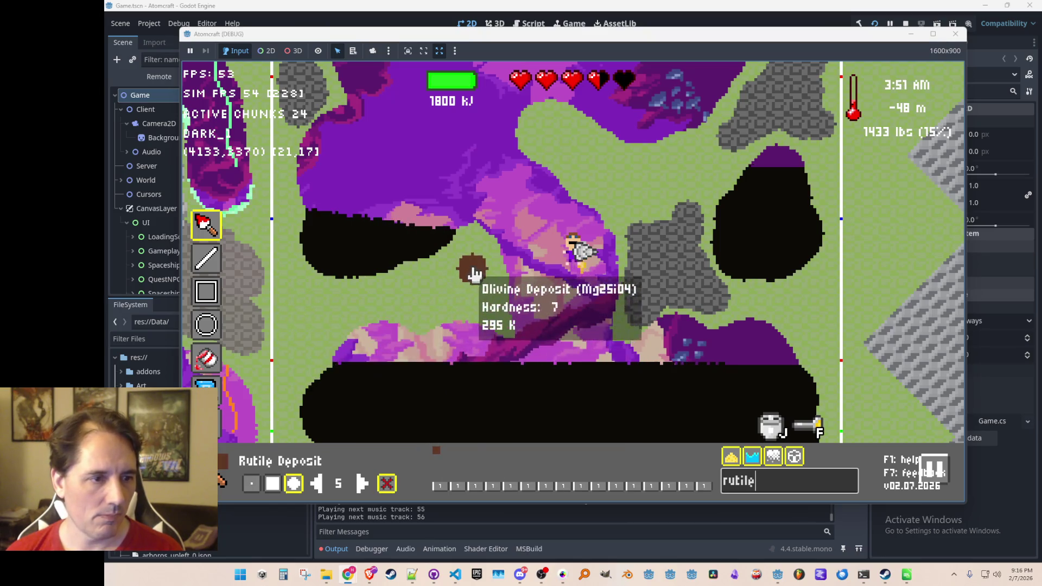
{"action": "left_click", "coordinate": [305, 304]}
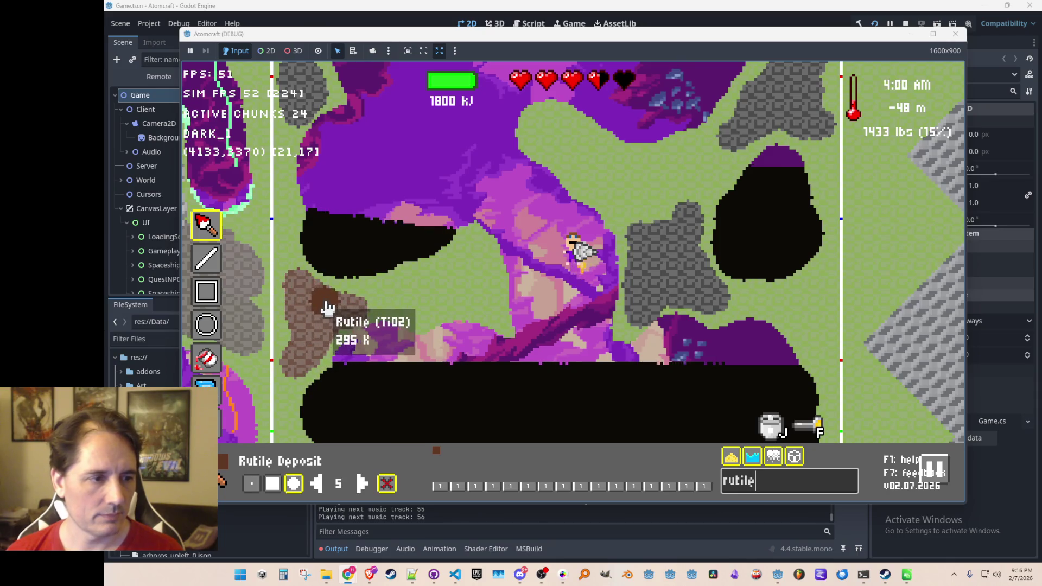
{"action": "type", "text": "w"}
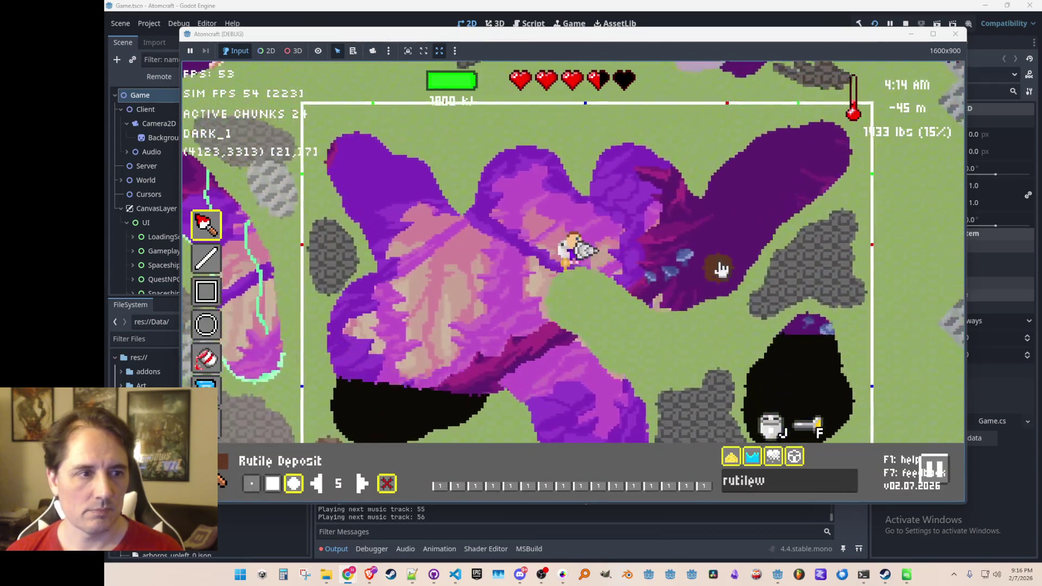
{"action": "mouse_move", "coordinate": [698, 144]}
{"action": "mouse_move", "coordinate": [665, 156]}
{"action": "left_mouse_down"}
{"action": "mouse_move", "coordinate": [619, 145]}
{"action": "mouse_move", "coordinate": [644, 148]}
{"action": "left_mouse_up"}
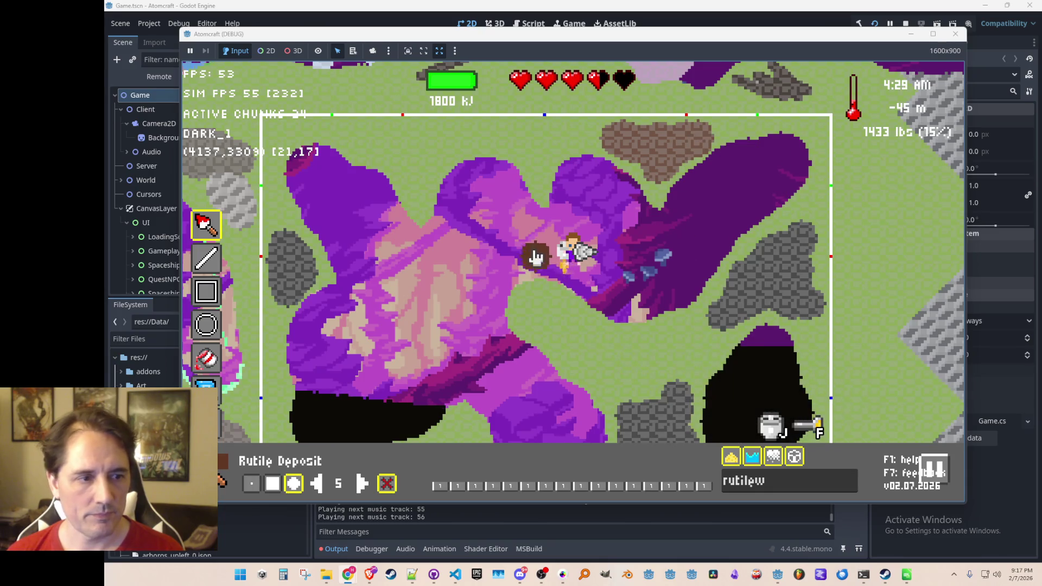
{"action": "key", "text": "Escape"}
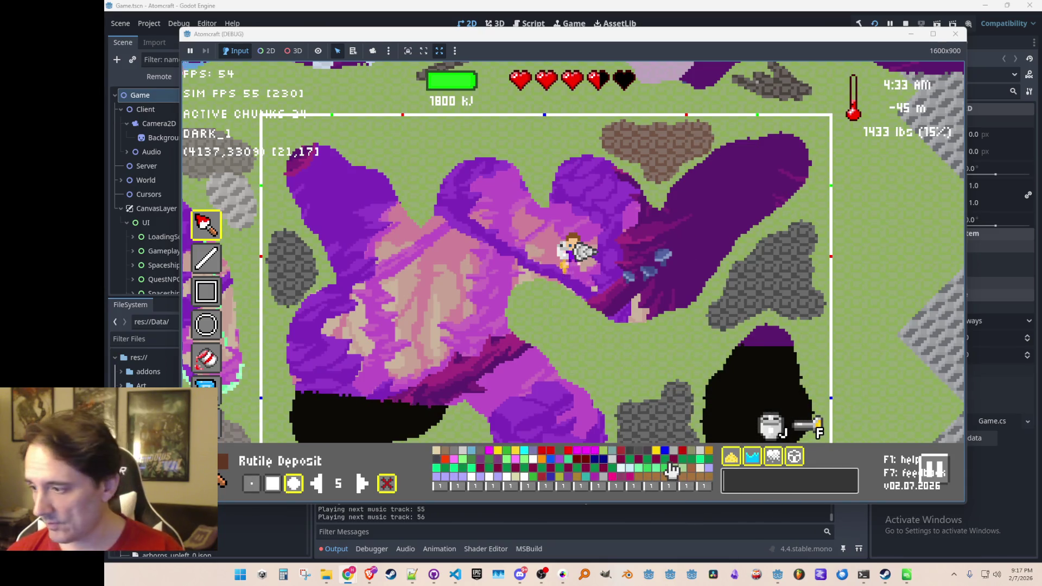
Select Zircon Deposit via the 'zircon' search and descend toward the cave floor.
{"action": "type", "text": "zircon"}
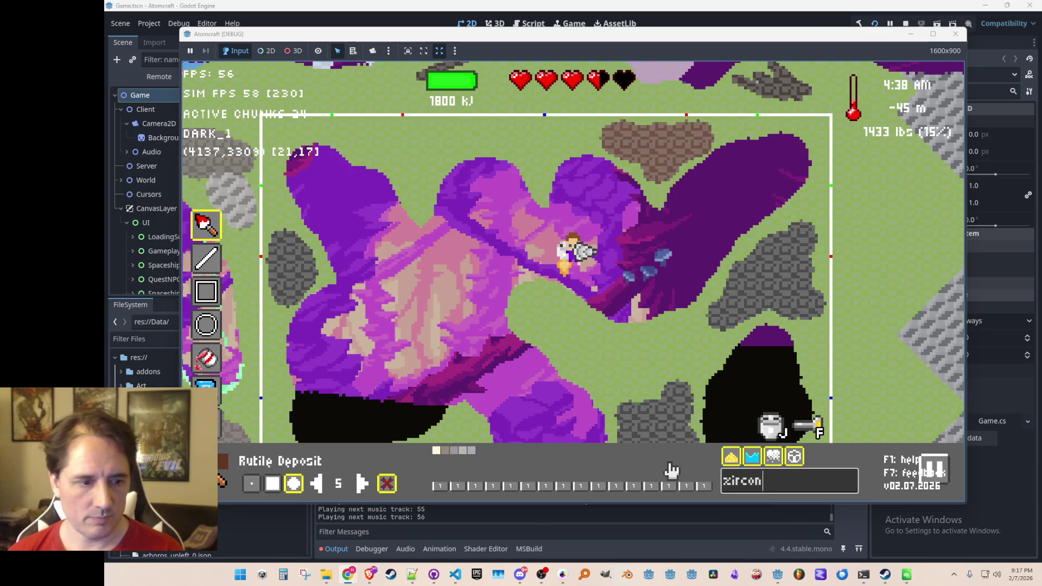
{"action": "left_click", "coordinate": [448, 453]}
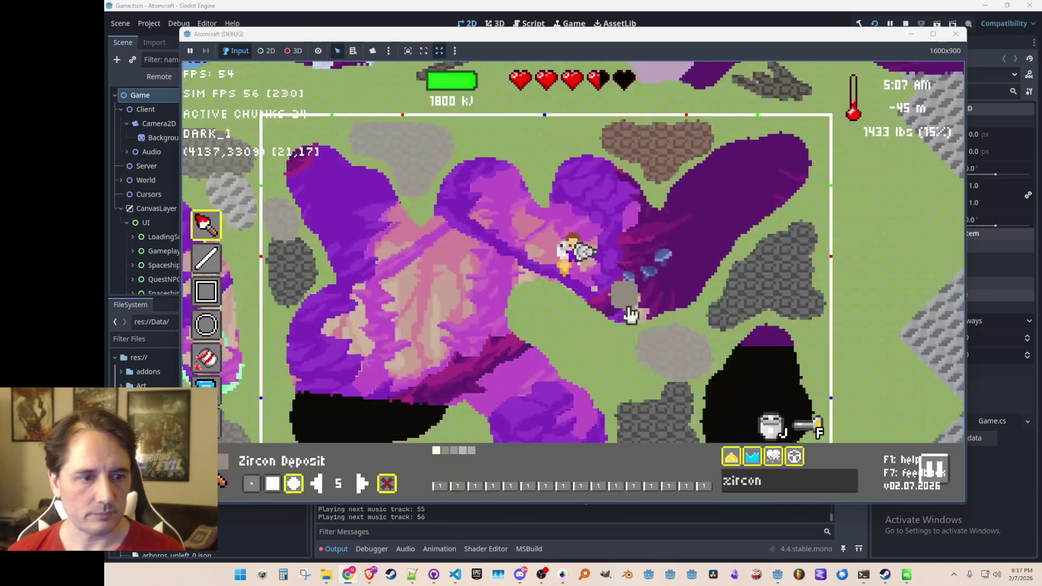
{"action": "key", "text": "s"}
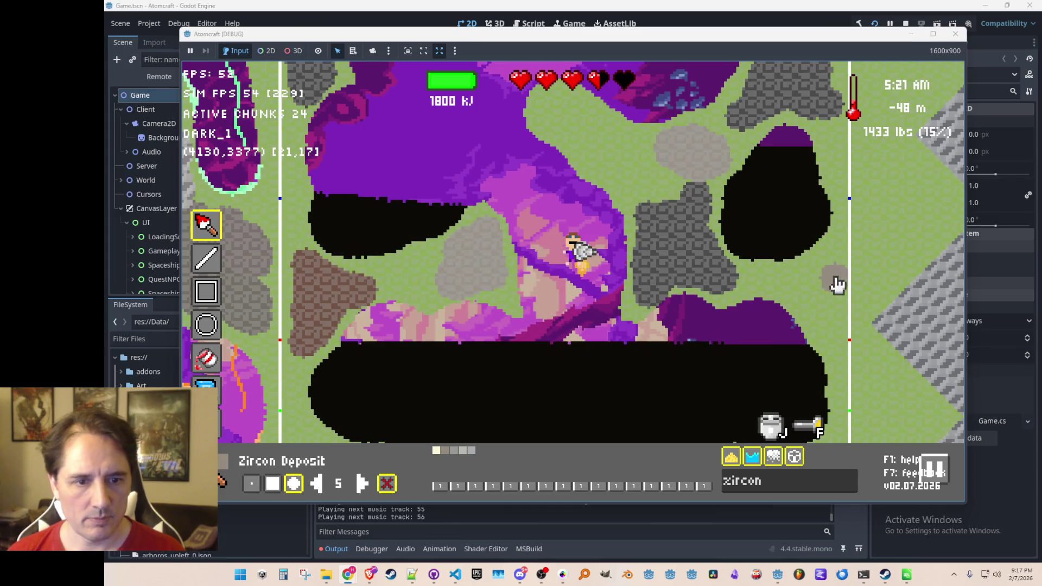
{"action": "key", "text": "s"}
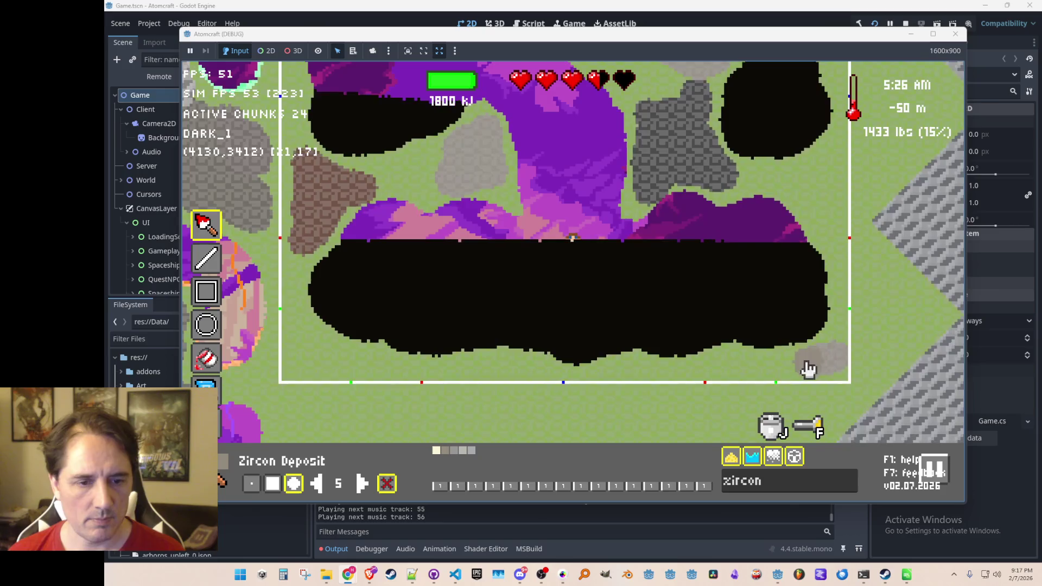
{"action": "mouse_move", "coordinate": [299, 337]}
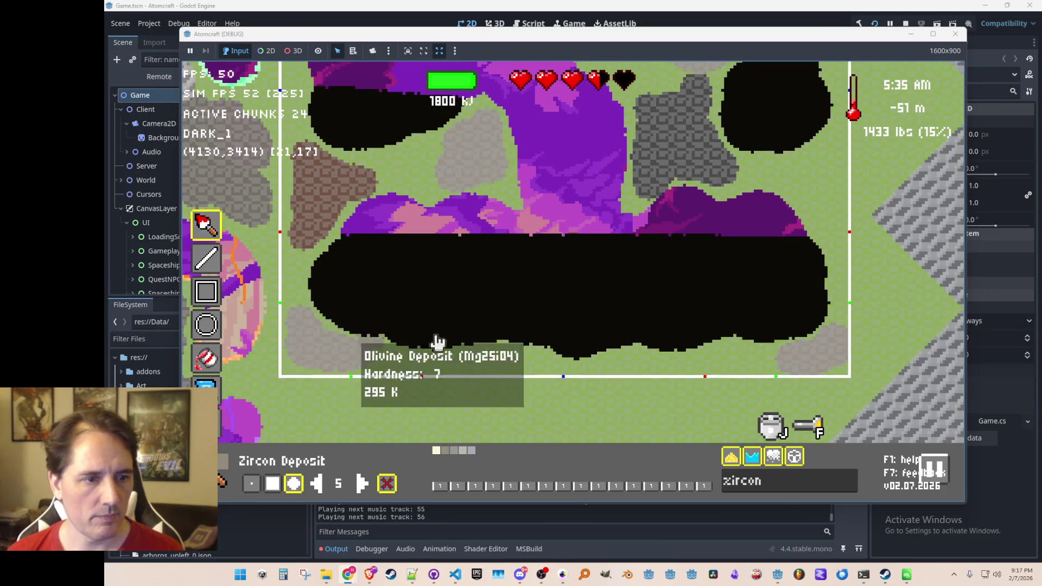
{"action": "double_click", "coordinate": [788, 487]}
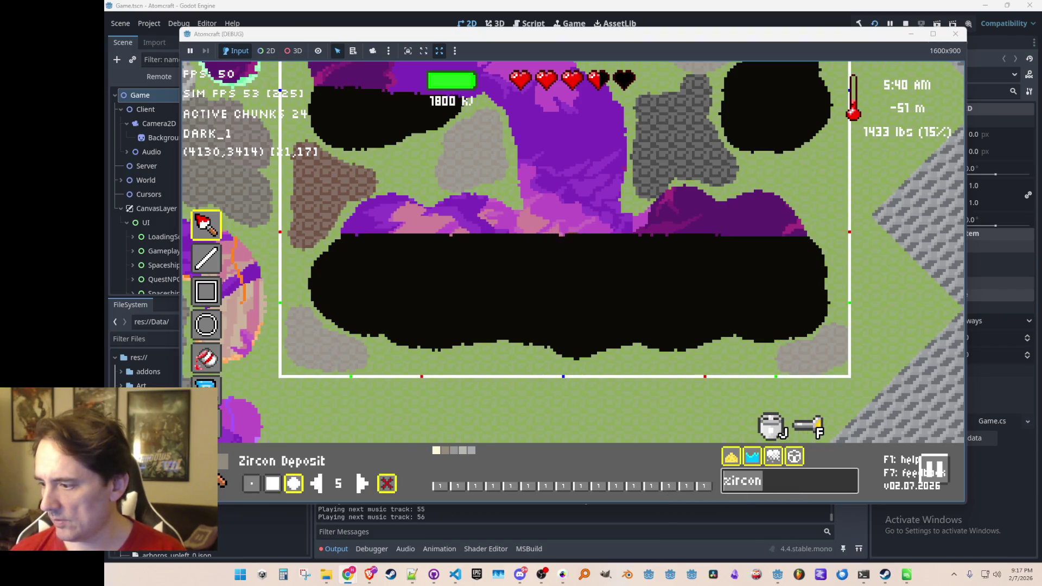
Select Scheelite Deposit and brush three beige streaks into the terrain beside the cave.
{"action": "type", "text": "schee"}
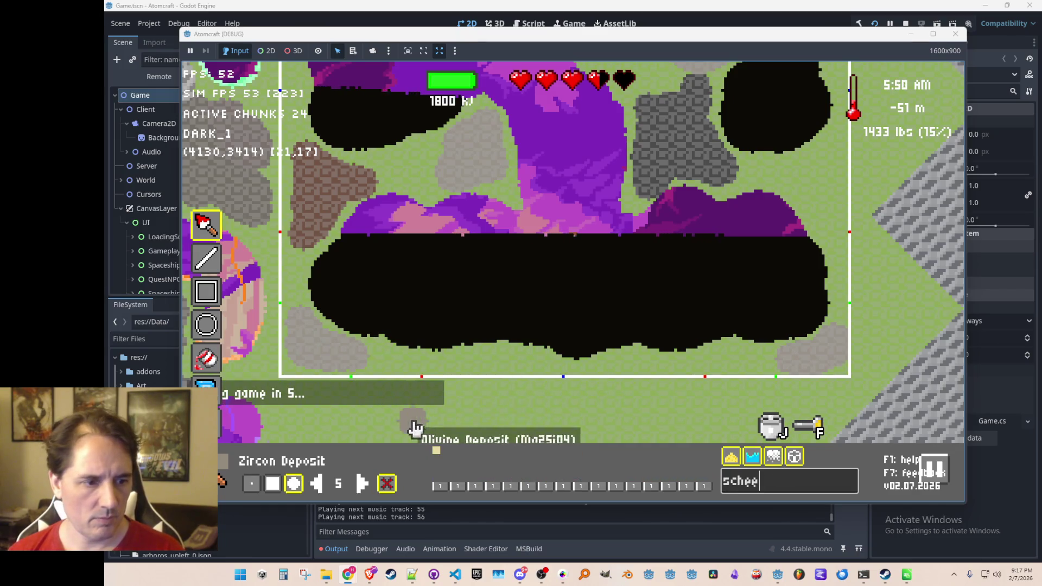
{"action": "left_click", "coordinate": [437, 454]}
{"action": "key", "text": "Escape"}
{"action": "key", "text": "Escape"}
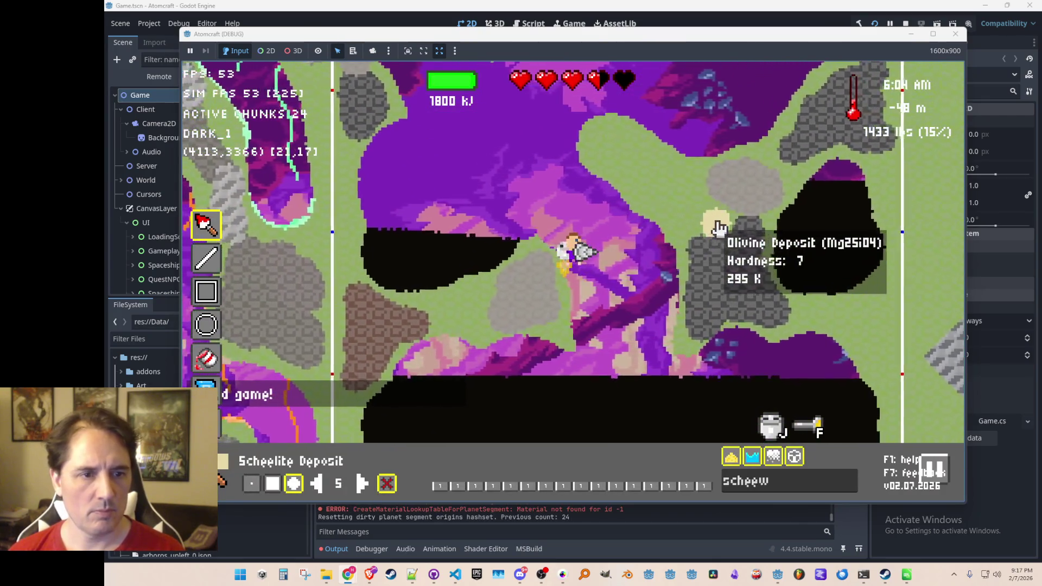
{"action": "mouse_move", "coordinate": [715, 222]}
{"action": "left_mouse_down"}
{"action": "mouse_move", "coordinate": [663, 205]}
{"action": "mouse_move", "coordinate": [597, 155]}
{"action": "mouse_move", "coordinate": [673, 188]}
{"action": "left_mouse_up"}
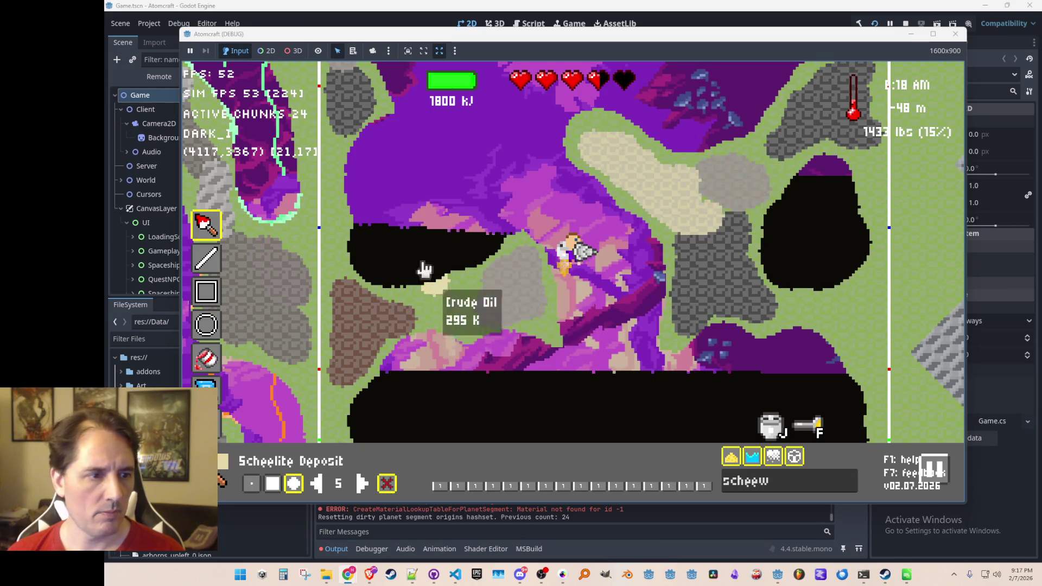
{"action": "left_click_drag", "start_coordinate": [688, 320], "coordinate": [689, 313]}
{"action": "key", "text": "w"}
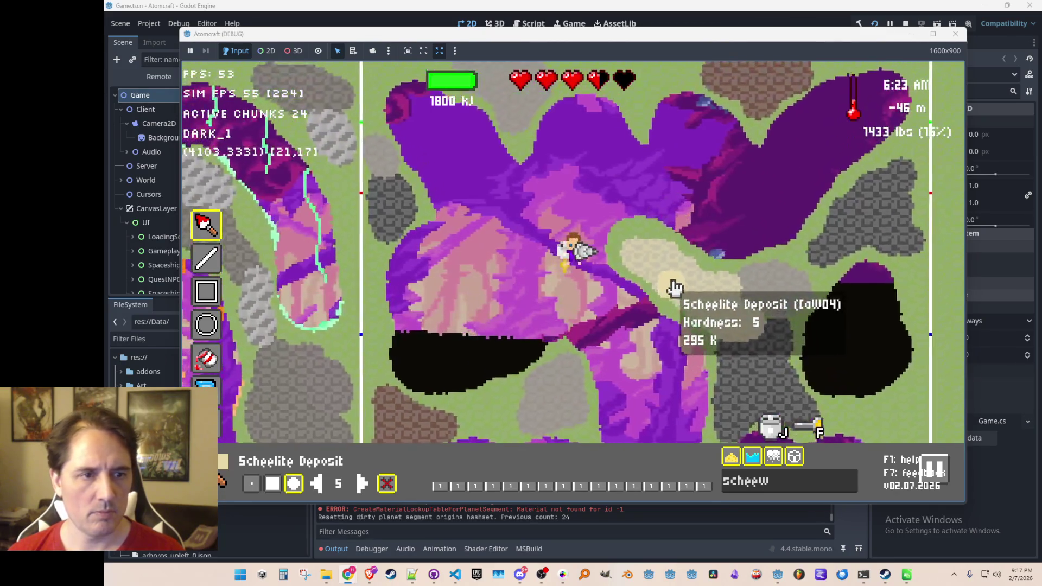
{"action": "mouse_move", "coordinate": [552, 116]}
{"action": "left_mouse_down"}
{"action": "mouse_move", "coordinate": [624, 121]}
{"action": "mouse_move", "coordinate": [628, 132]}
{"action": "mouse_move", "coordinate": [679, 114]}
{"action": "left_mouse_up"}
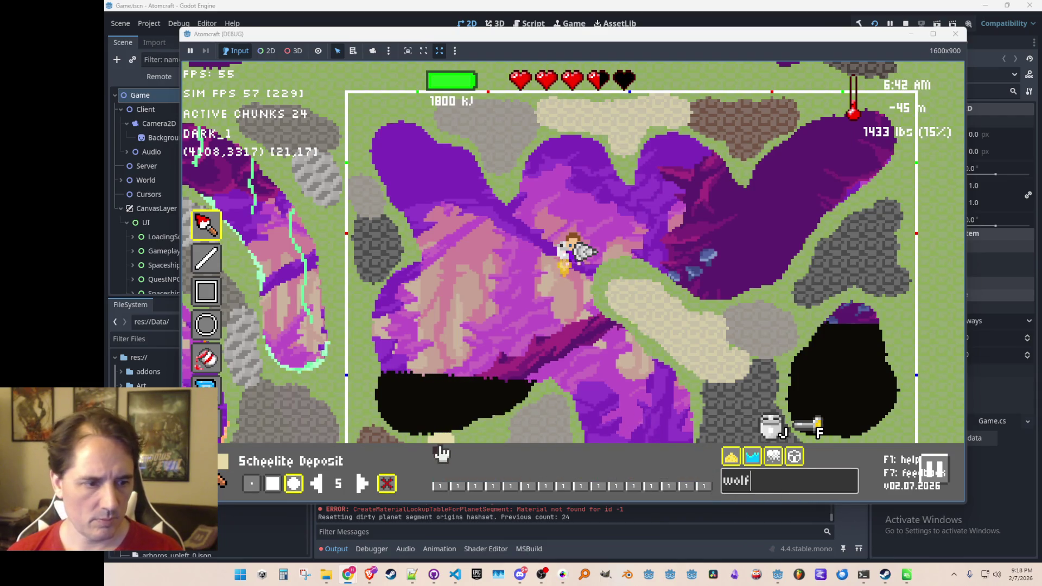
Paint Wolframite Deposit along the cave floor, then search 'oli' for Olivine Deposit.
{"action": "mouse_move", "coordinate": [434, 112]}
{"action": "left_mouse_down"}
{"action": "mouse_move", "coordinate": [483, 130]}
{"action": "mouse_move", "coordinate": [464, 123]}
{"action": "mouse_move", "coordinate": [490, 119]}
{"action": "left_mouse_up"}
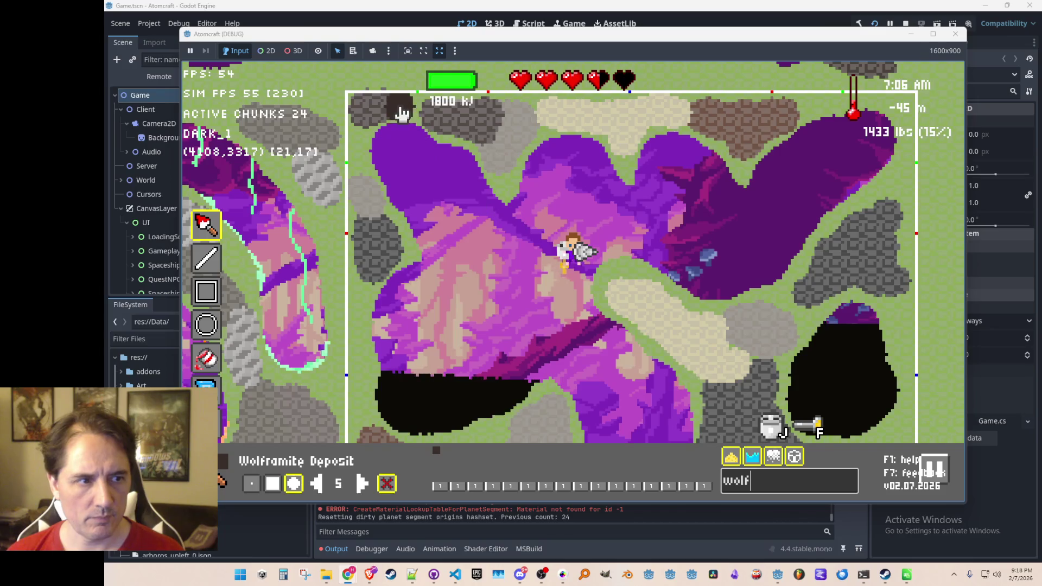
{"action": "key", "text": "Escape"}
{"action": "key", "text": "Escape"}
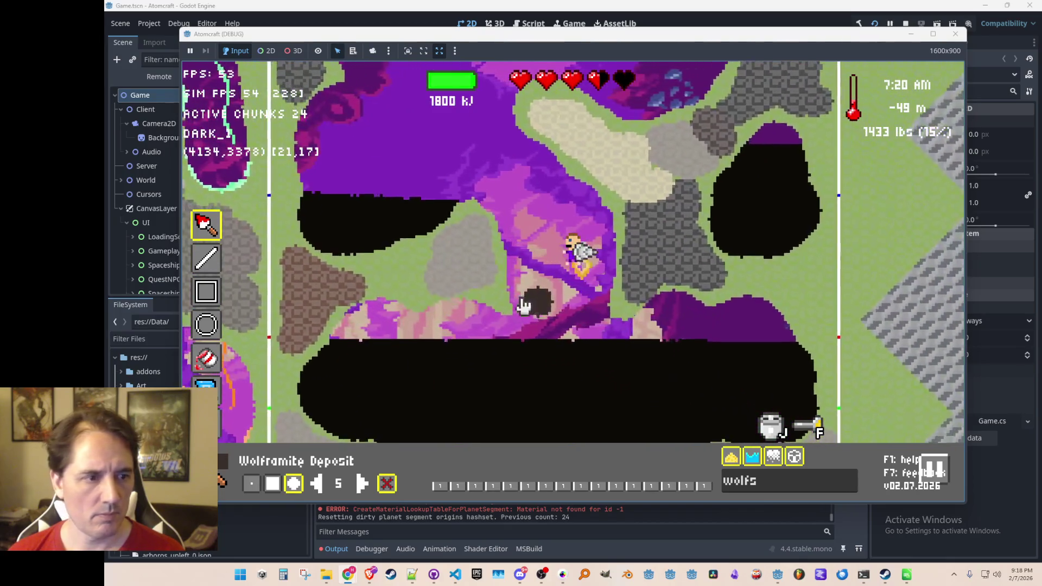
{"action": "mouse_move", "coordinate": [412, 269]}
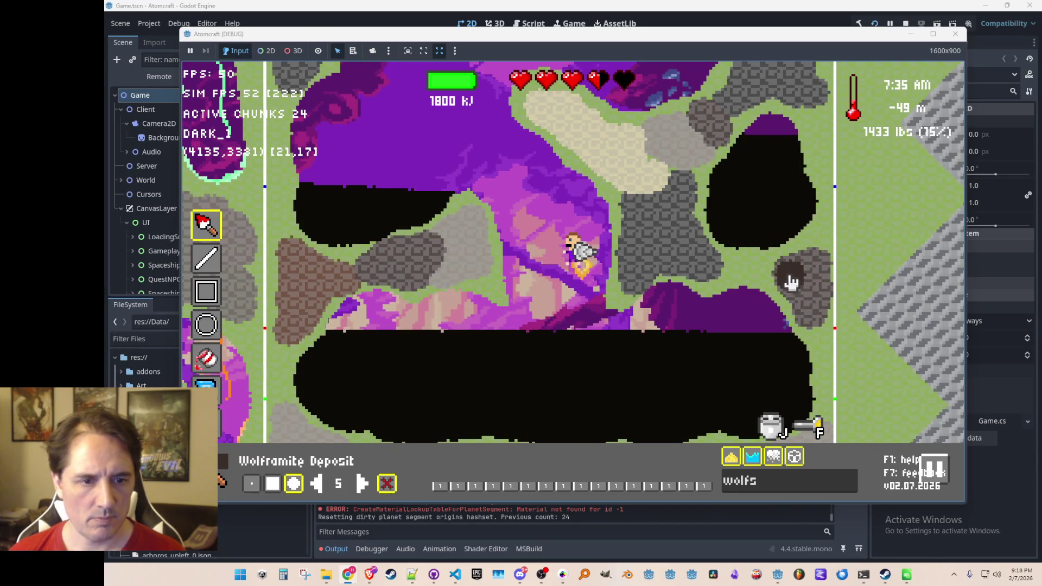
{"action": "mouse_move", "coordinate": [784, 283]}
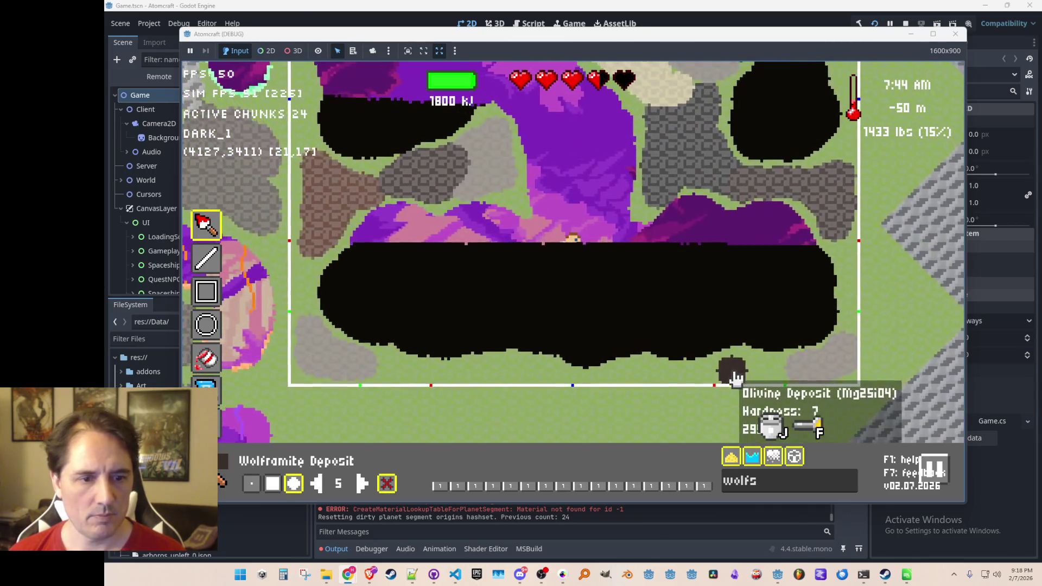
{"action": "mouse_move", "coordinate": [712, 398]}
{"action": "left_mouse_down"}
{"action": "mouse_move", "coordinate": [633, 395]}
{"action": "mouse_move", "coordinate": [705, 398]}
{"action": "left_mouse_up"}
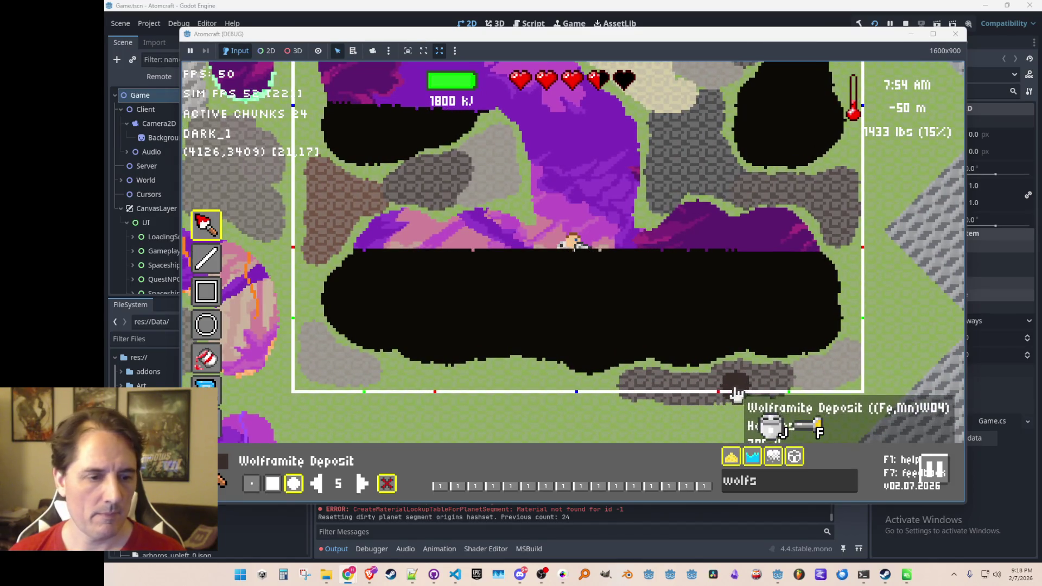
{"action": "key", "text": "a"}
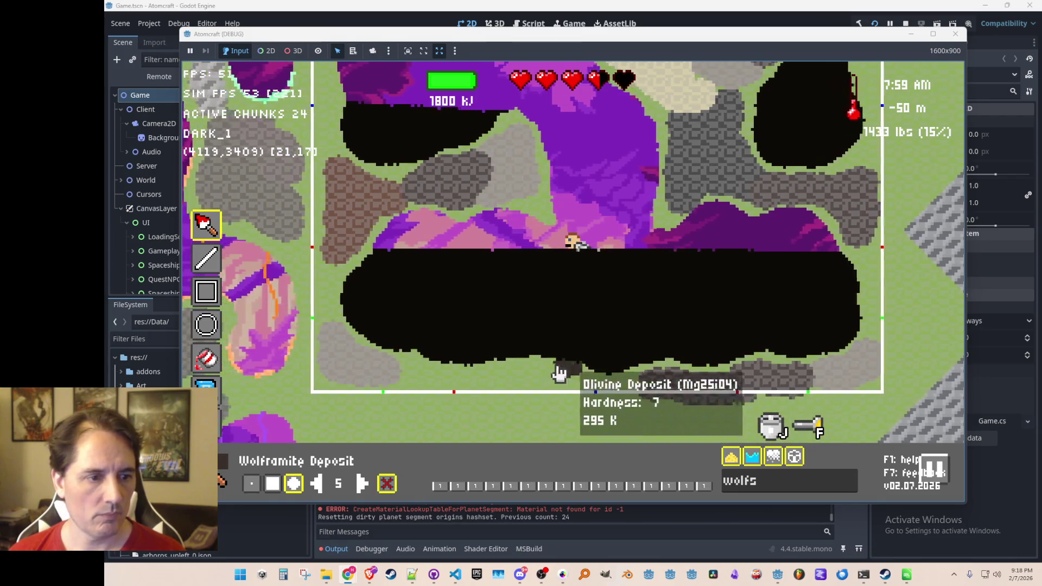
{"action": "mouse_move", "coordinate": [438, 377]}
{"action": "left_mouse_down"}
{"action": "mouse_move", "coordinate": [475, 392]}
{"action": "mouse_move", "coordinate": [559, 384]}
{"action": "mouse_move", "coordinate": [674, 402]}
{"action": "left_mouse_up"}
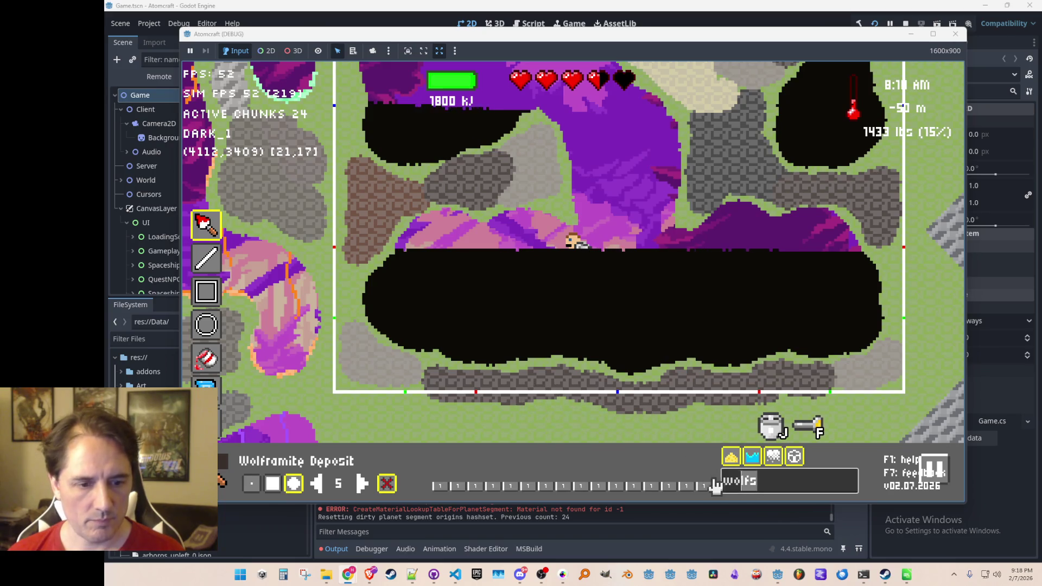
{"action": "type", "text": "oliwd"}
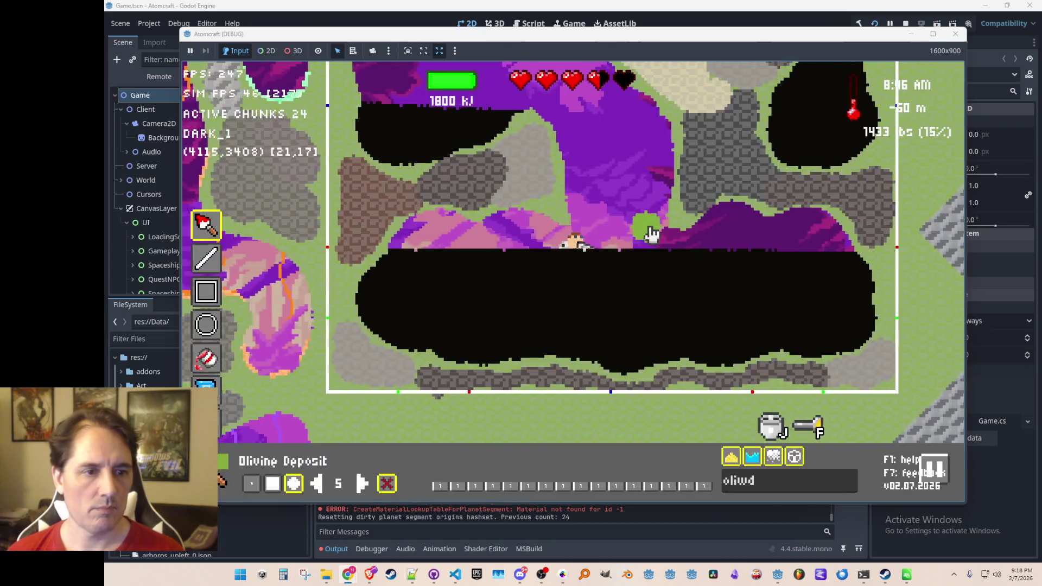
Leave terrain editing and fly around the dark purple cave in normal play.
{"action": "key", "text": "w"}
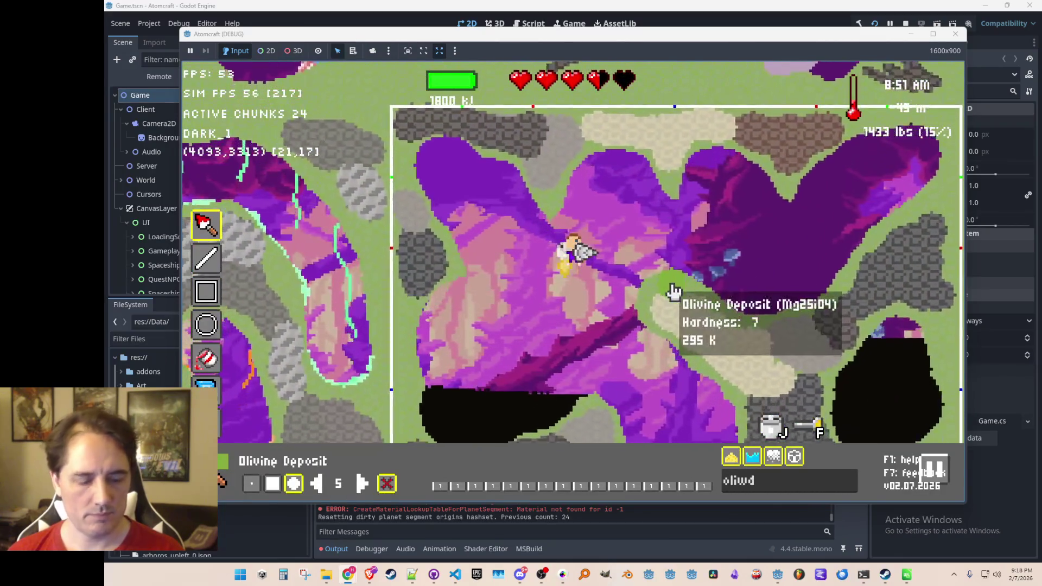
{"action": "key", "text": "Escape"}
{"action": "key", "text": "d"}
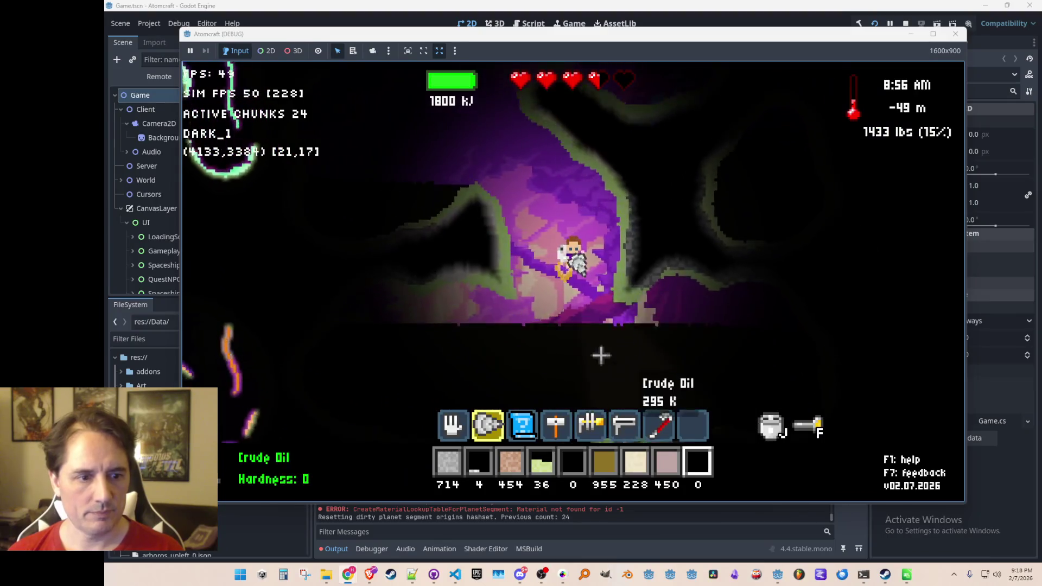
{"action": "key", "text": "w"}
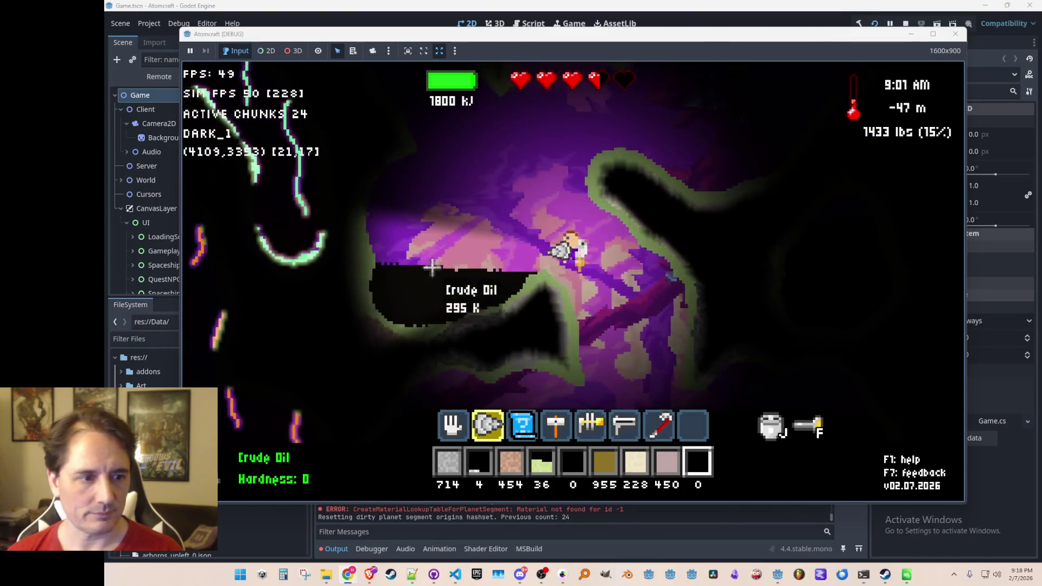
{"action": "key", "text": "d"}
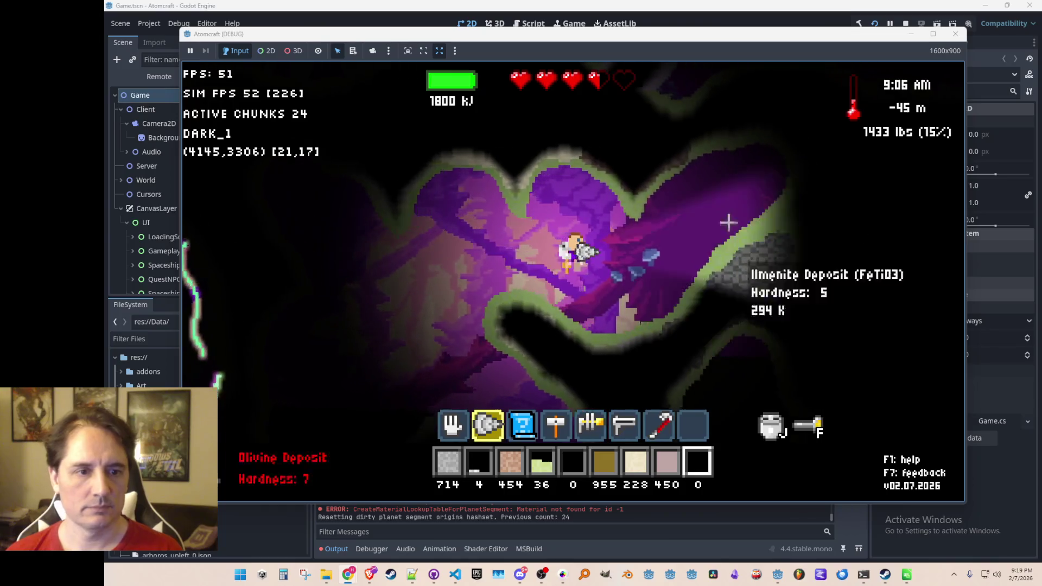
{"action": "key", "text": "d"}
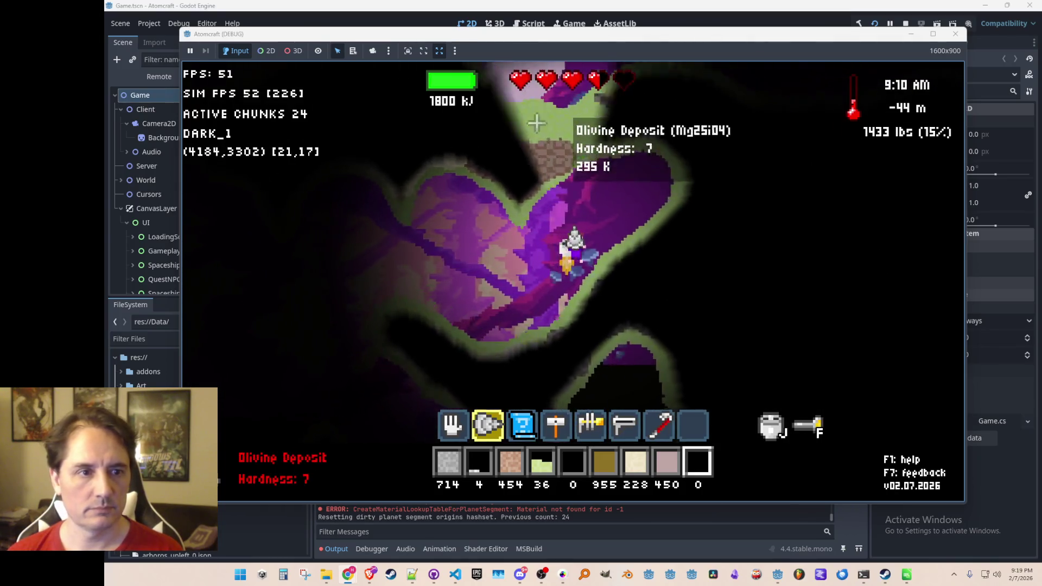
{"action": "key", "text": "a"}
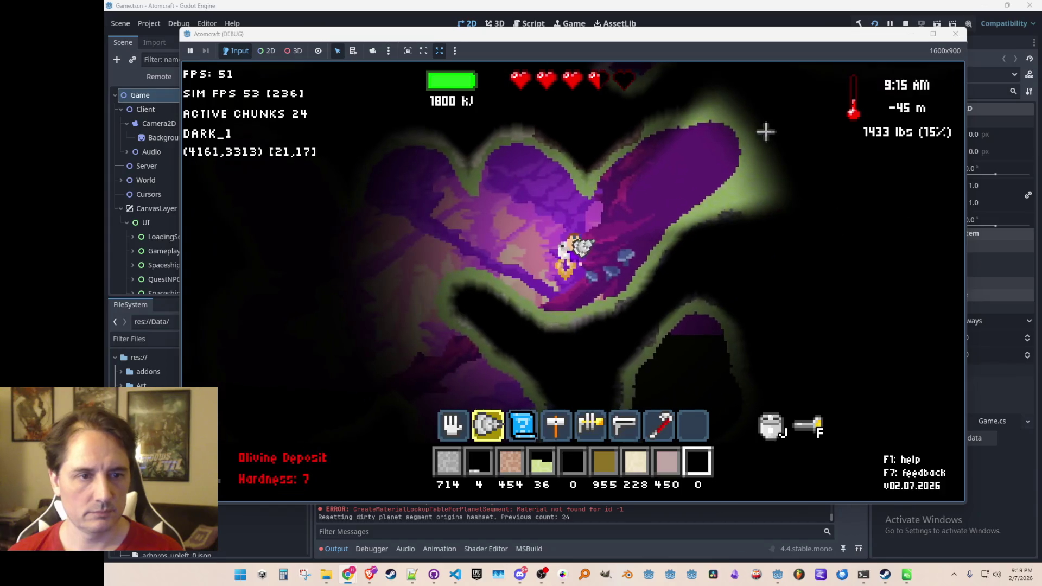
{"action": "key", "text": "w"}
{"action": "key", "text": "a"}
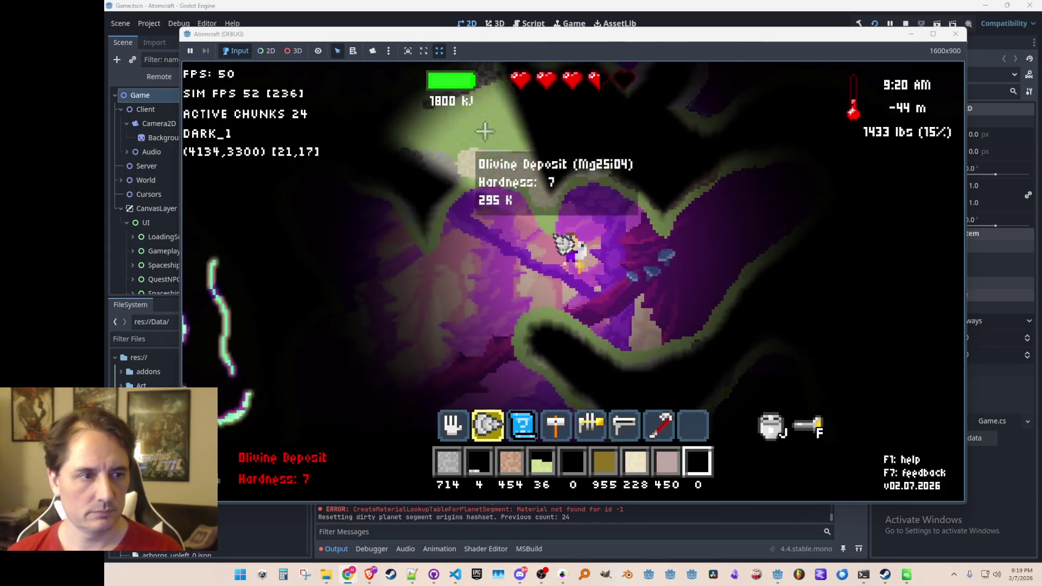
{"action": "key", "text": "w"}
{"action": "key", "text": "a"}
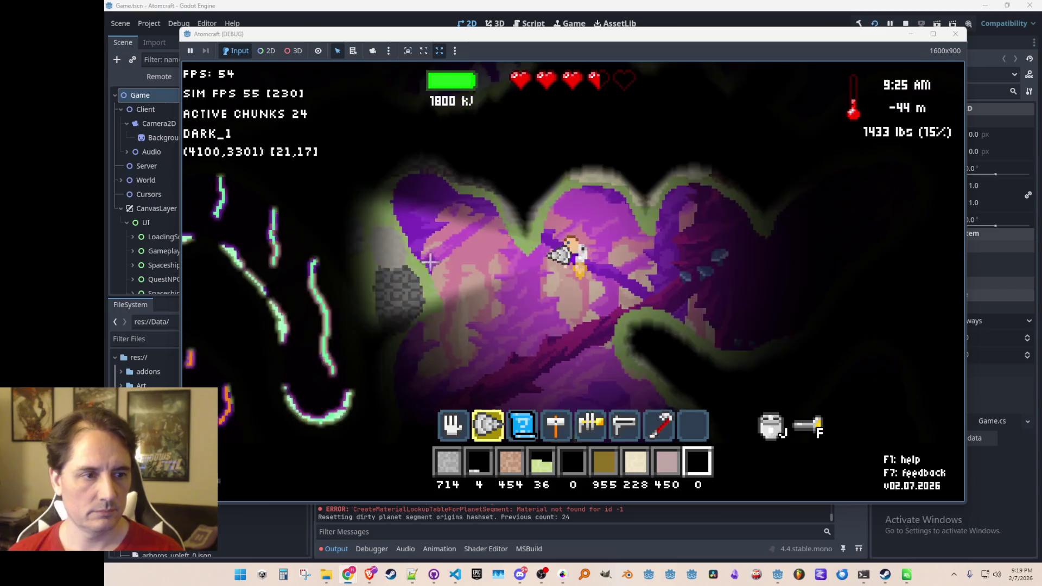
{"action": "key", "text": "w"}
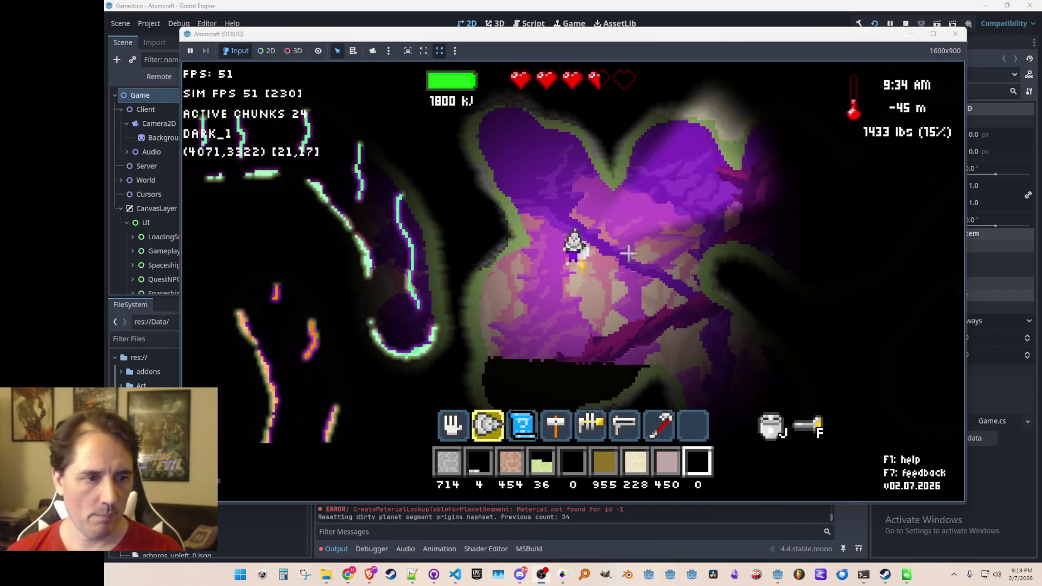
Return to terrain editing and search the materials for 'emberdeat'.
{"action": "key", "text": "F2"}
{"action": "left_click", "coordinate": [754, 485]}
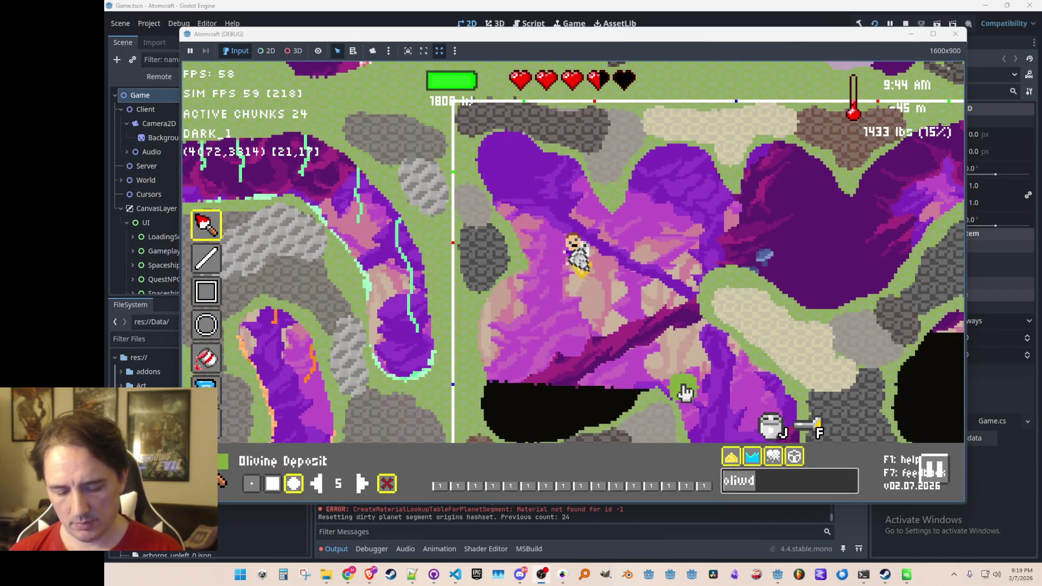
{"action": "type", "text": "ember"}
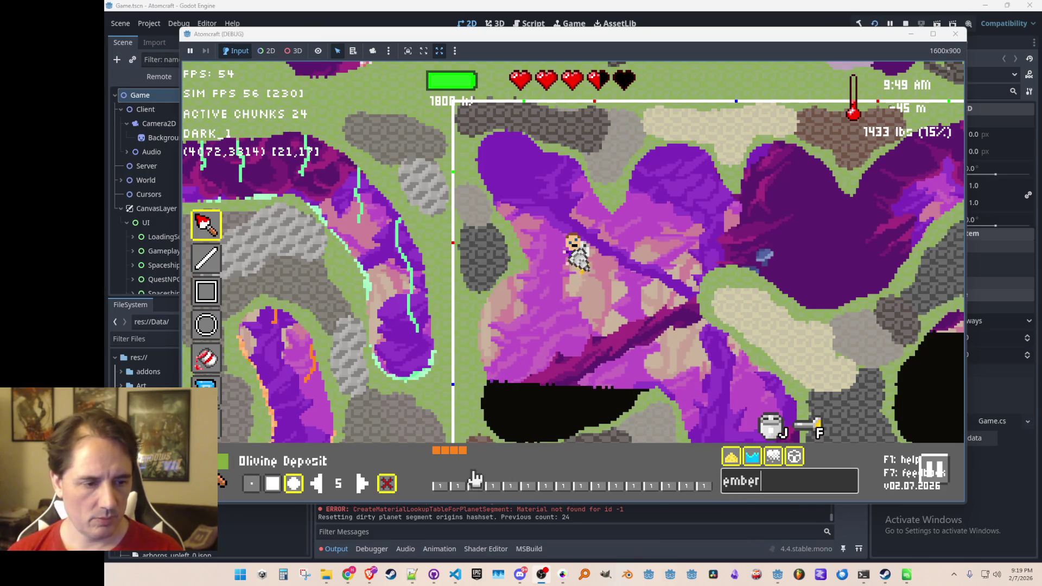
{"action": "type", "text": "deat"}
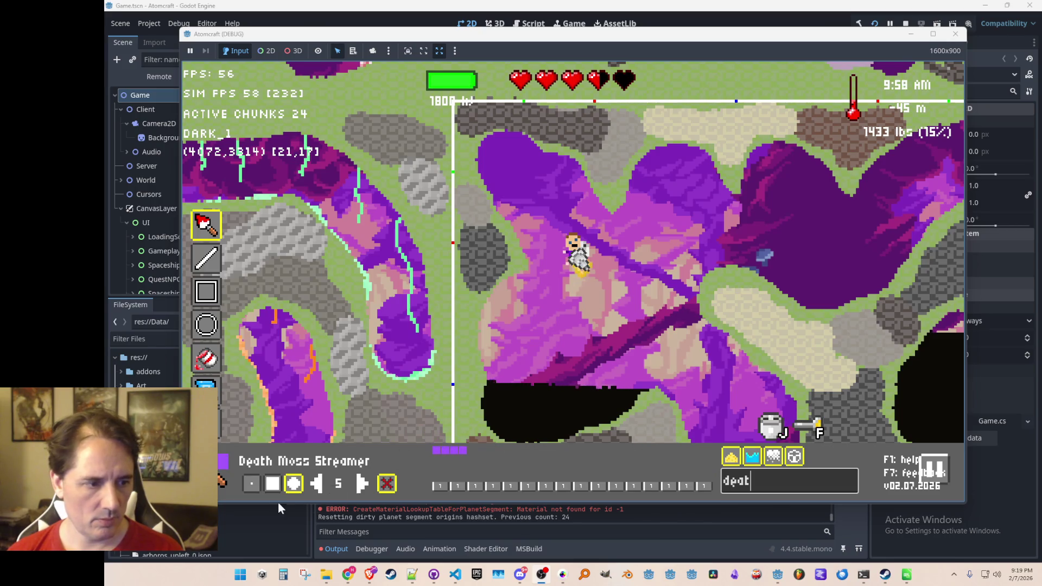
Shrink the brush to size 1 and draw five Death Moss Streamer strands from the ceiling.
{"action": "left_click", "coordinate": [251, 482]}
{"action": "left_click_drag", "start_coordinate": [521, 133], "coordinate": [543, 241]}
{"action": "left_click_drag", "start_coordinate": [580, 160], "coordinate": [608, 329]}
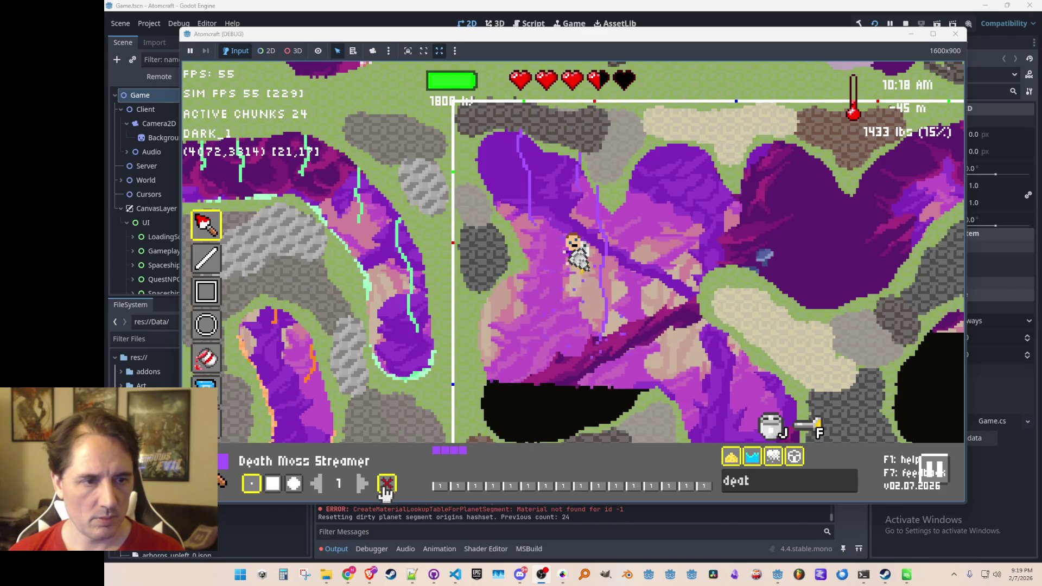
{"action": "left_click_drag", "start_coordinate": [659, 154], "coordinate": [667, 256]}
{"action": "left_click_drag", "start_coordinate": [510, 279], "coordinate": [505, 330]}
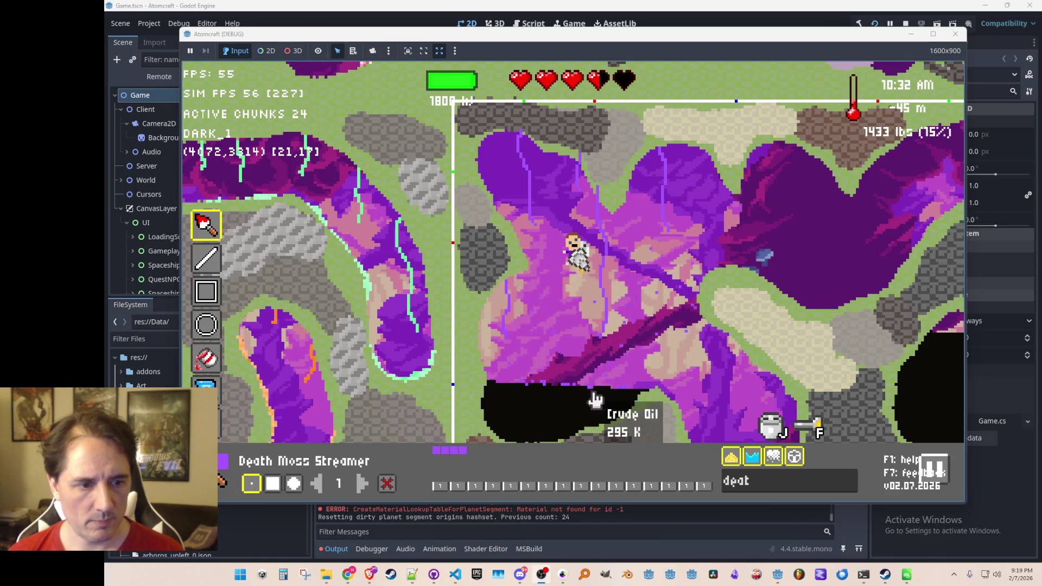
{"action": "left_click_drag", "start_coordinate": [802, 153], "coordinate": [809, 223]}
Move right and add three more hanging streamer strands, then drift down-left.
{"action": "key", "text": "d"}
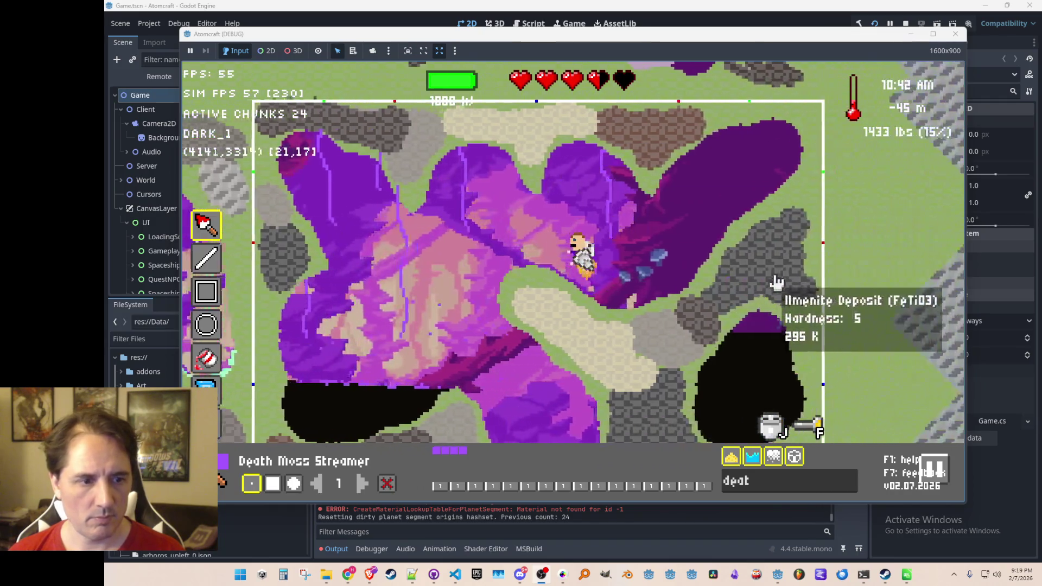
{"action": "left_click_drag", "start_coordinate": [711, 126], "coordinate": [715, 180]}
{"action": "mouse_move", "coordinate": [658, 143]}
{"action": "left_mouse_down"}
{"action": "mouse_move", "coordinate": [654, 215]}
{"action": "mouse_move", "coordinate": [608, 220]}
{"action": "mouse_move", "coordinate": [609, 250]}
{"action": "left_mouse_up"}
{"action": "left_click_drag", "start_coordinate": [494, 187], "coordinate": [493, 220]}
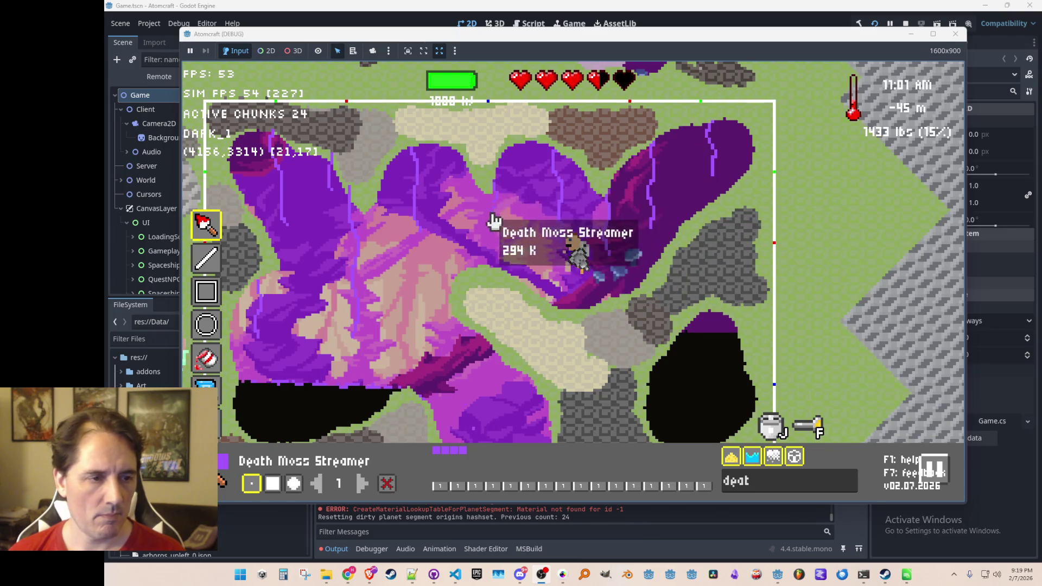
{"action": "mouse_move", "coordinate": [480, 205]}
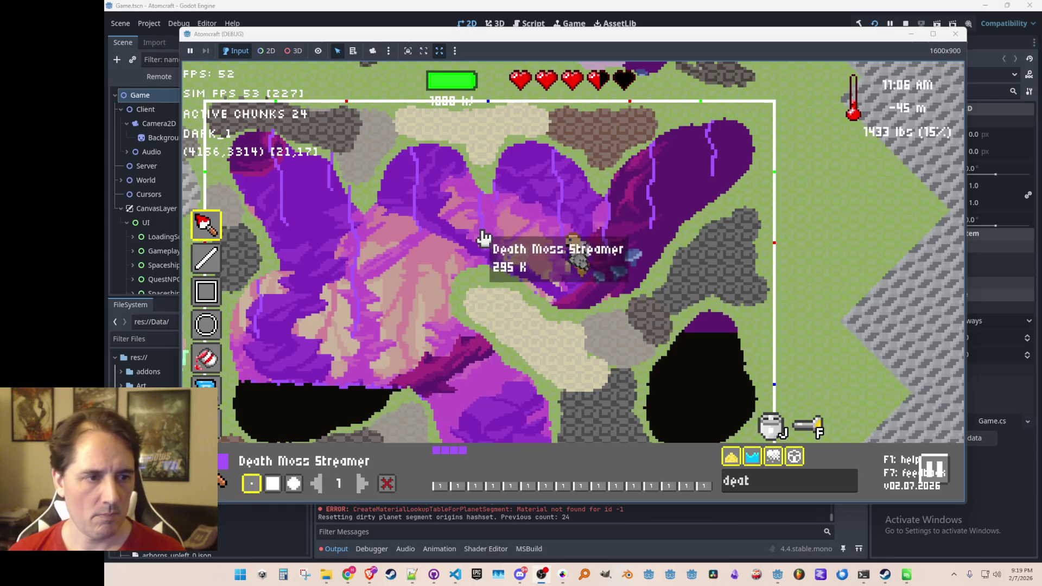
{"action": "key", "text": "a"}
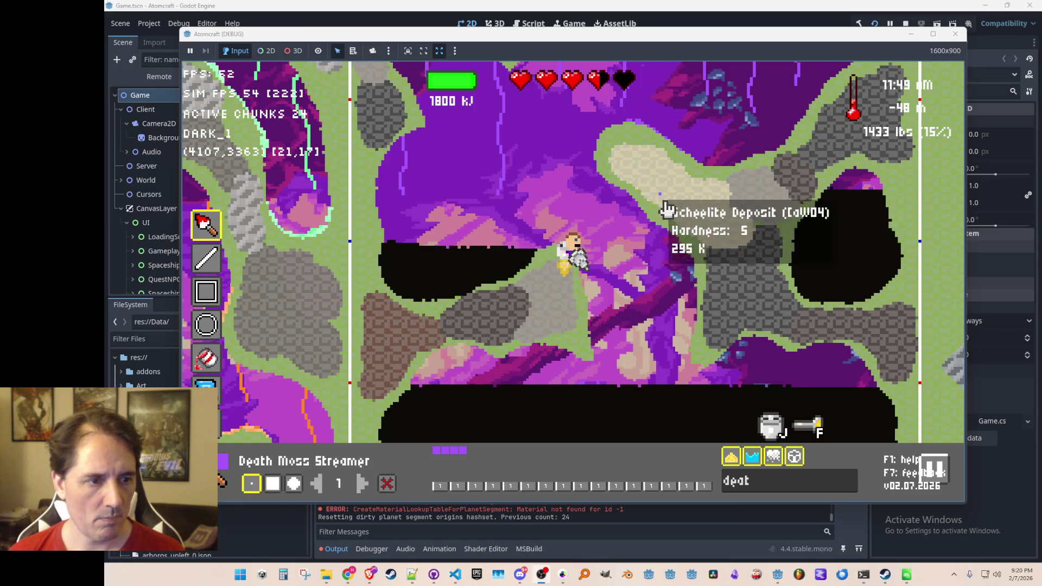
Fly the player up onto the ledge and leave terrain editing with Tab.
{"action": "key", "text": "w"}
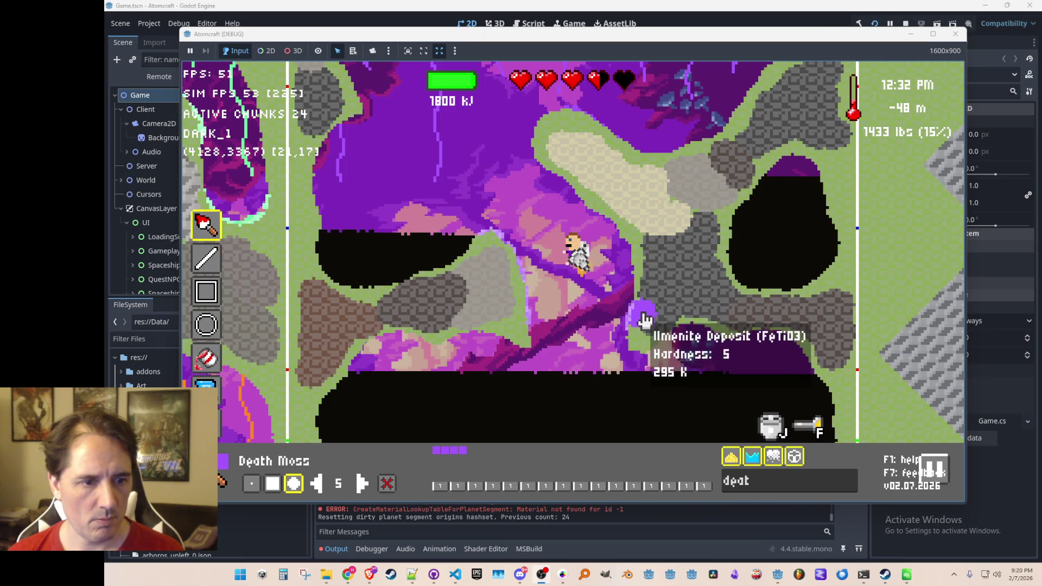
{"action": "key", "text": "w"}
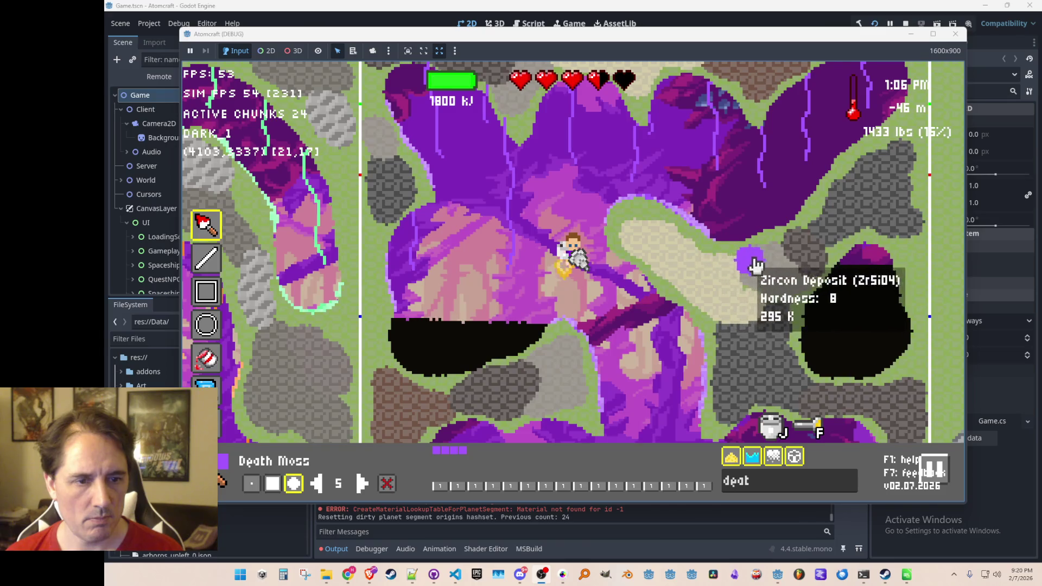
{"action": "key", "text": "d"}
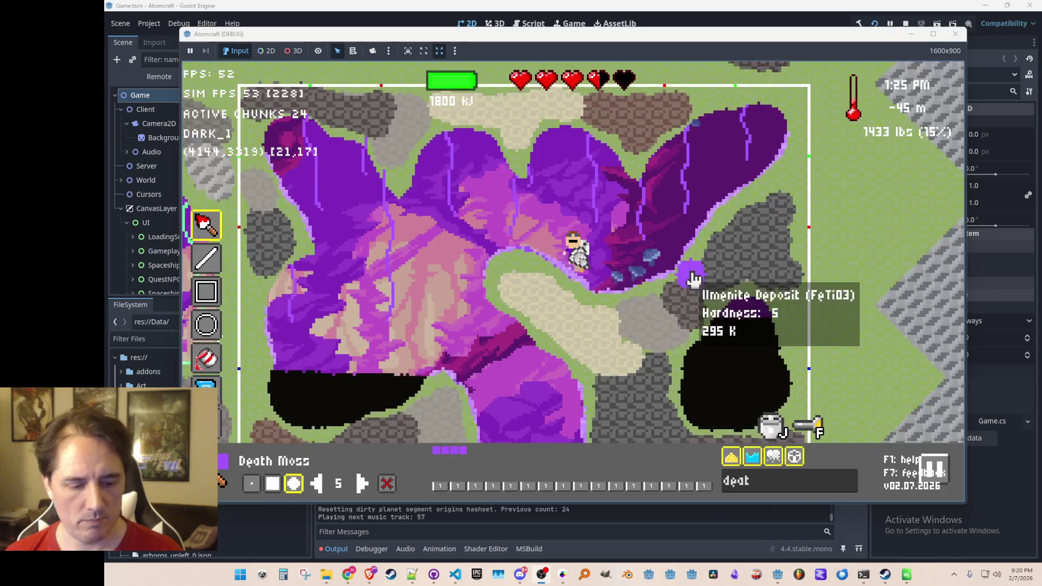
{"action": "key", "text": "Tab"}
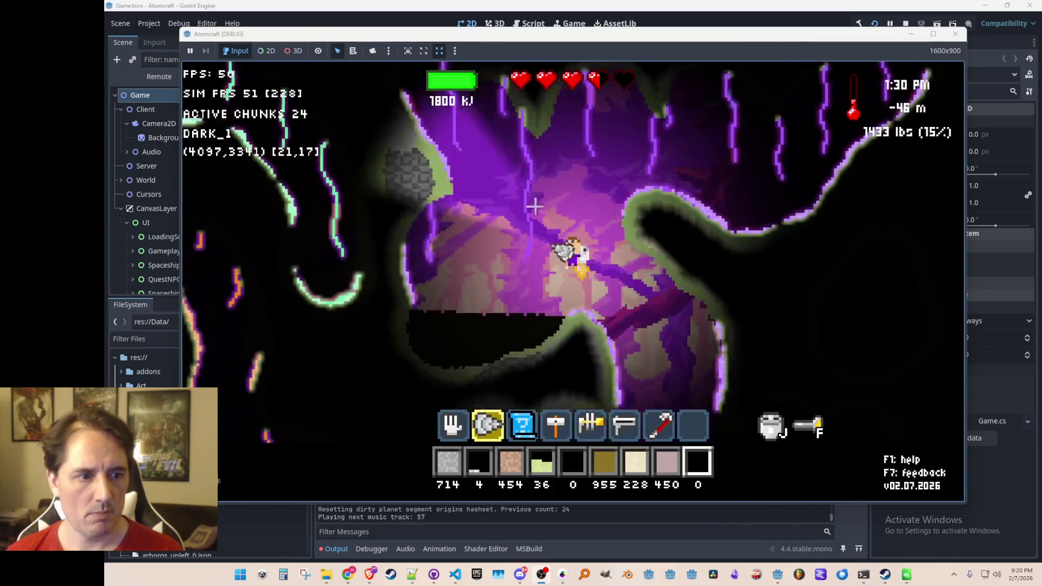
Fly the player right, then back up higher in the cave.
{"action": "key", "text": "d"}
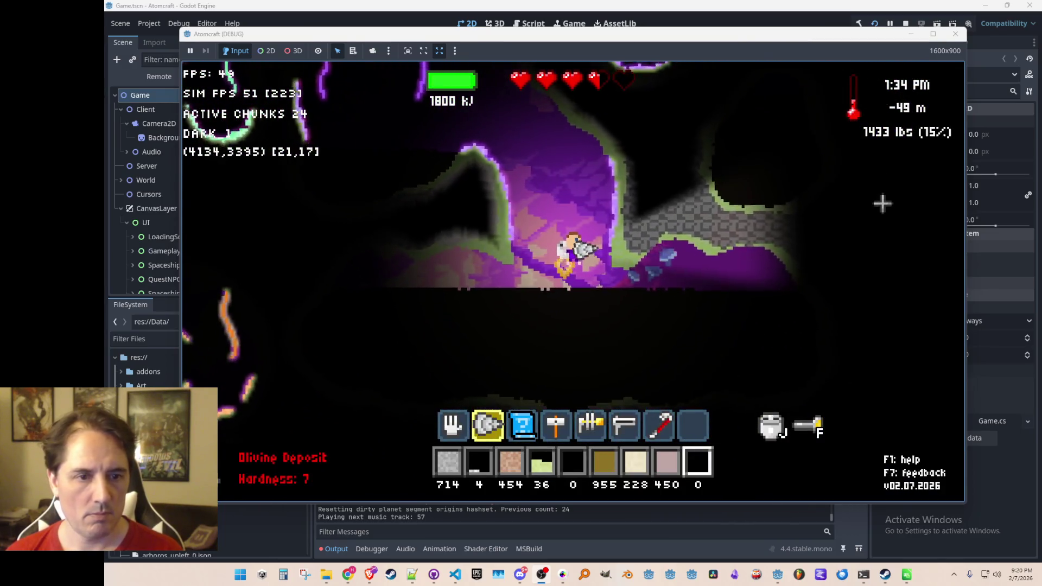
{"action": "key", "text": "w"}
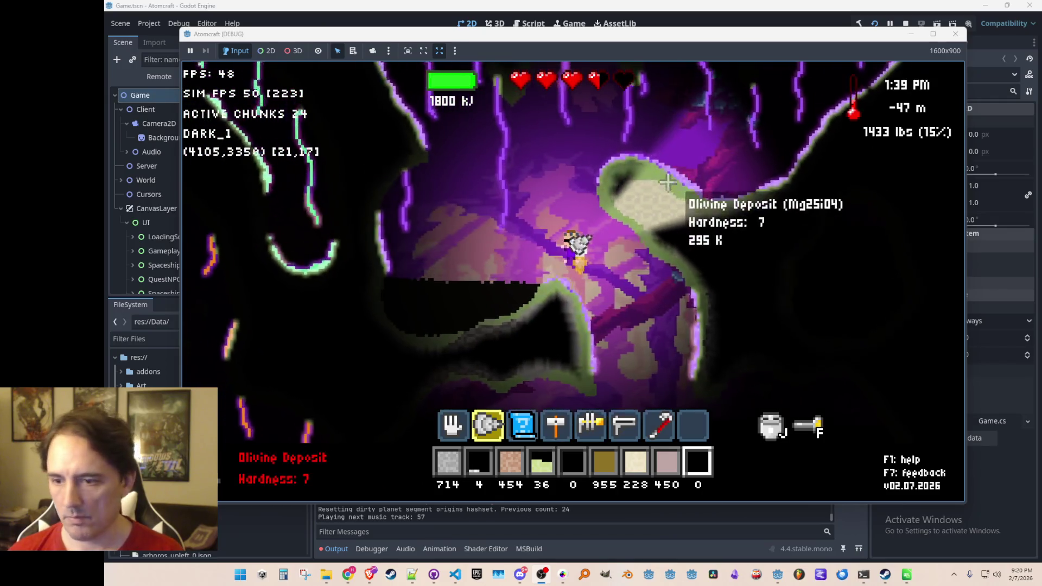
{"action": "key", "text": "w"}
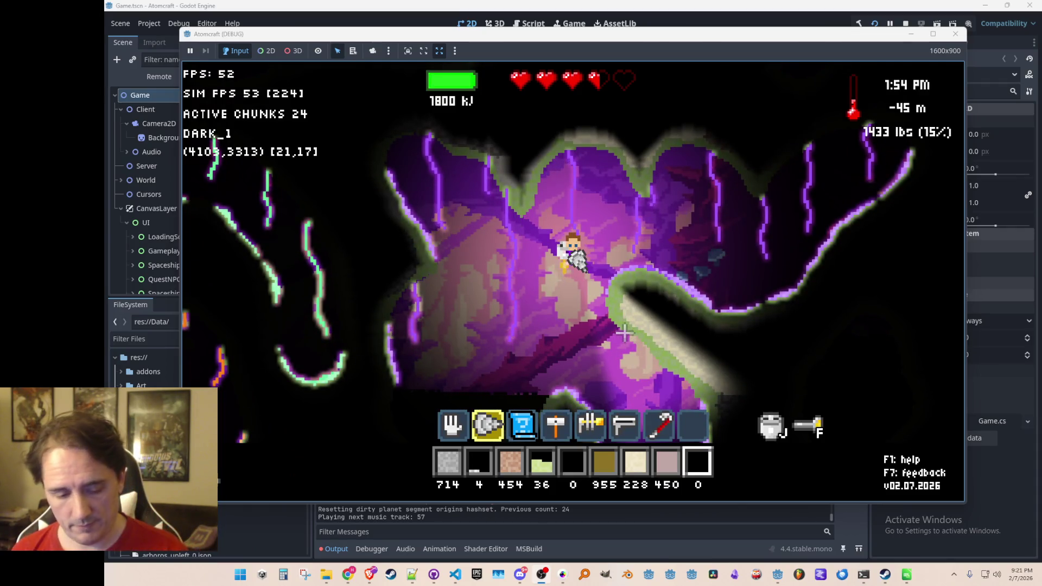
Save the room into ProcGenRooms as mushroom_caves_oil_2.json.
{"action": "key", "text": "ctrl+s"}
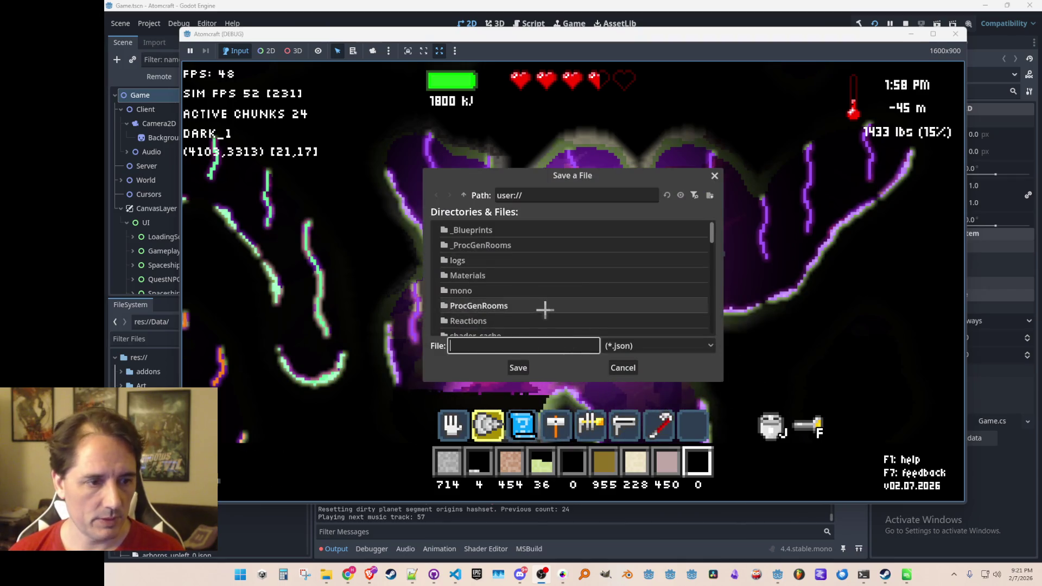
{"action": "double_click", "coordinate": [543, 307]}
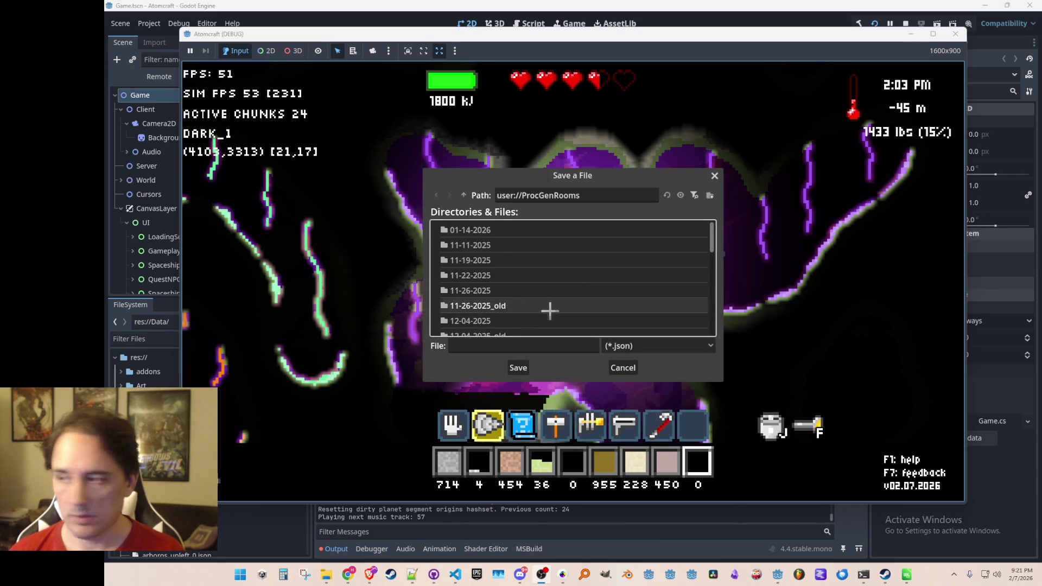
{"action": "scroll", "coordinate": [570, 307], "scroll_direction": "down", "scroll_amount": 5}
{"action": "scroll", "coordinate": [590, 300], "scroll_direction": "down", "scroll_amount": 3}
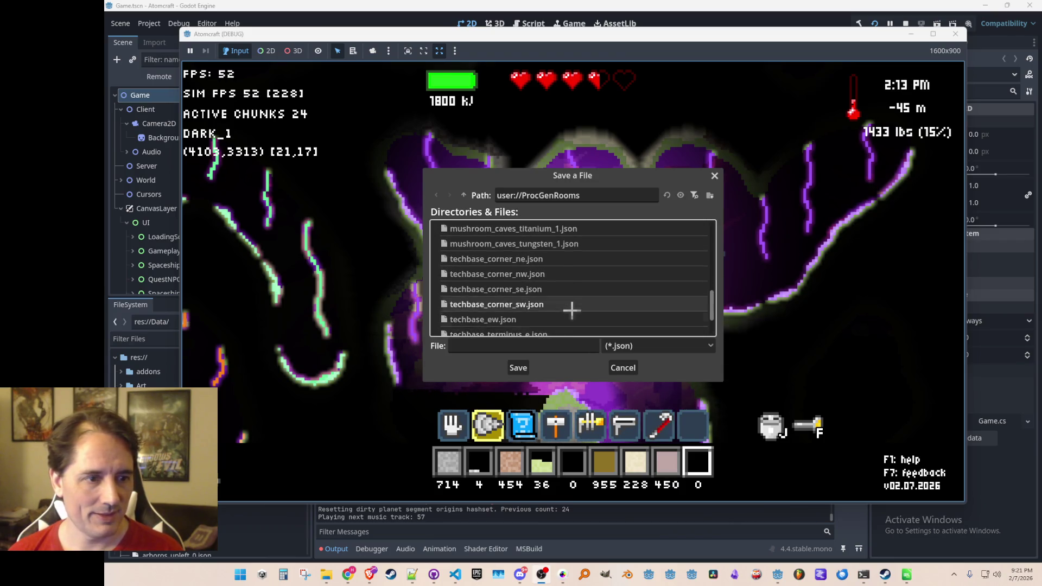
{"action": "left_click", "coordinate": [538, 253]}
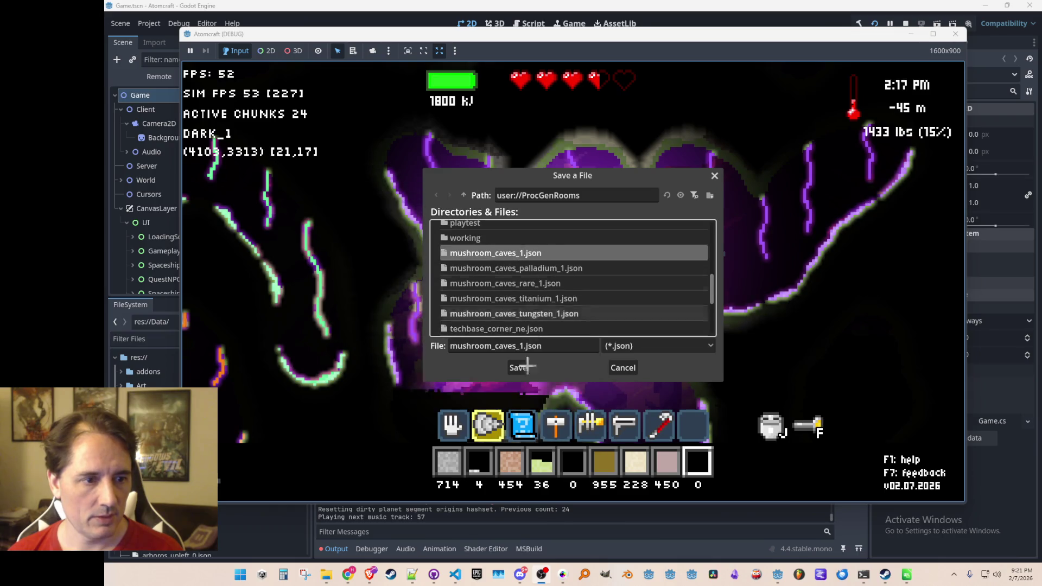
{"action": "left_click", "coordinate": [522, 346]}
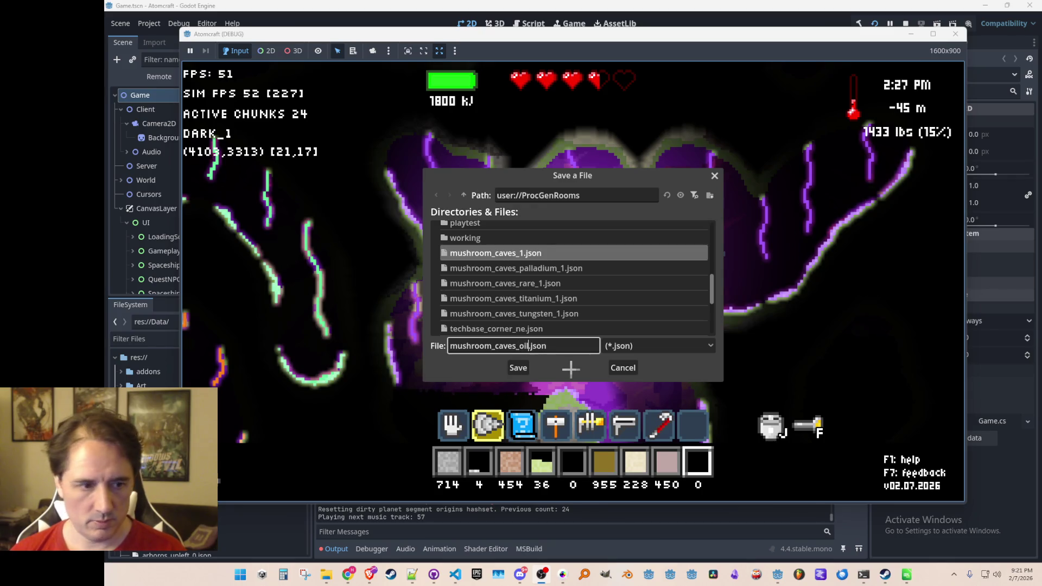
{"action": "type", "text": "2"}
{"action": "key", "text": "Return"}
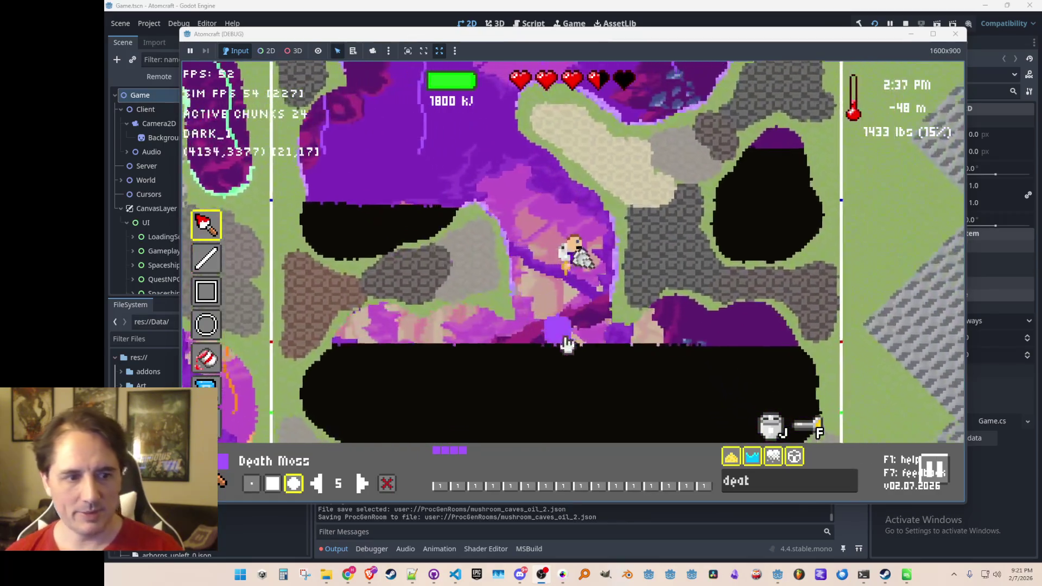
Move the character up and left, return to gameplay view, and equip the blaster (6).
{"action": "key", "text": "w"}
{"action": "key", "text": "a"}
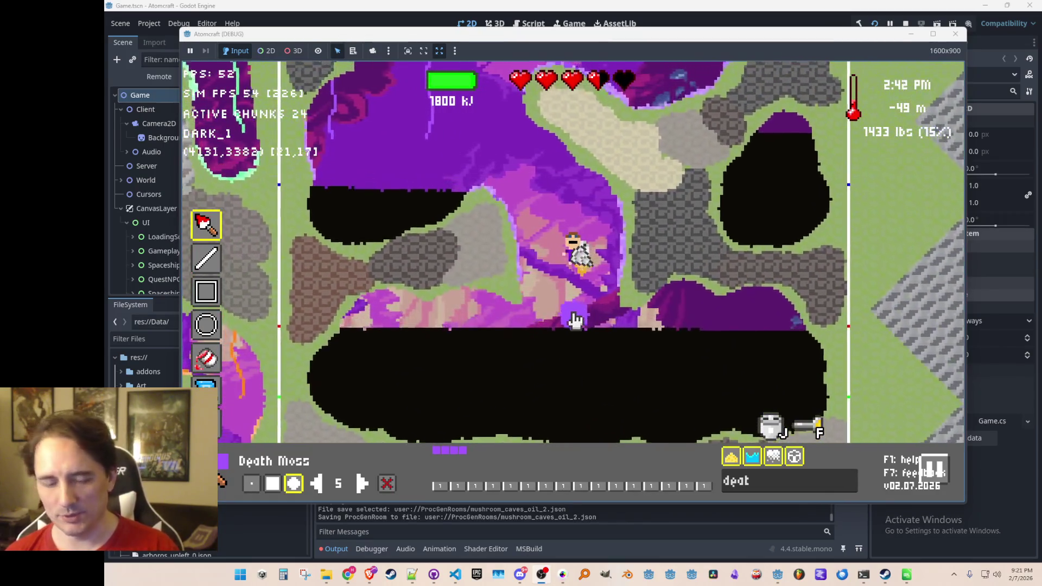
{"action": "key", "text": "Escape"}
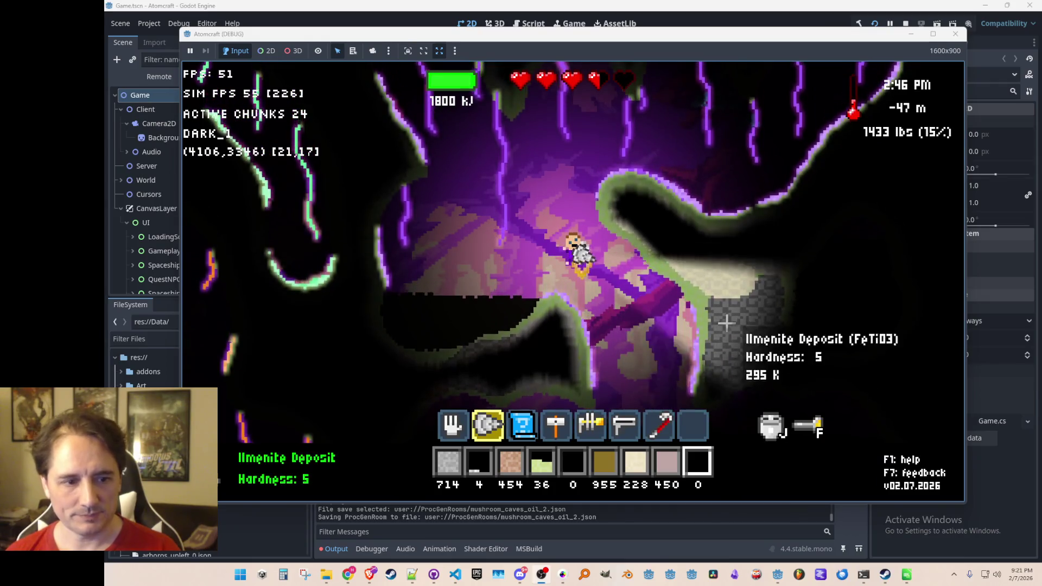
{"action": "key", "text": "6"}
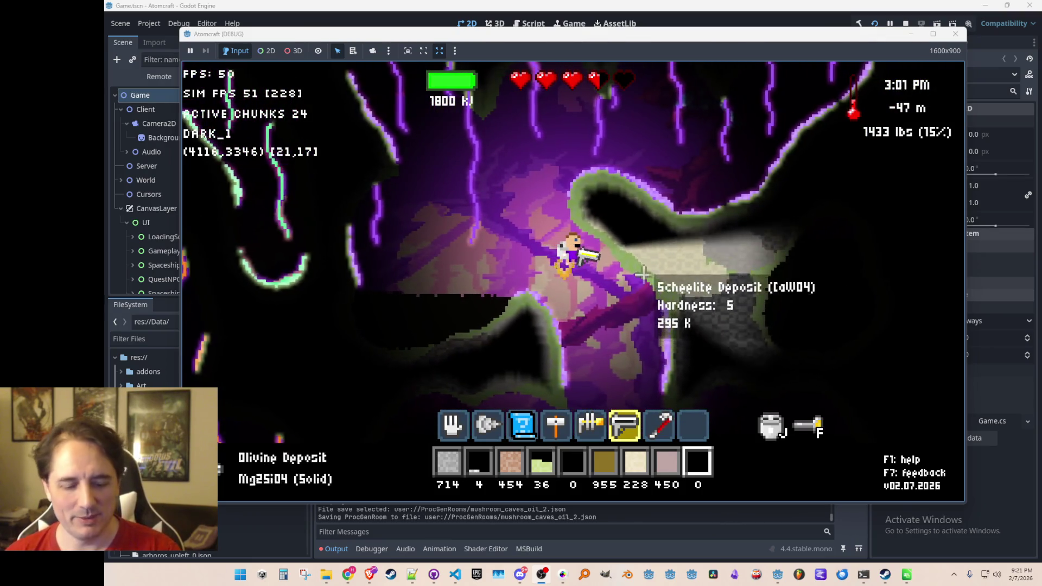
In room editing mode, reload mushroom_caves_oil_2.json from ProcGenRooms, then stop the game with F8.
{"action": "key", "text": "F2"}
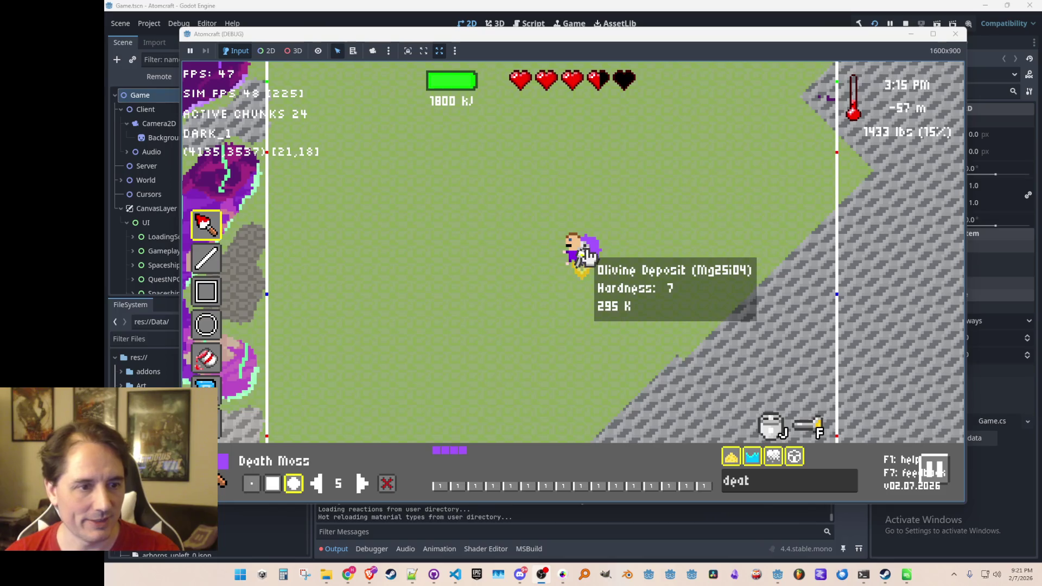
{"action": "key", "text": "ctrl+o"}
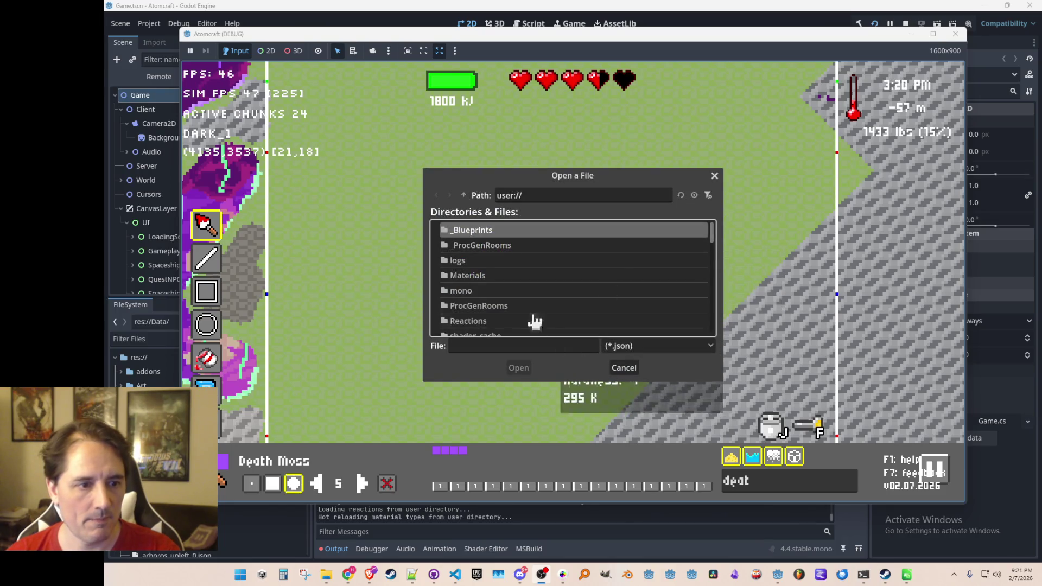
{"action": "double_click", "coordinate": [507, 309]}
{"action": "scroll", "coordinate": [540, 288], "scroll_direction": "down", "scroll_amount": 5}
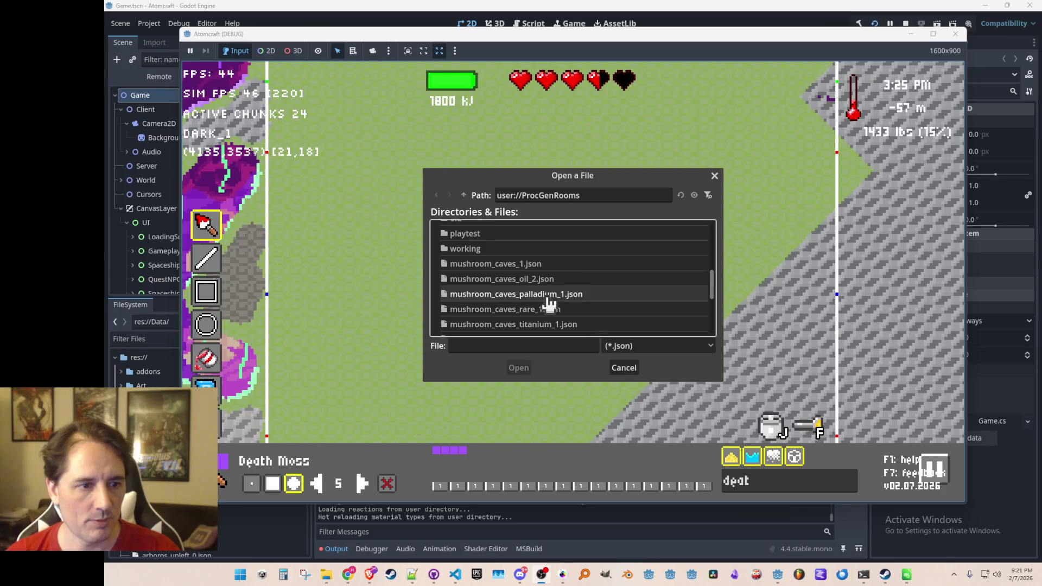
{"action": "left_click", "coordinate": [555, 280]}
{"action": "left_click", "coordinate": [518, 367]}
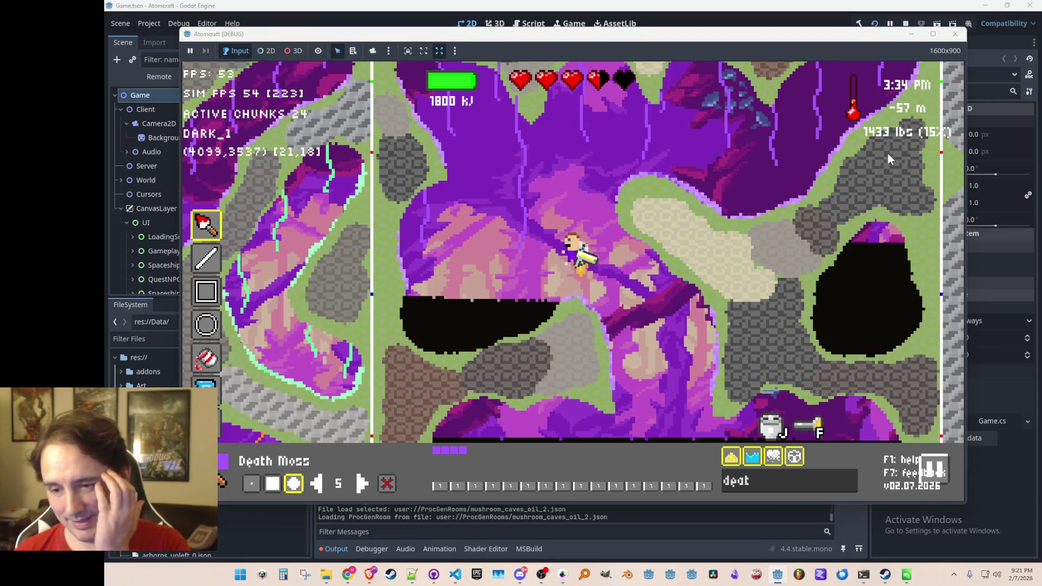
{"action": "key", "text": "F8"}
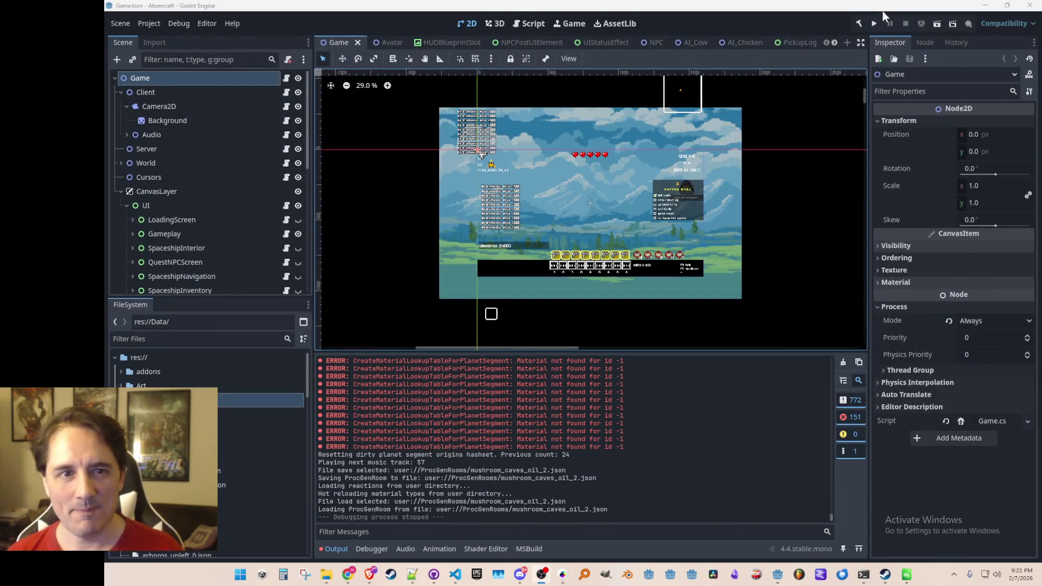
Relaunch the game, start Single Player with a profile, and load the HIDDEN SAGA world.
{"action": "left_click", "coordinate": [874, 24]}
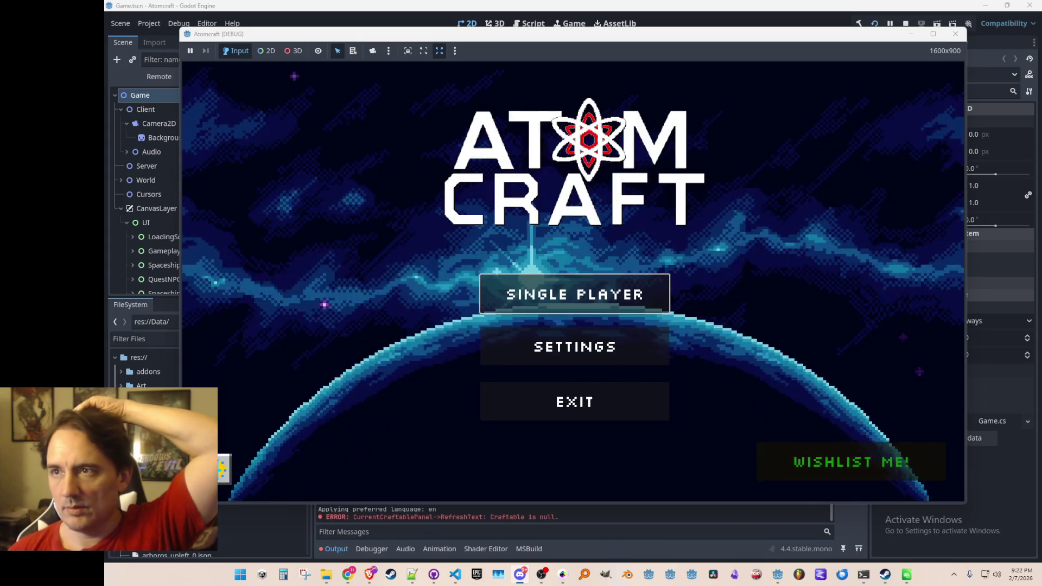
{"action": "left_click", "coordinate": [577, 296]}
{"action": "scroll", "coordinate": [560, 319], "scroll_direction": "down", "scroll_amount": 2}
{"action": "left_click", "coordinate": [577, 269]}
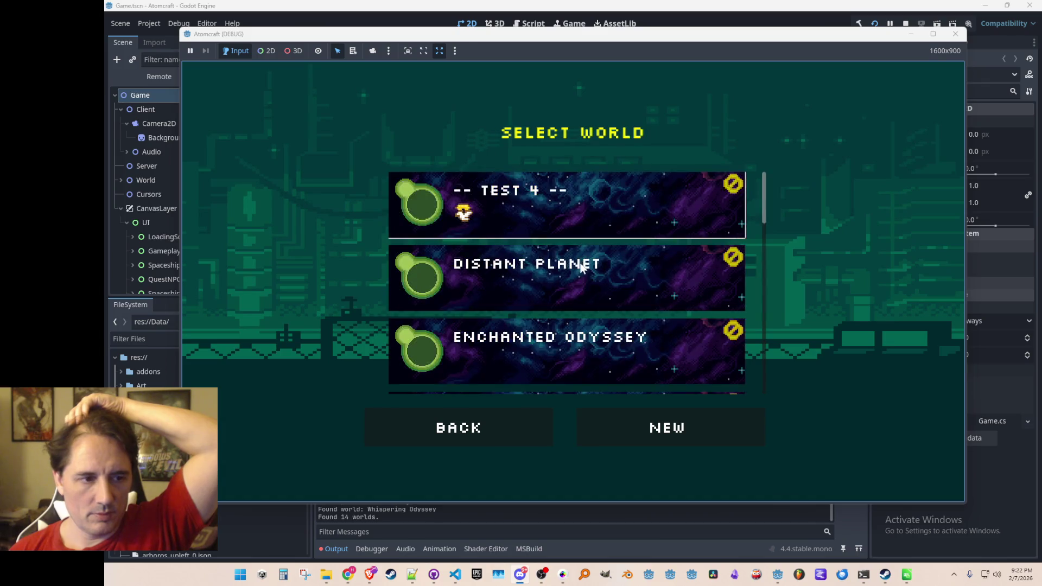
{"action": "scroll", "coordinate": [582, 275], "scroll_direction": "down", "scroll_amount": 7}
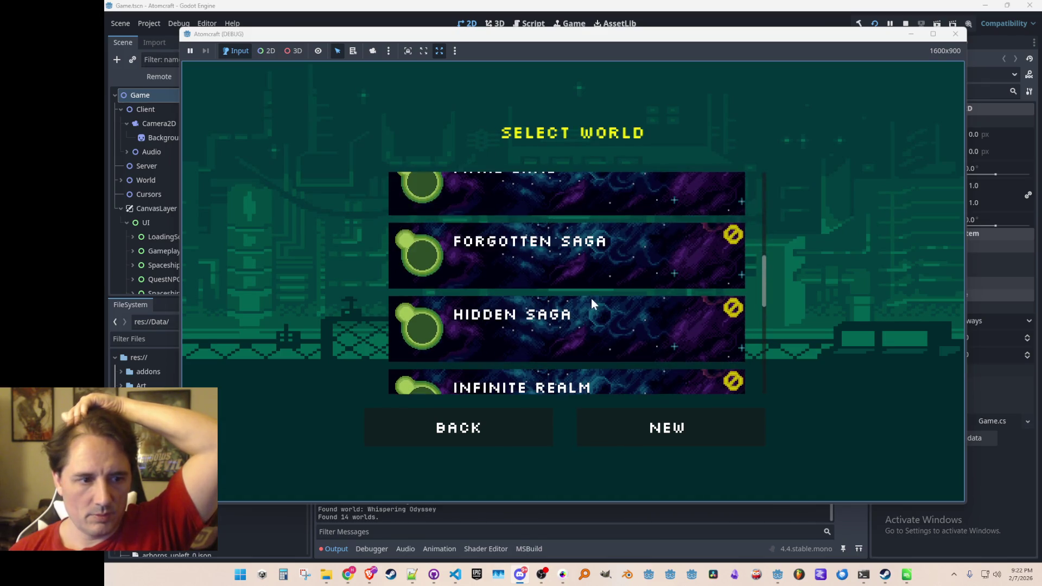
{"action": "left_click", "coordinate": [593, 324]}
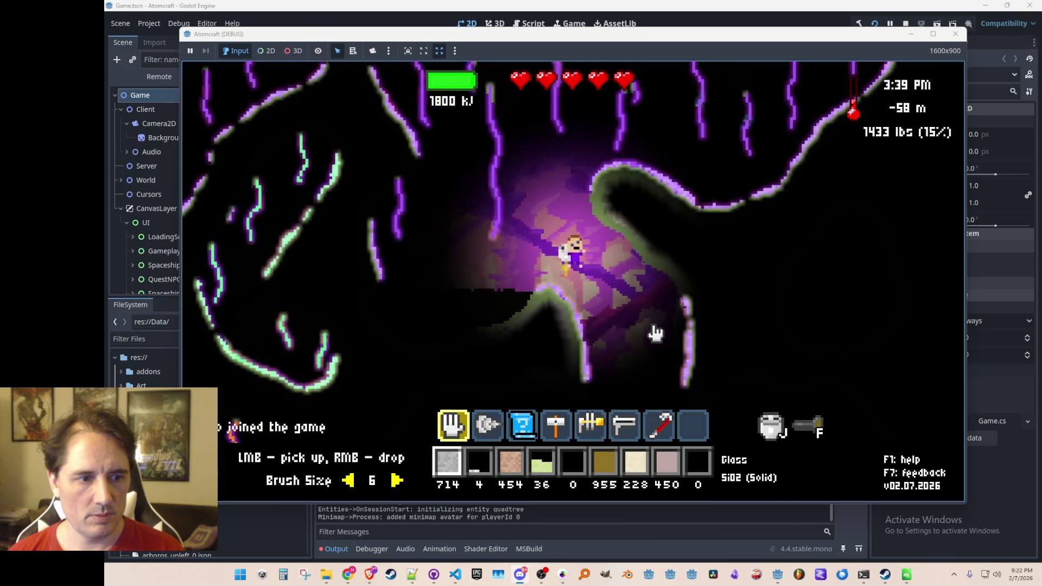
Fly through the potion room in the material editor view, then bore through terrain with the beam.
{"action": "key", "text": "F2"}
{"action": "key", "text": "a"}
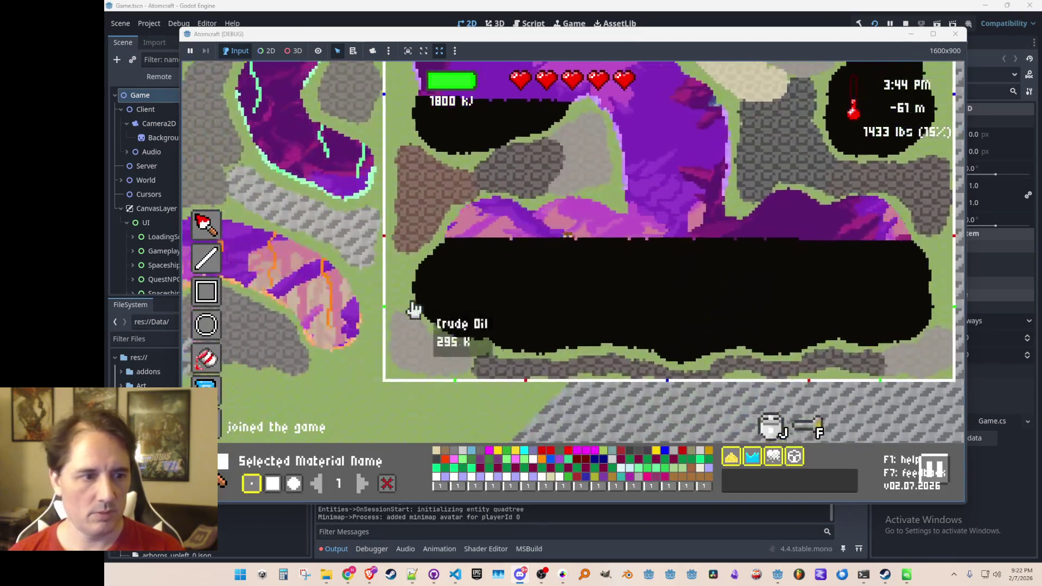
{"action": "key", "text": "a"}
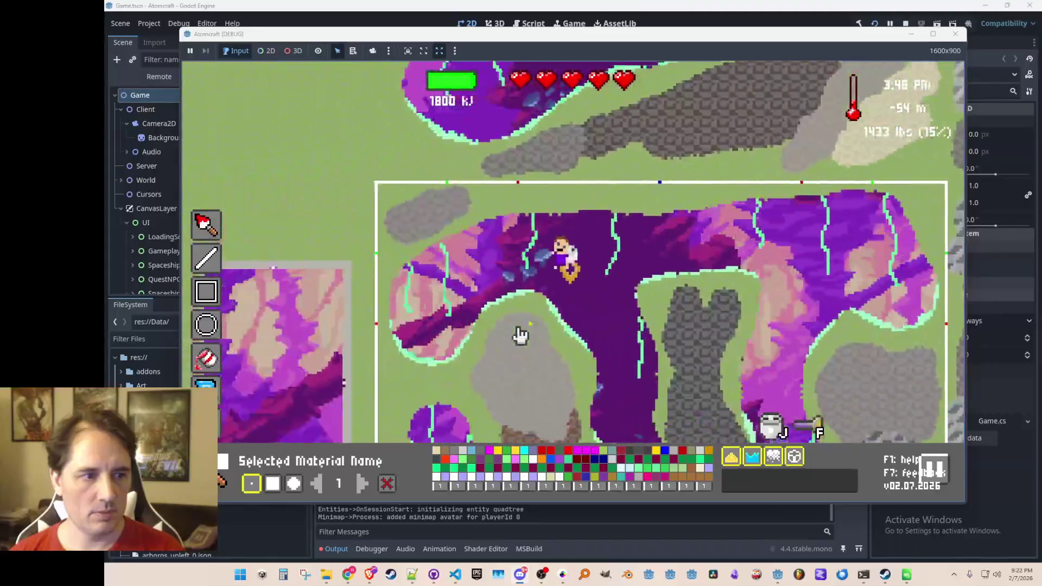
{"action": "key", "text": "w"}
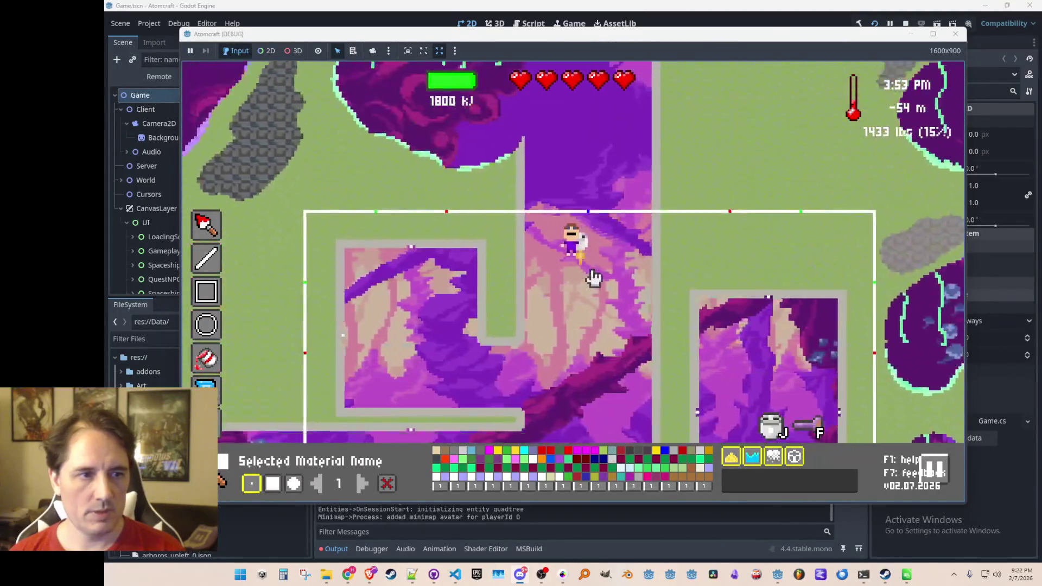
{"action": "key", "text": "d"}
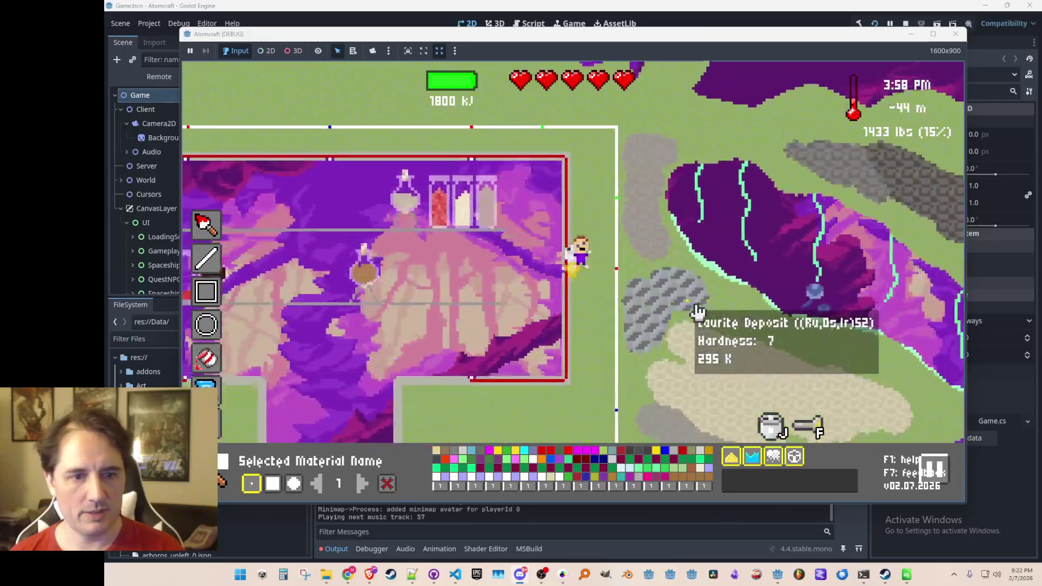
{"action": "key", "text": "d"}
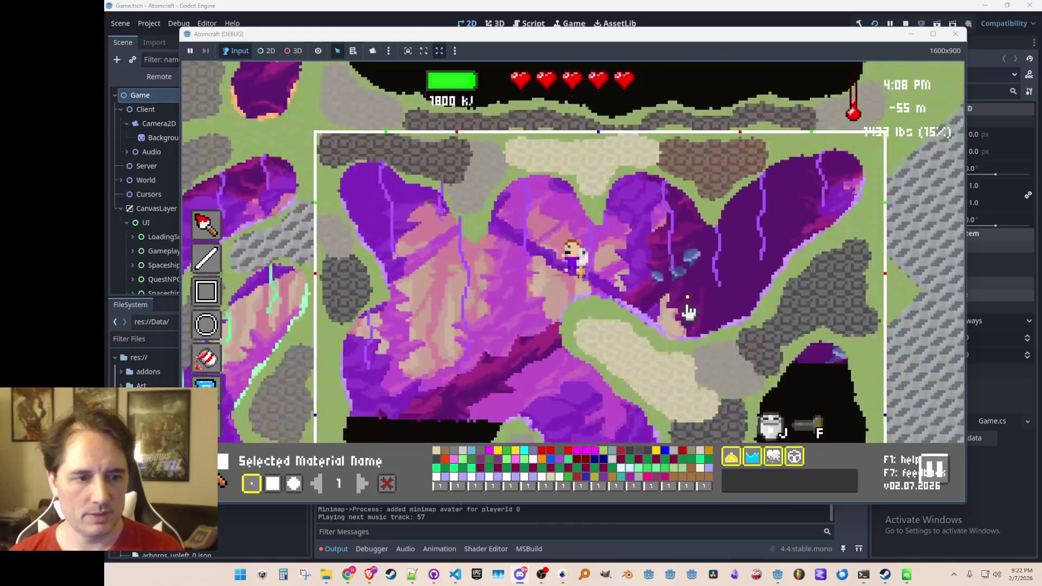
{"action": "key", "text": "Escape"}
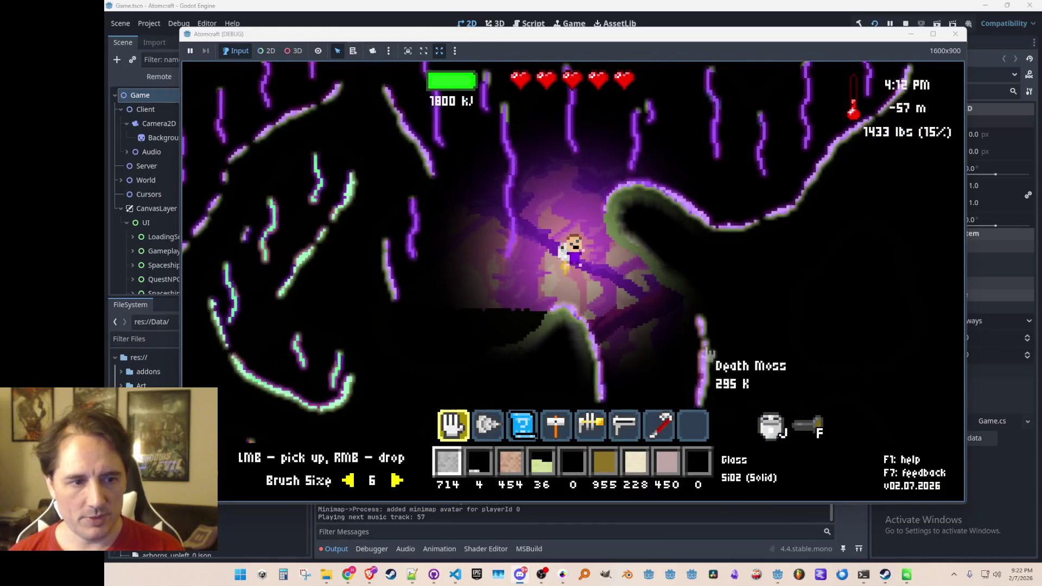
{"action": "scroll", "coordinate": [663, 352], "scroll_direction": "down", "scroll_amount": 4}
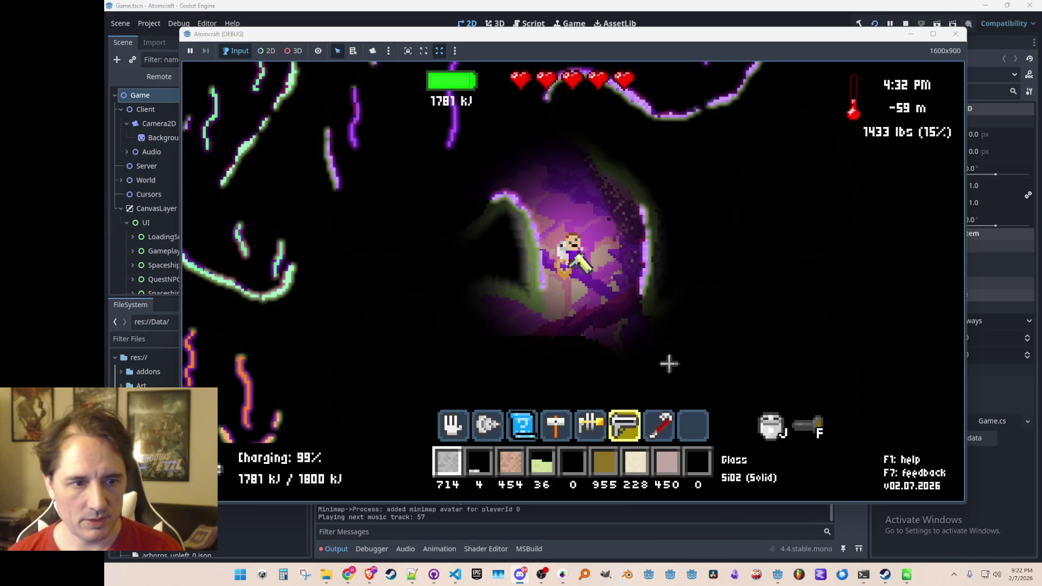
{"action": "mouse_move", "coordinate": [611, 297]}
{"action": "left_mouse_down"}
{"action": "mouse_move", "coordinate": [702, 364]}
{"action": "mouse_move", "coordinate": [570, 374]}
{"action": "mouse_move", "coordinate": [658, 375]}
{"action": "left_mouse_up"}
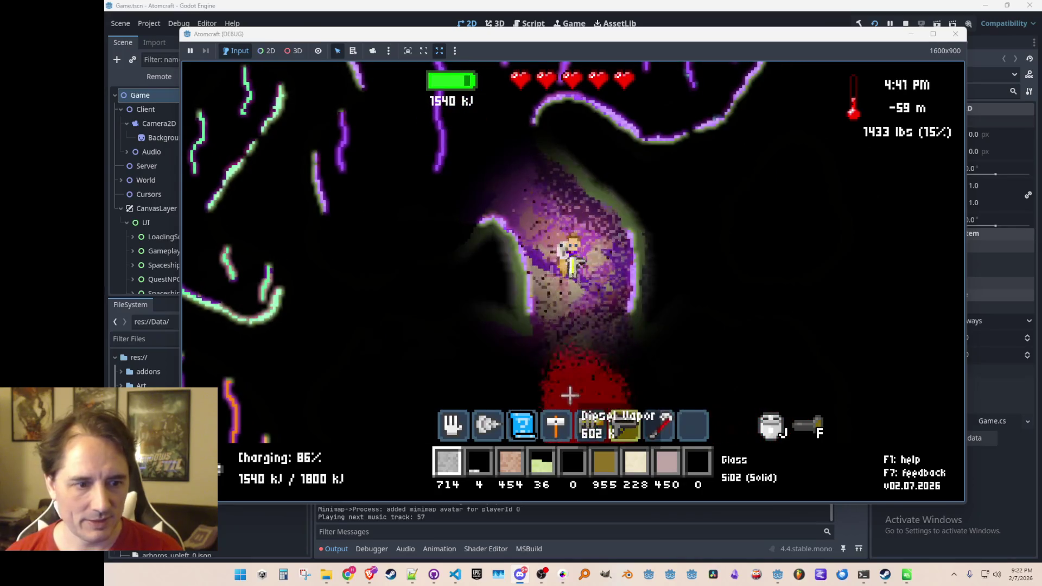
Switch to the drill, fire it at the crude oil to ignite it, then swap tools.
{"action": "key", "text": "w"}
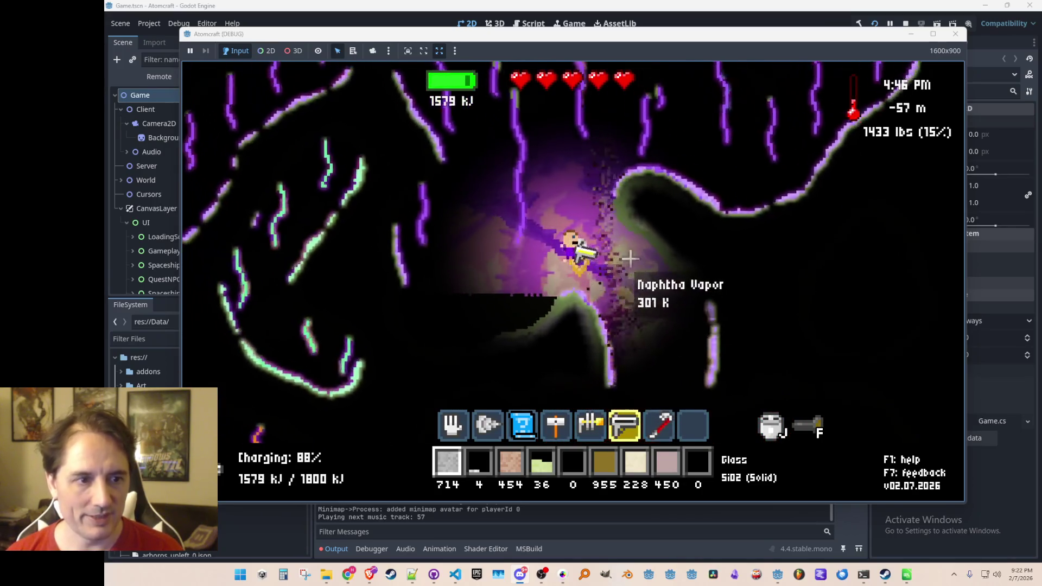
{"action": "key", "text": "a"}
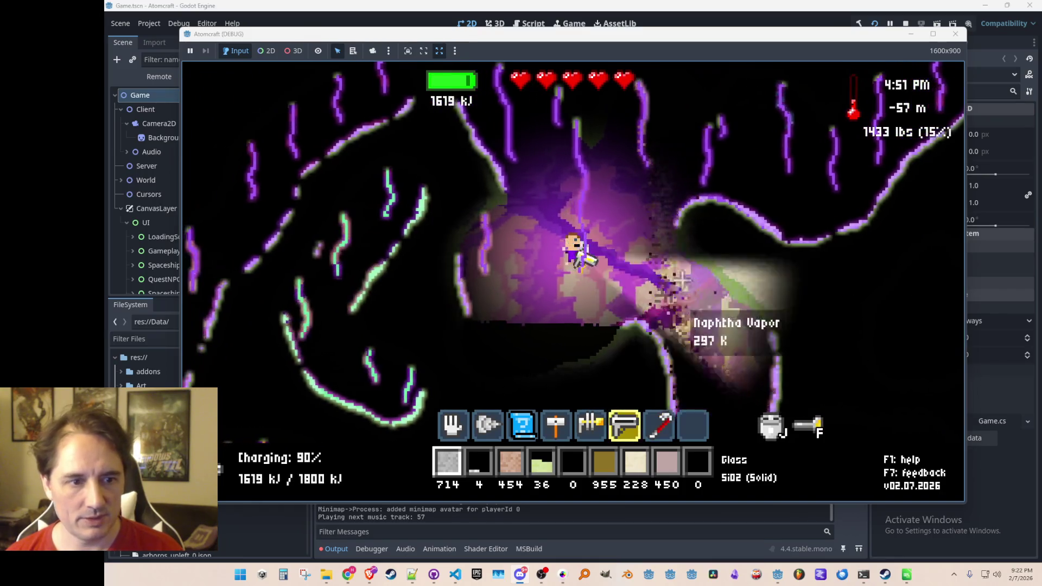
{"action": "key", "text": "d"}
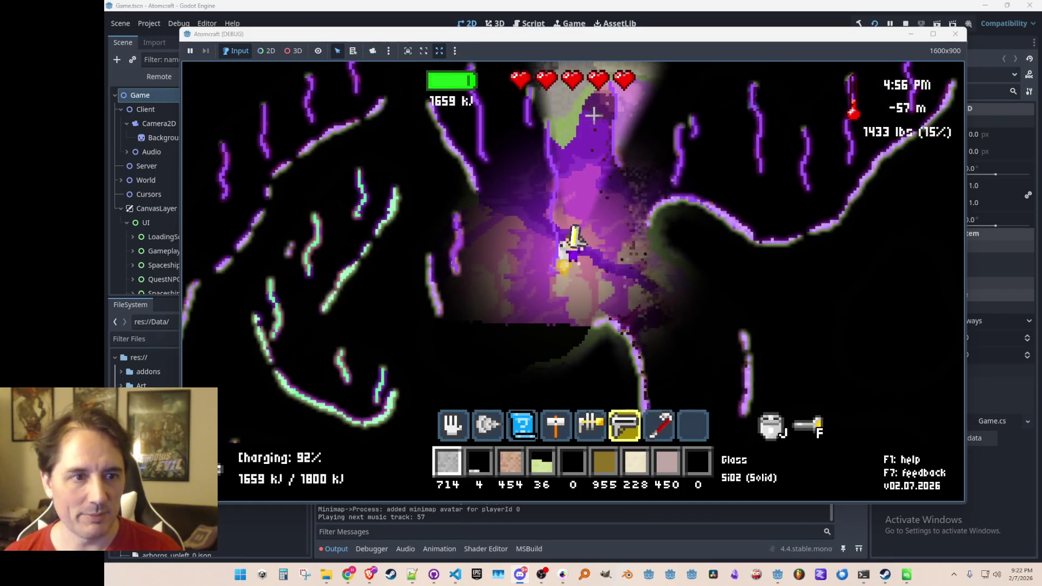
{"action": "key", "text": "5"}
{"action": "left_click_drag", "start_coordinate": [470, 329], "coordinate": [500, 340]}
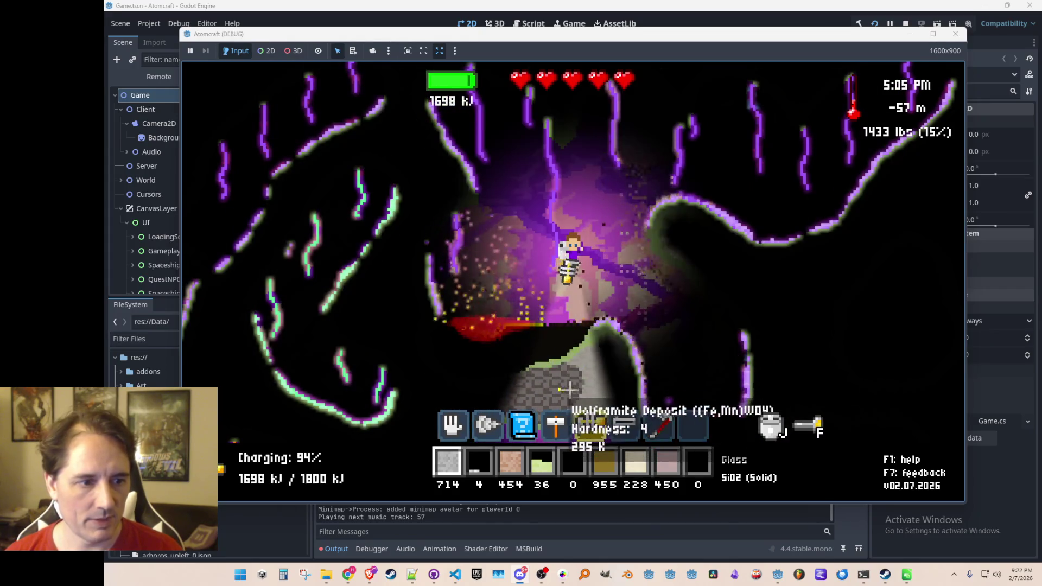
{"action": "key", "text": "d"}
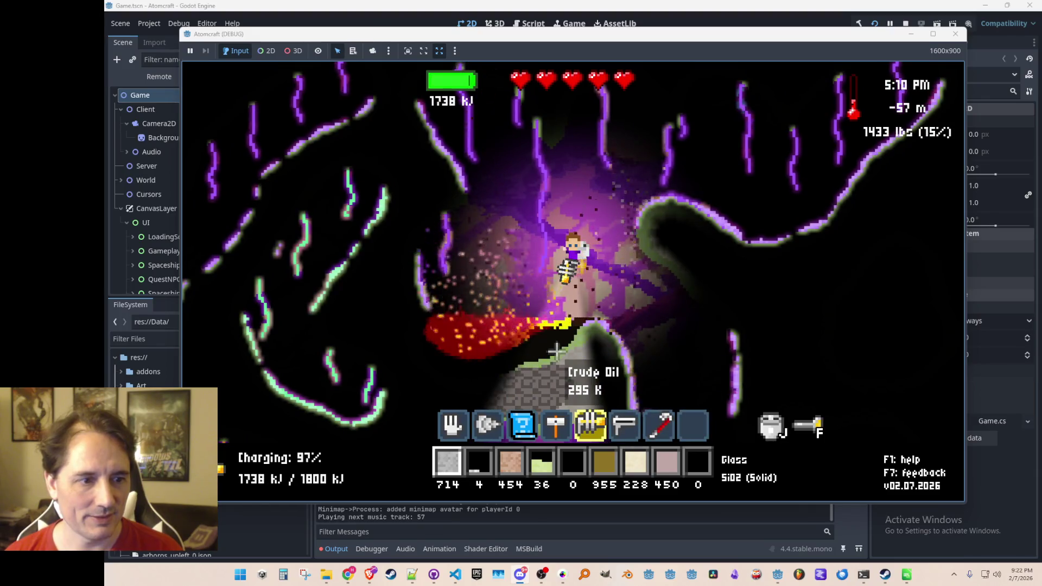
{"action": "key", "text": "w"}
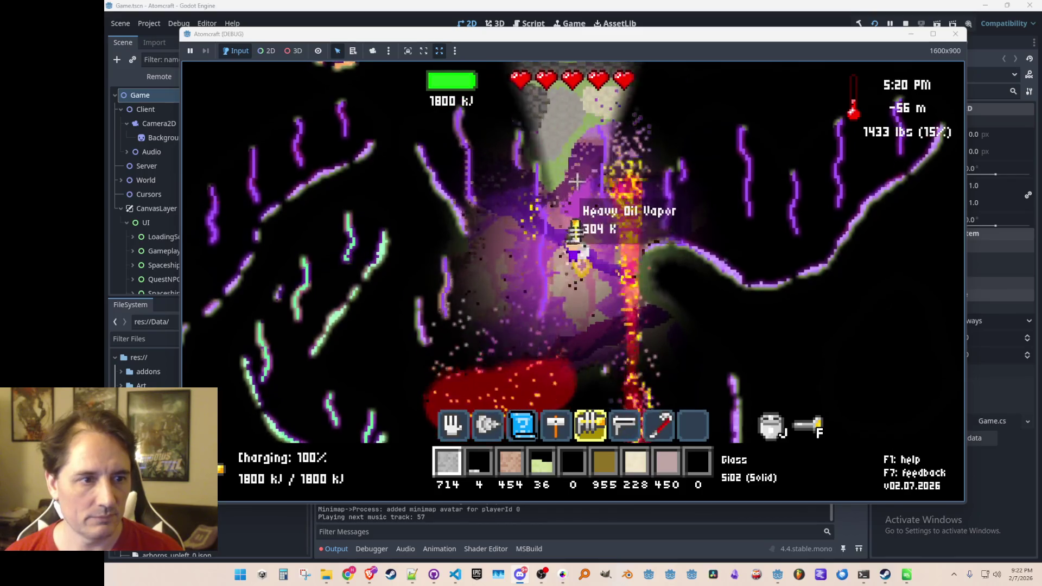
{"action": "key", "text": "a"}
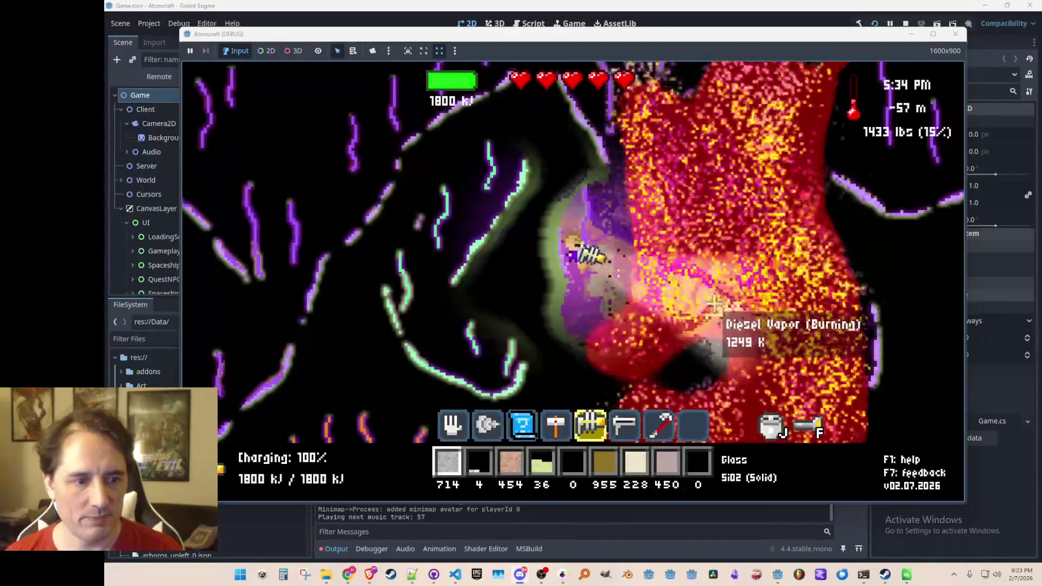
{"action": "key", "text": "3"}
{"action": "key", "text": "2"}
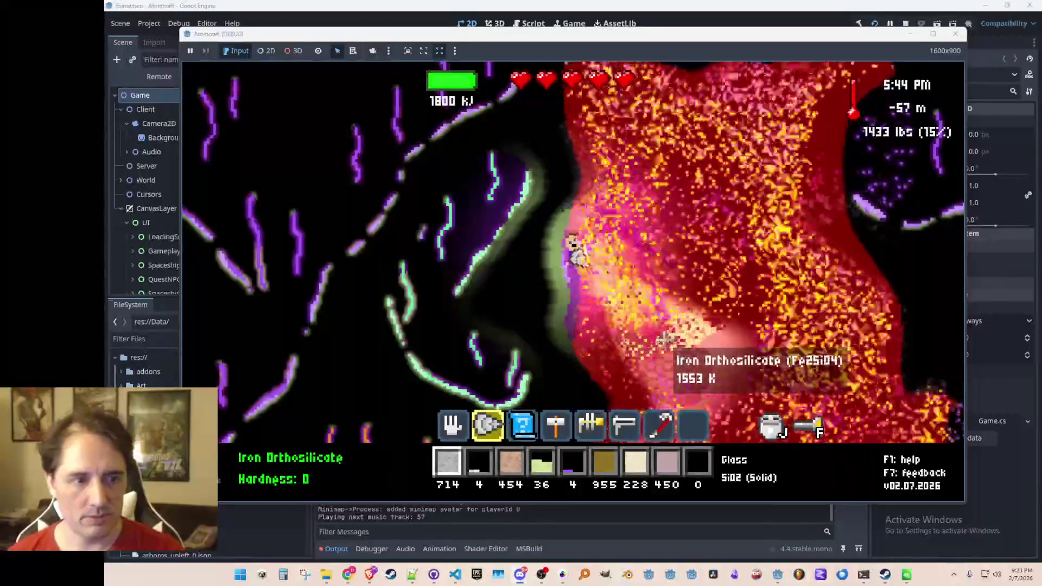
Check the material inventory, enter 'frec' in the console, and mine the Cooperite deposit.
{"action": "key", "text": "i"}
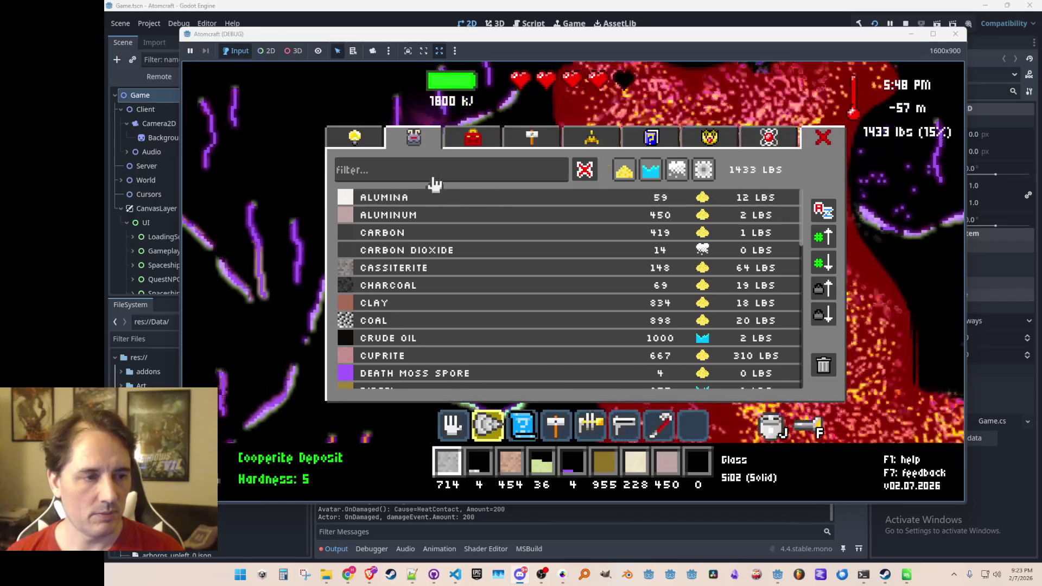
{"action": "key", "text": "i"}
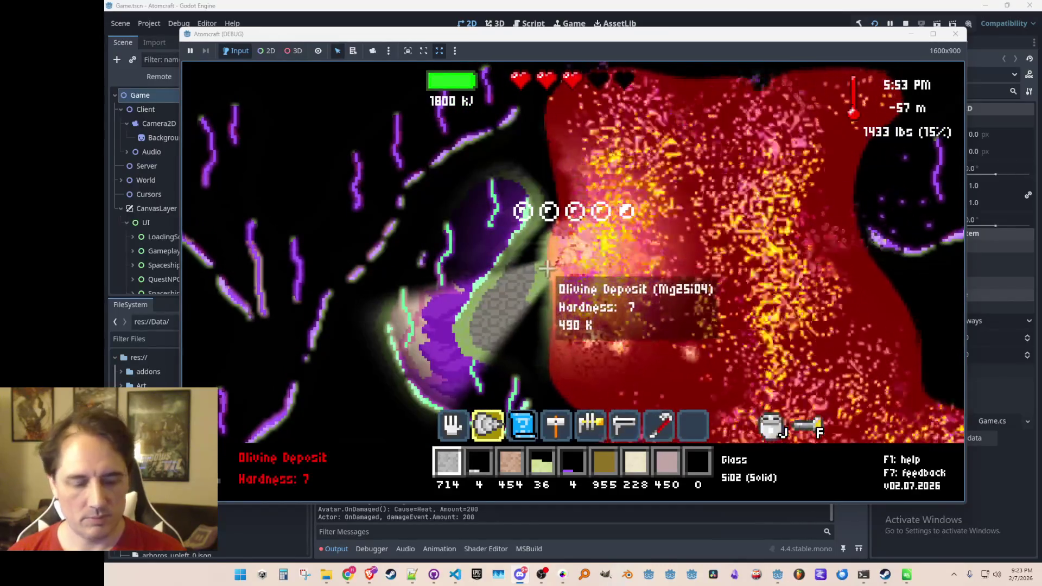
{"action": "key", "text": "F2"}
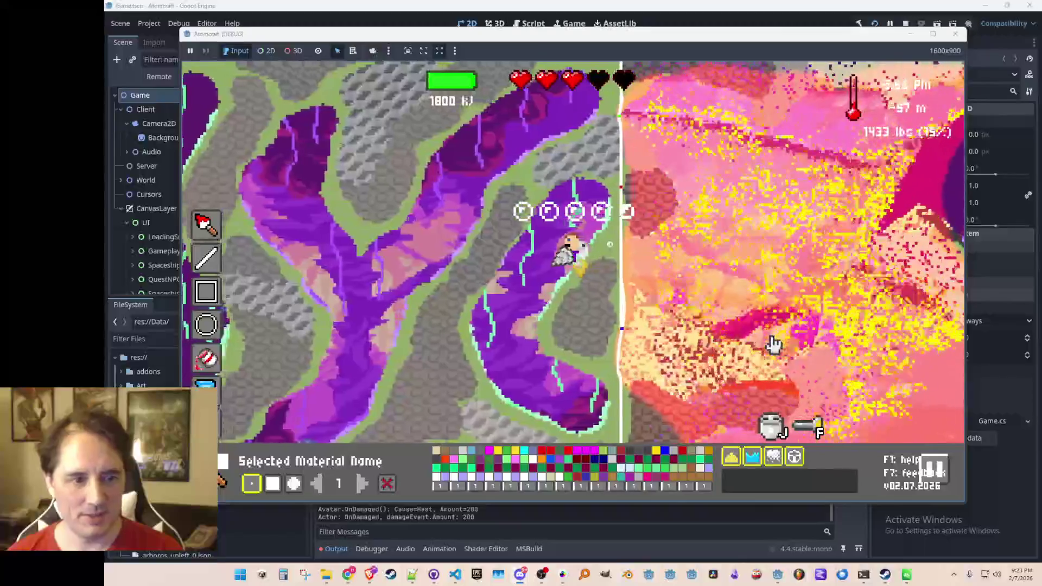
{"action": "key", "text": "F2"}
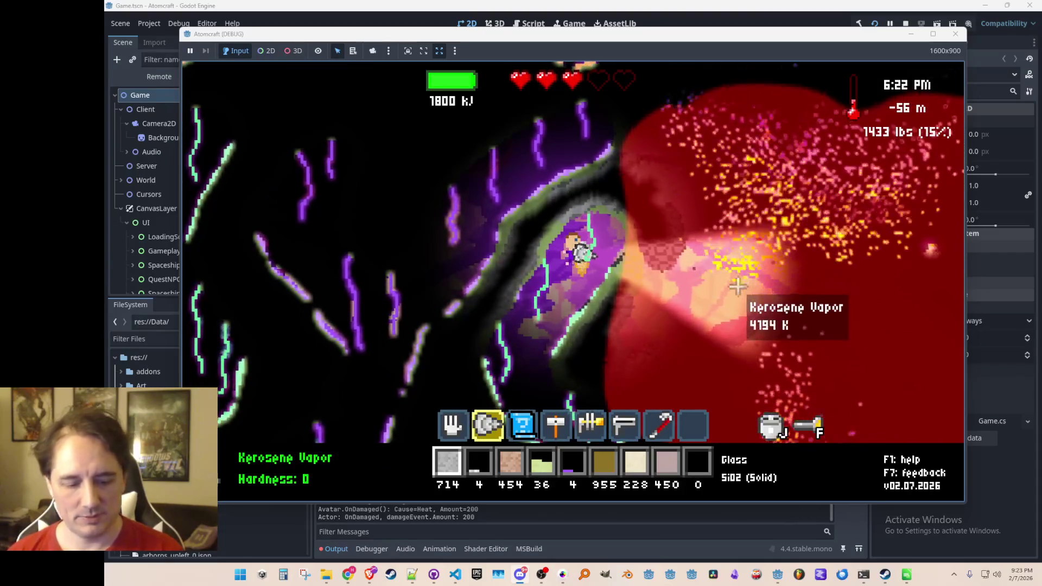
{"action": "key", "text": "grave"}
{"action": "type", "text": "fre"}
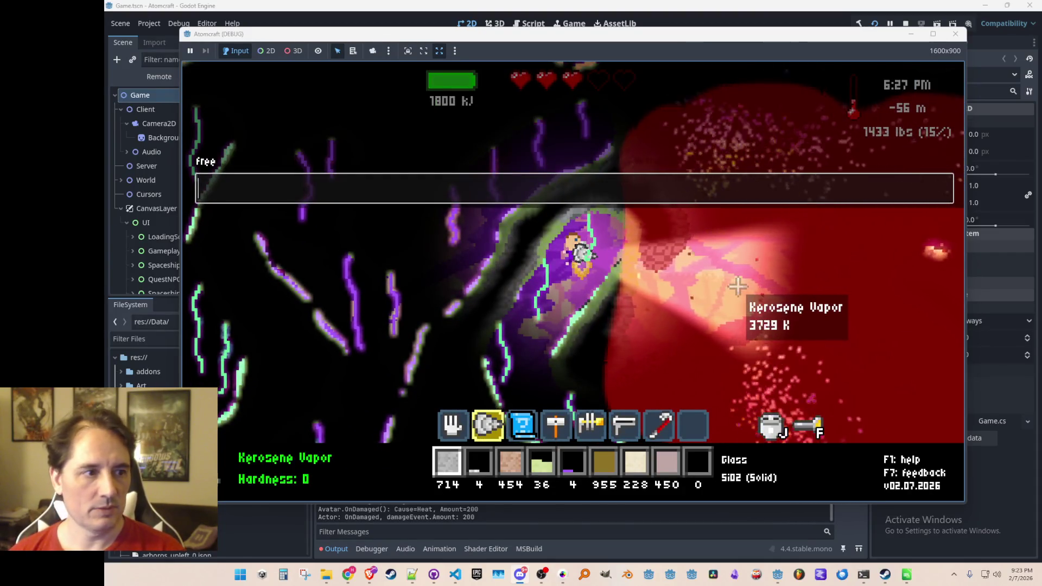
{"action": "type", "text": "c"}
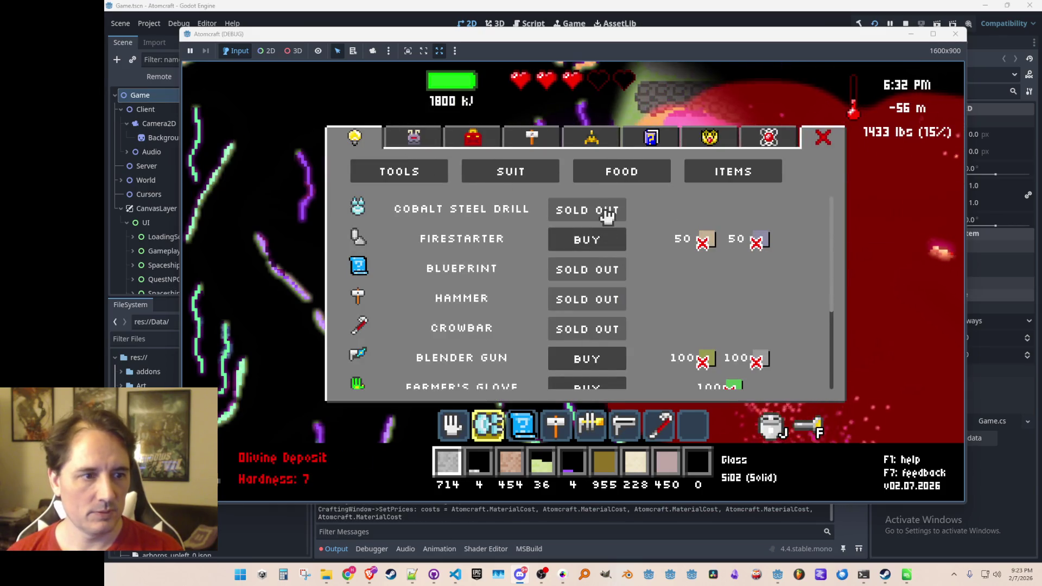
{"action": "mouse_move", "coordinate": [548, 225]}
{"action": "left_mouse_down"}
{"action": "mouse_move", "coordinate": [545, 215]}
{"action": "mouse_move", "coordinate": [868, 364]}
{"action": "mouse_move", "coordinate": [925, 271]}
{"action": "left_mouse_up"}
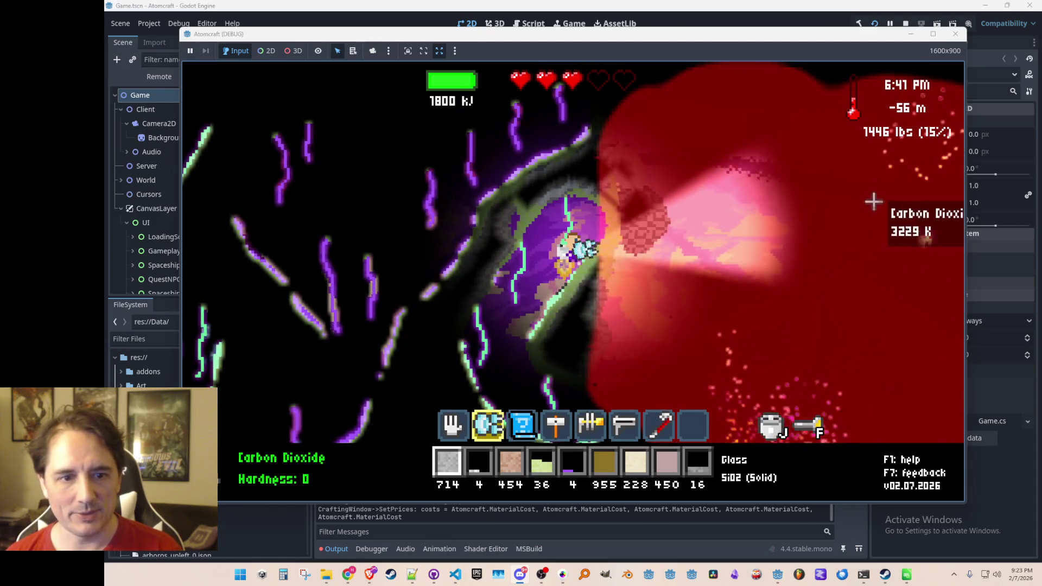
Toggle the material-editor view, fly up into the purple cave, and stop the game.
{"action": "key", "text": "F2"}
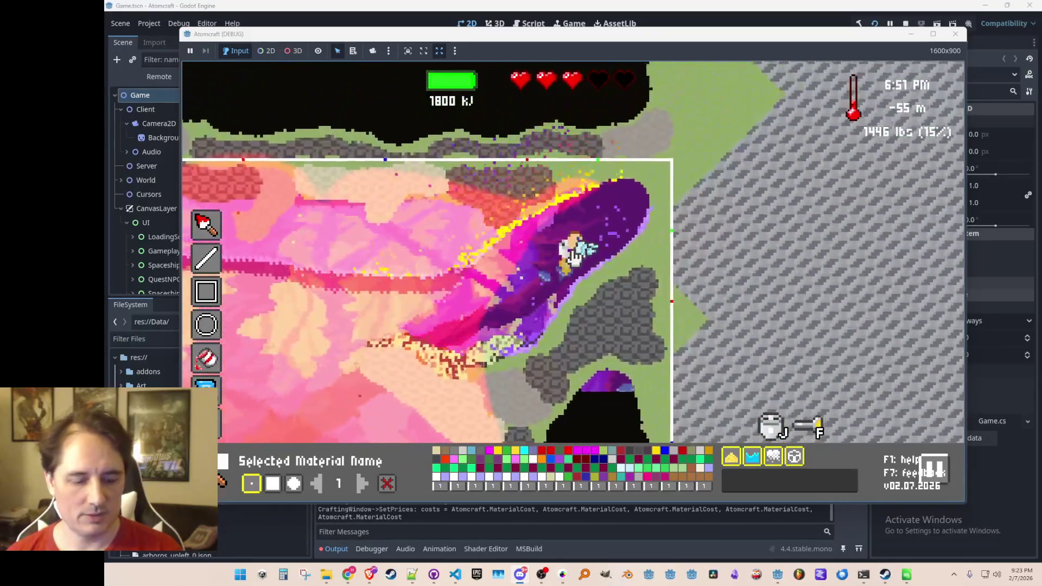
{"action": "key", "text": "F2"}
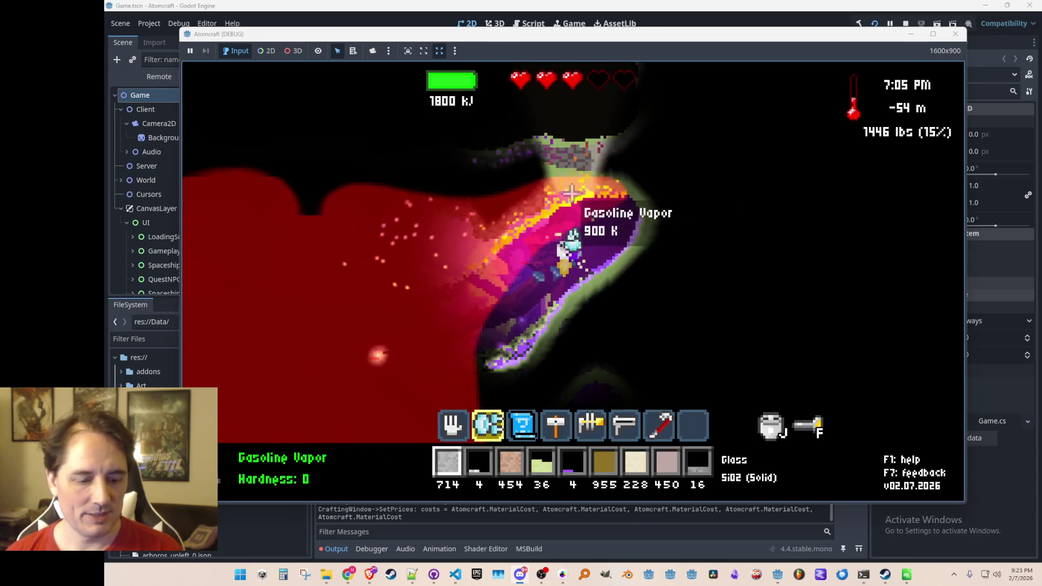
{"action": "key", "text": "F2"}
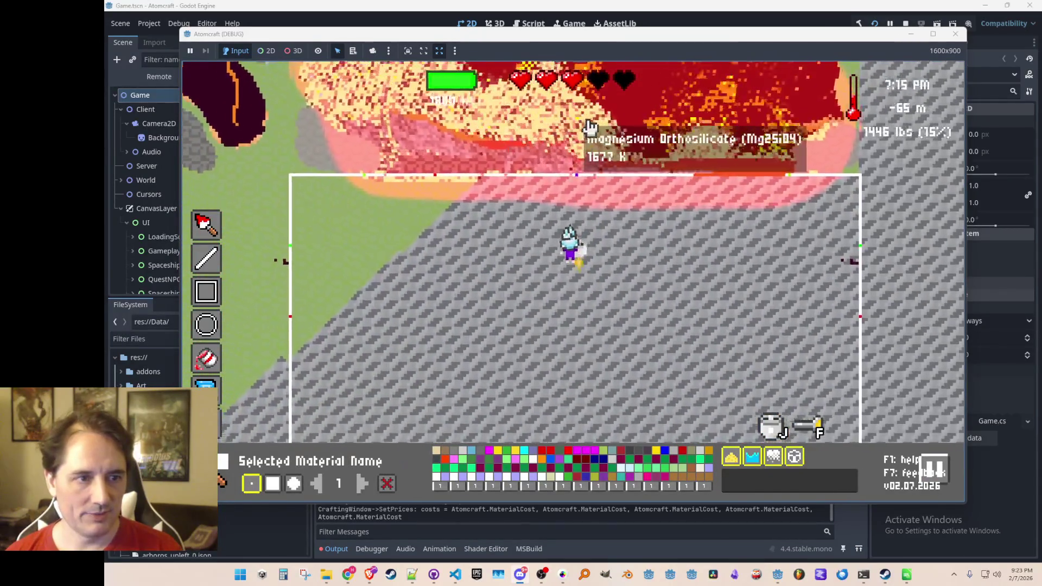
{"action": "key", "text": "w"}
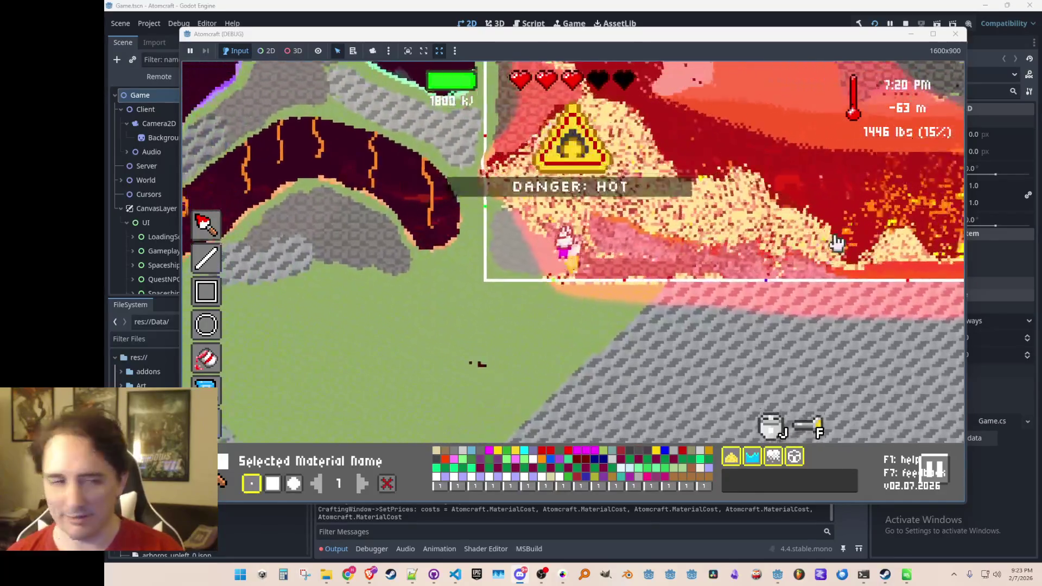
{"action": "key", "text": "w"}
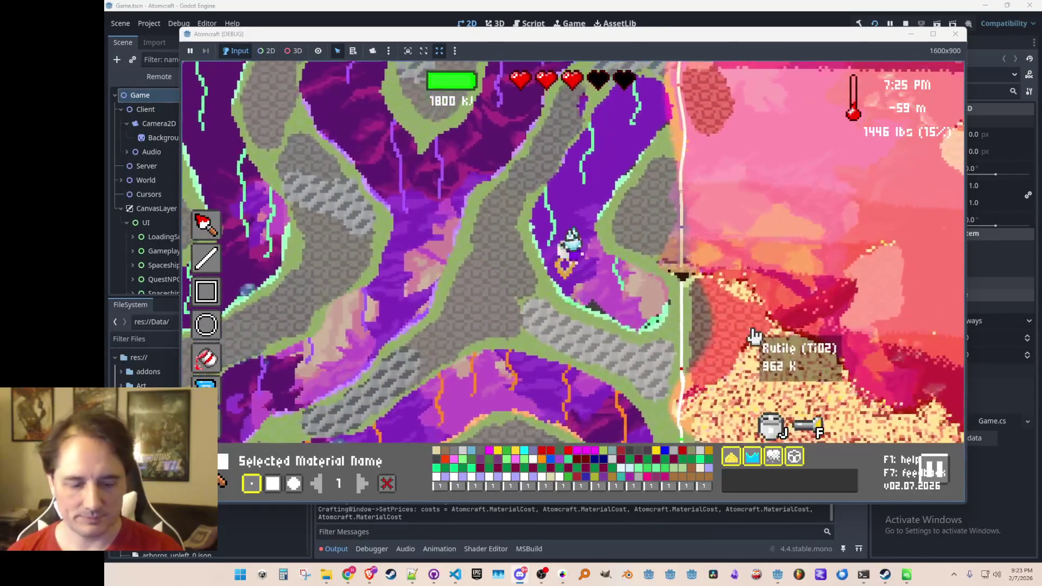
{"action": "key", "text": "Escape"}
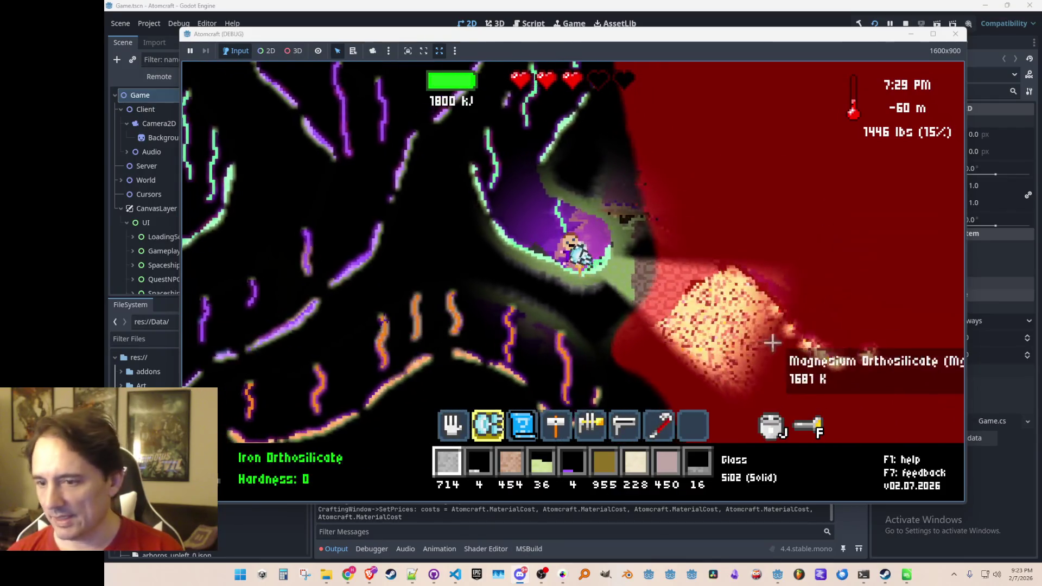
{"action": "key", "text": "w"}
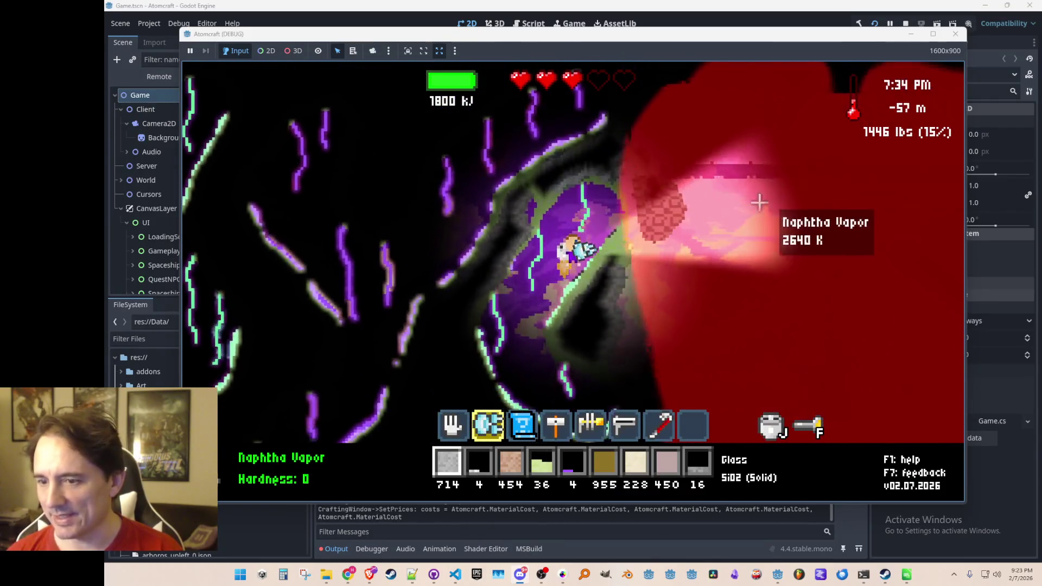
{"action": "key", "text": "a"}
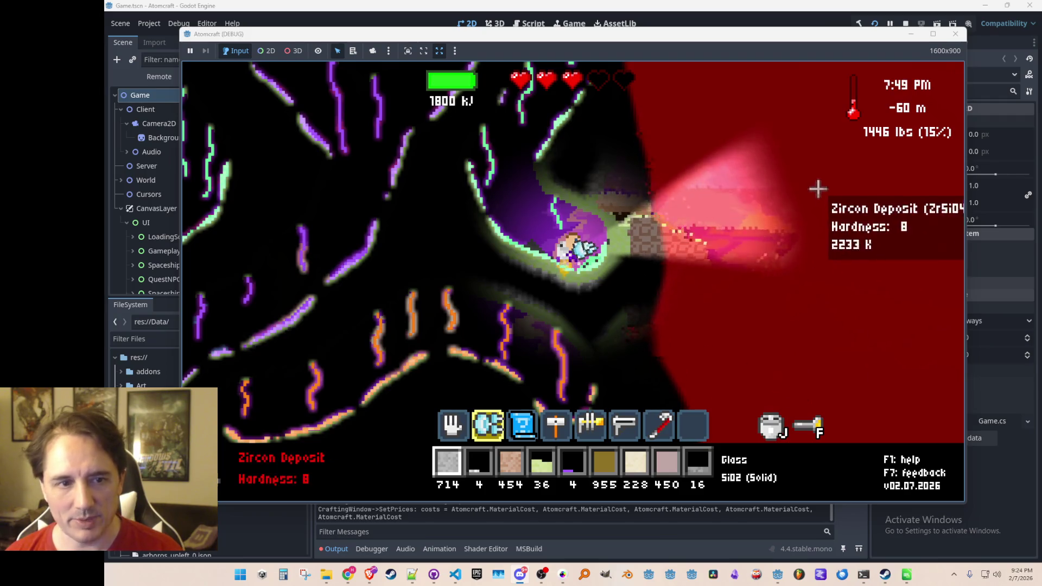
{"action": "key", "text": "a"}
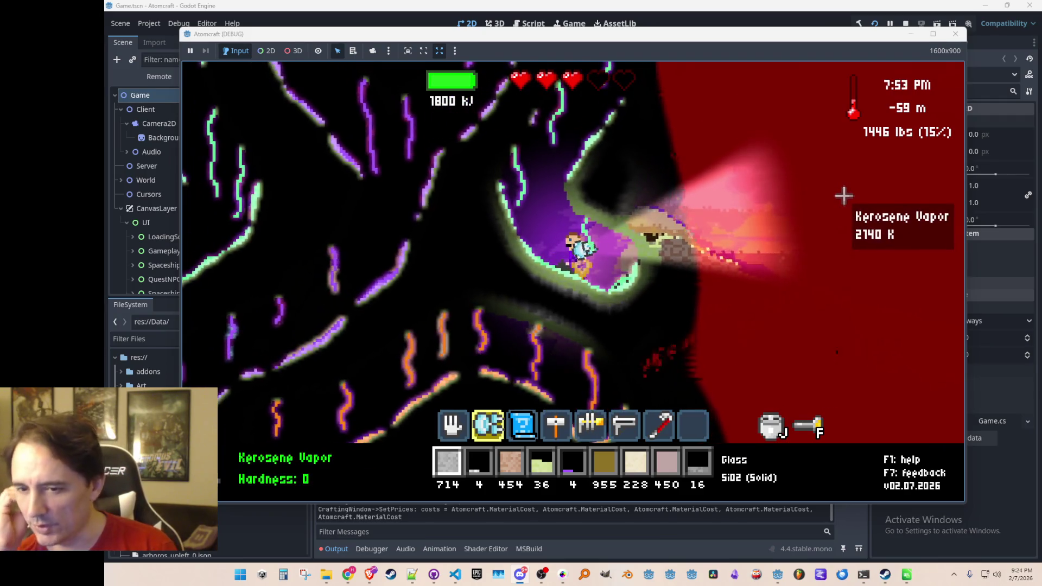
{"action": "key", "text": "d"}
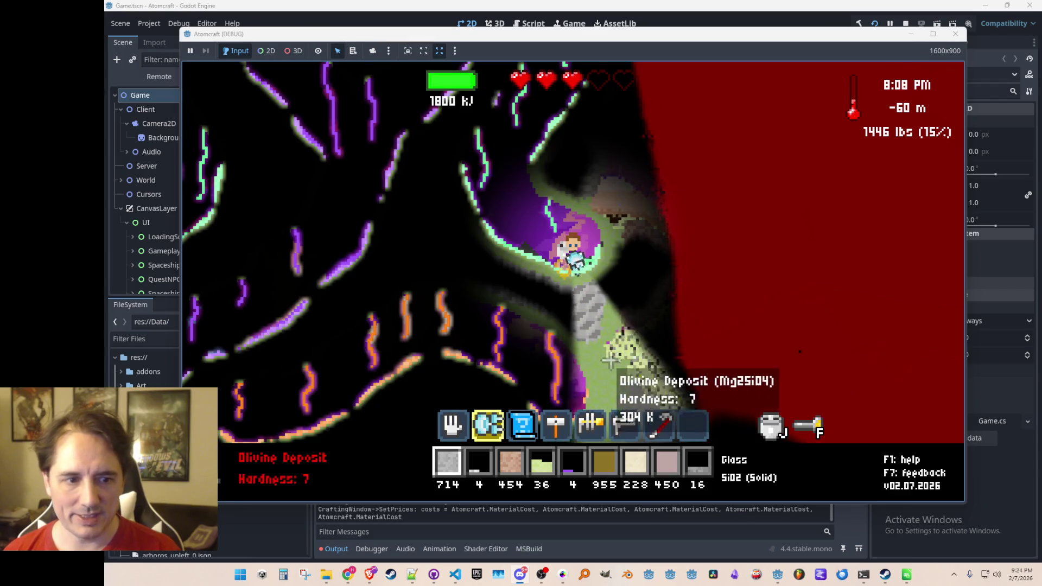
{"action": "left_click", "coordinate": [904, 23]}
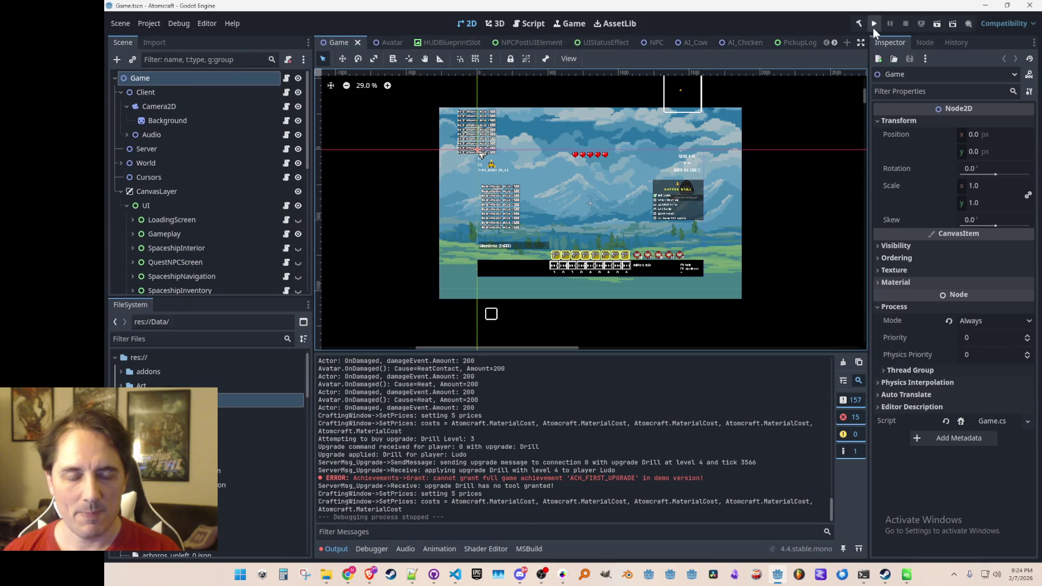
Rerun and close the game, raise the Explorer window, and open mushroom_caves_oil_1.json in Notepad++.
{"action": "left_click", "coordinate": [874, 28]}
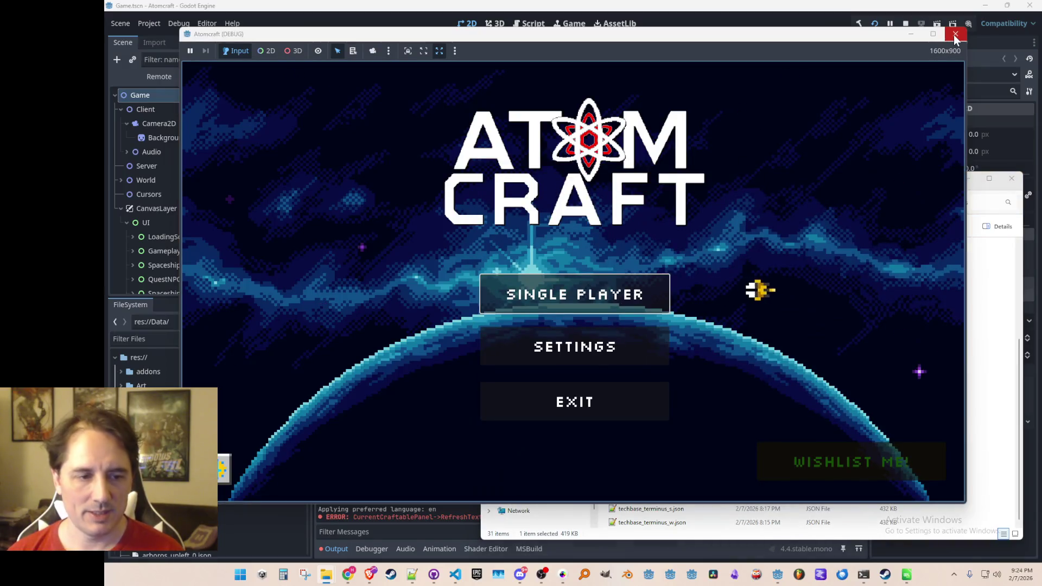
{"action": "left_click", "coordinate": [955, 35]}
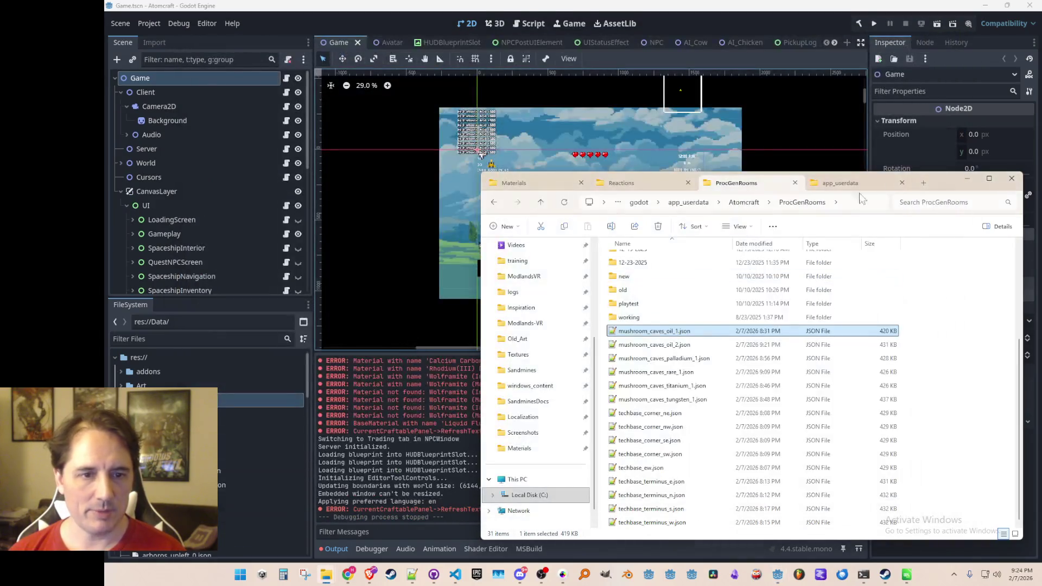
{"action": "mouse_move", "coordinate": [949, 184]}
{"action": "left_mouse_down"}
{"action": "mouse_move", "coordinate": [944, 113]}
{"action": "mouse_move", "coordinate": [951, 143]}
{"action": "left_mouse_up"}
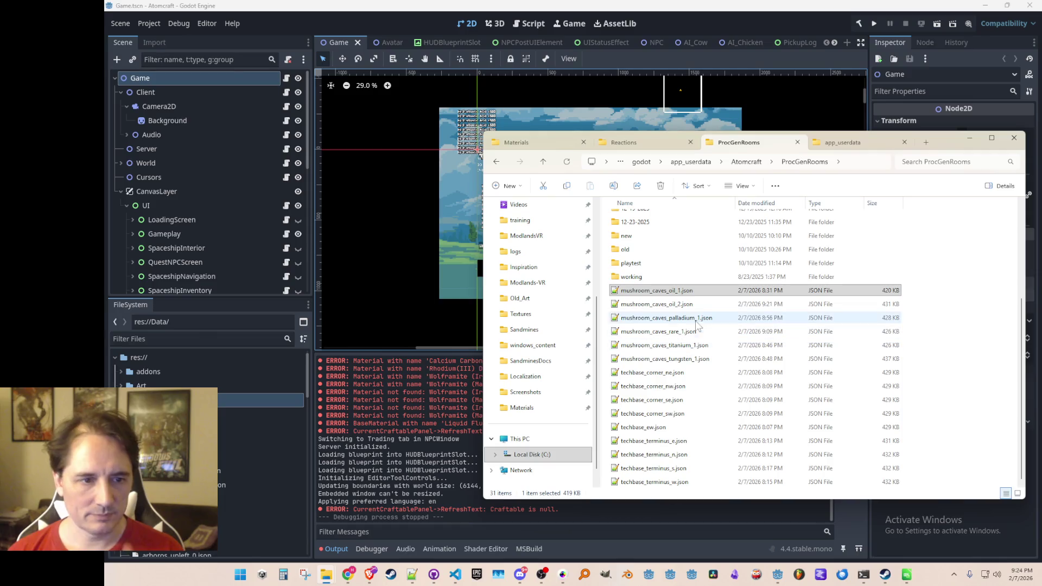
{"action": "left_click", "coordinate": [673, 296]}
{"action": "double_click", "coordinate": [673, 298]}
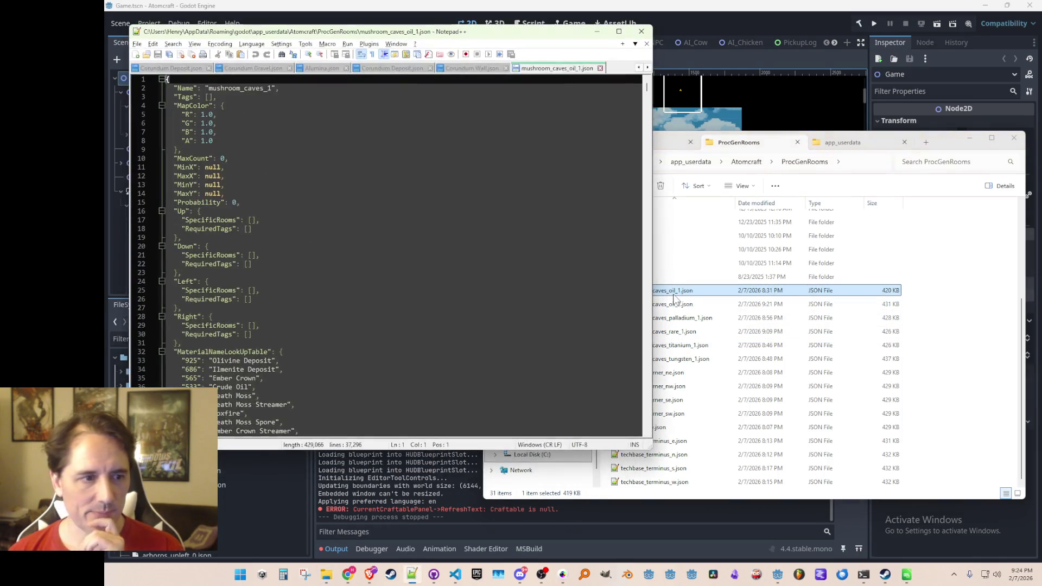
Fill the empty Tags list of mushroom_caves_oil_1.json with "Biome3", "Oil" and save.
{"action": "left_click", "coordinate": [297, 99]}
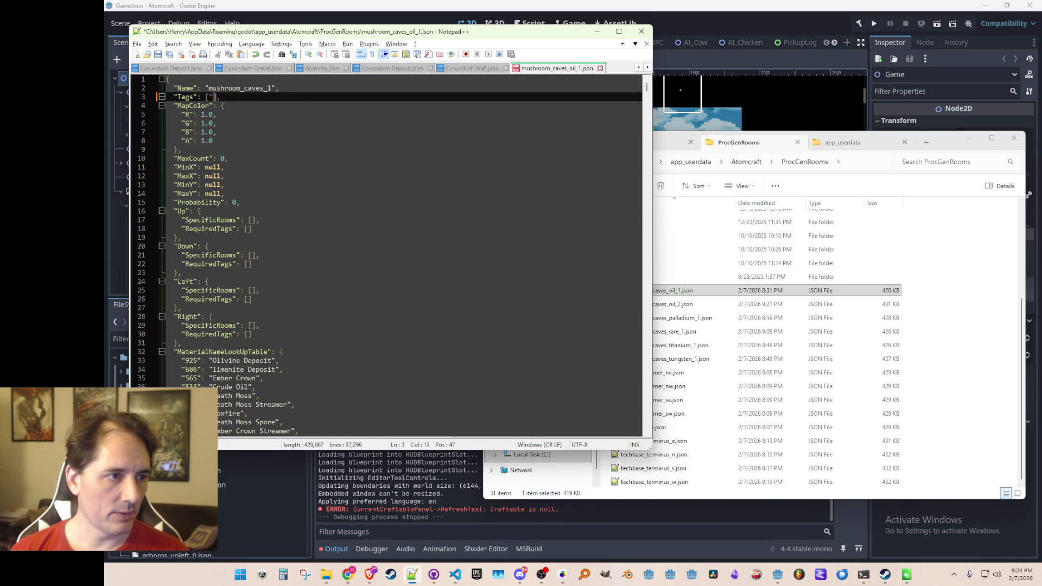
{"action": "type", "text": "B"}
{"action": "key", "text": "Escape"}
{"action": "type", "text": "iome3"}
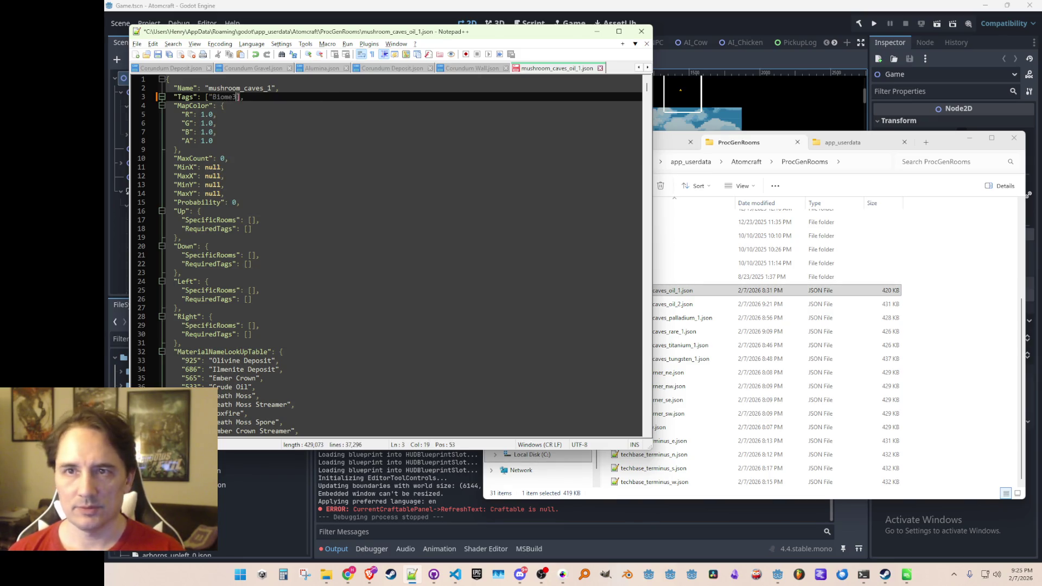
{"action": "type", "text": "\","}
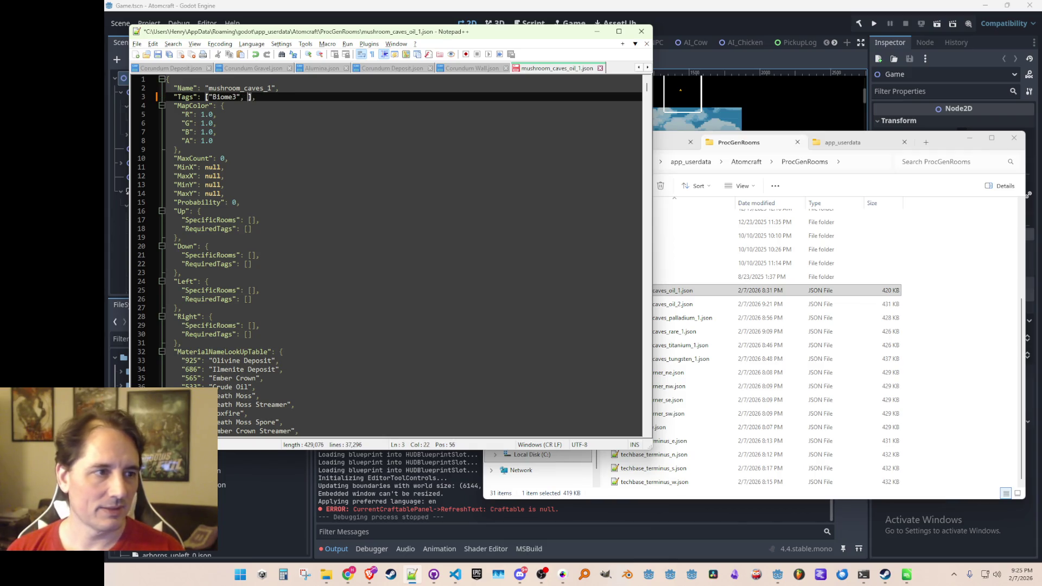
{"action": "type", "text": "\""}
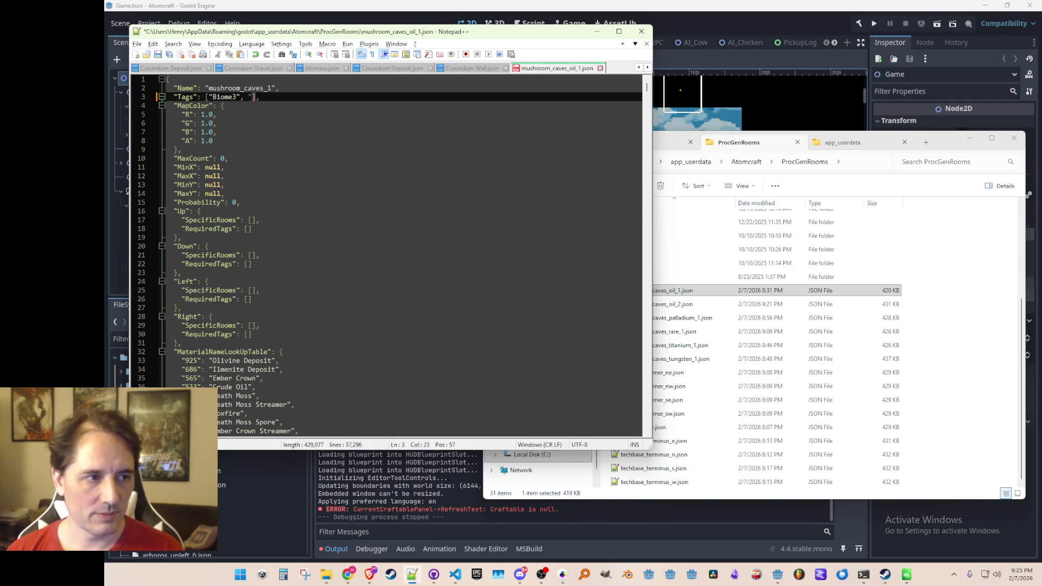
{"action": "type", "text": "Oil"}
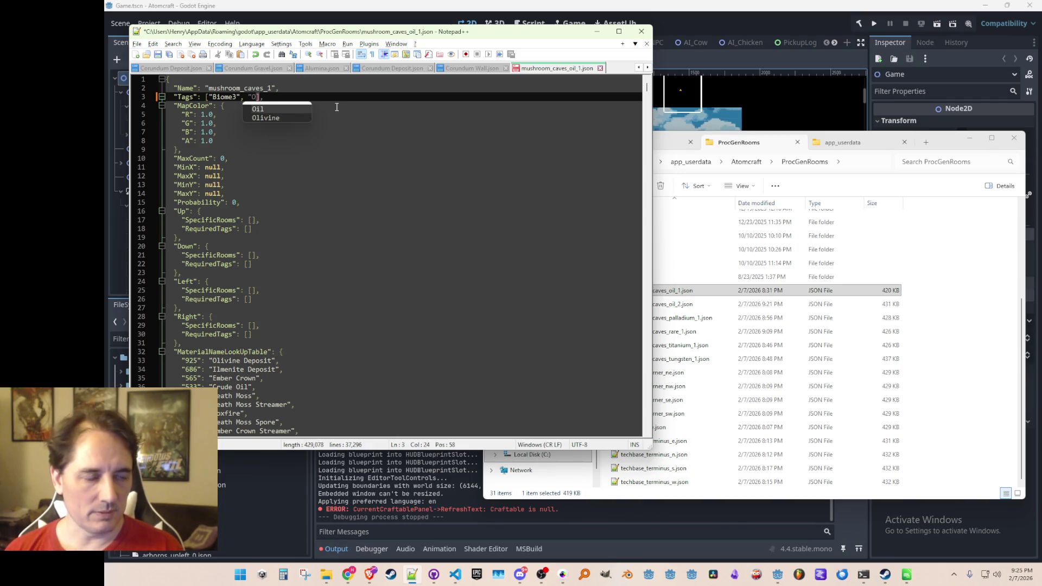
{"action": "type", "text": "\""}
{"action": "key", "text": "ctrl+s"}
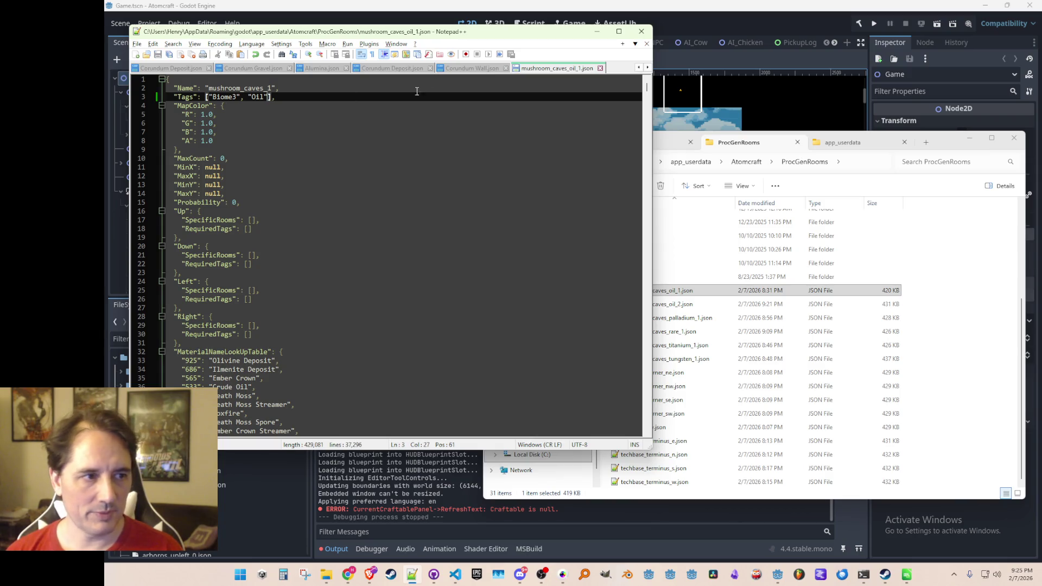
Open mushroom_caves_oil_2.json from the ProcGenRooms file list.
{"action": "key", "text": "Down"}
{"action": "key", "text": "Down"}
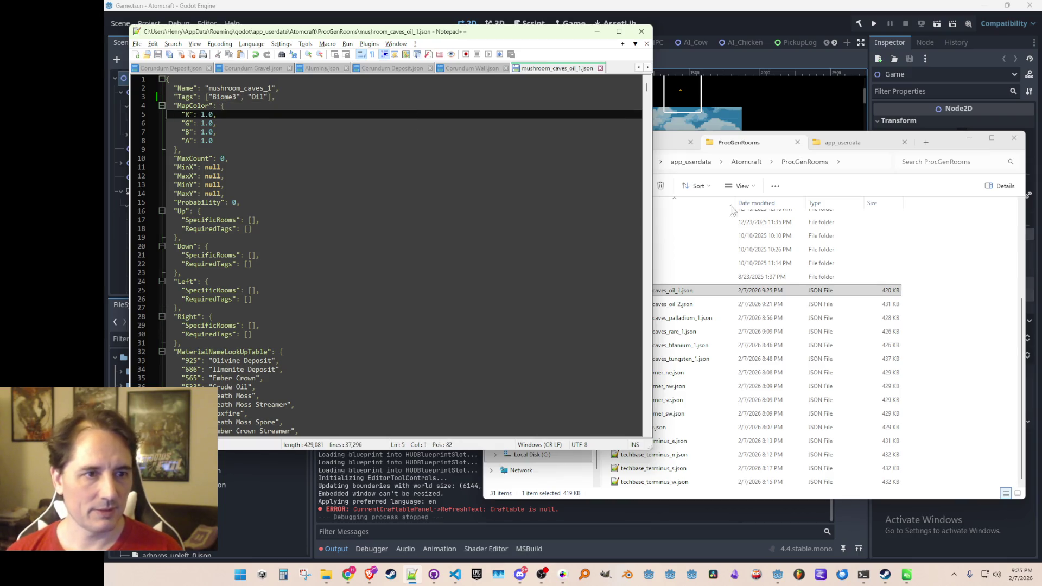
{"action": "left_click", "coordinate": [685, 185]}
{"action": "double_click", "coordinate": [695, 305]}
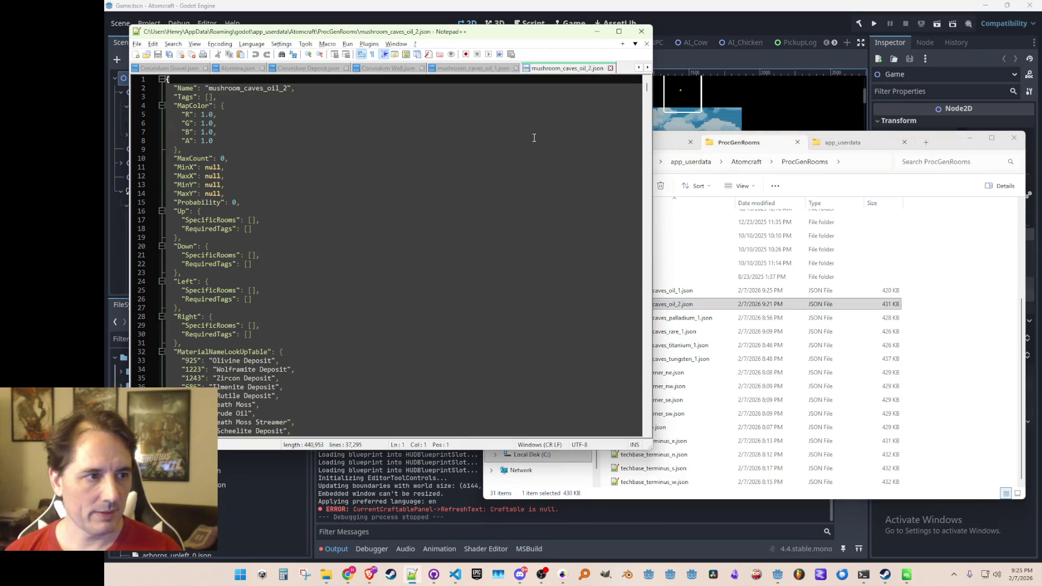
Paste the "Biome3", "Oil" Tags line into mushroom_caves_oil_2.json and save.
{"action": "key", "text": "Down"}
{"action": "key", "text": "Down"}
{"action": "key", "text": "shift+Down"}
{"action": "type", "text": "\"Tags\": [\"Biome3\", \"Oil\"],"}
{"action": "key", "text": "ctrl+s"}
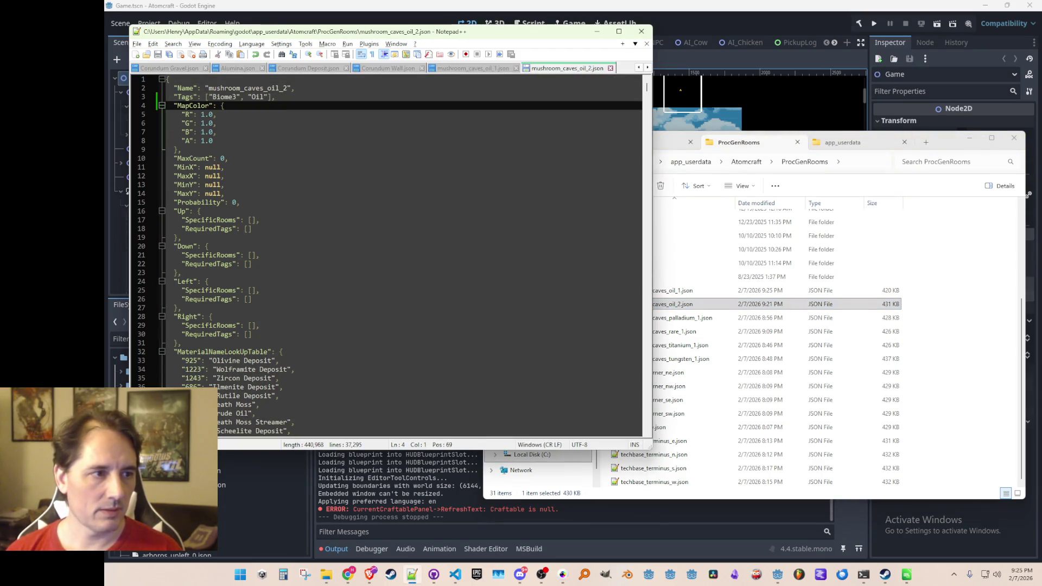
Tag mushroom_caves_palladium_1.json with "Biome3", "Palladium" and save.
{"action": "left_click", "coordinate": [738, 328]}
{"action": "double_click", "coordinate": [692, 317]}
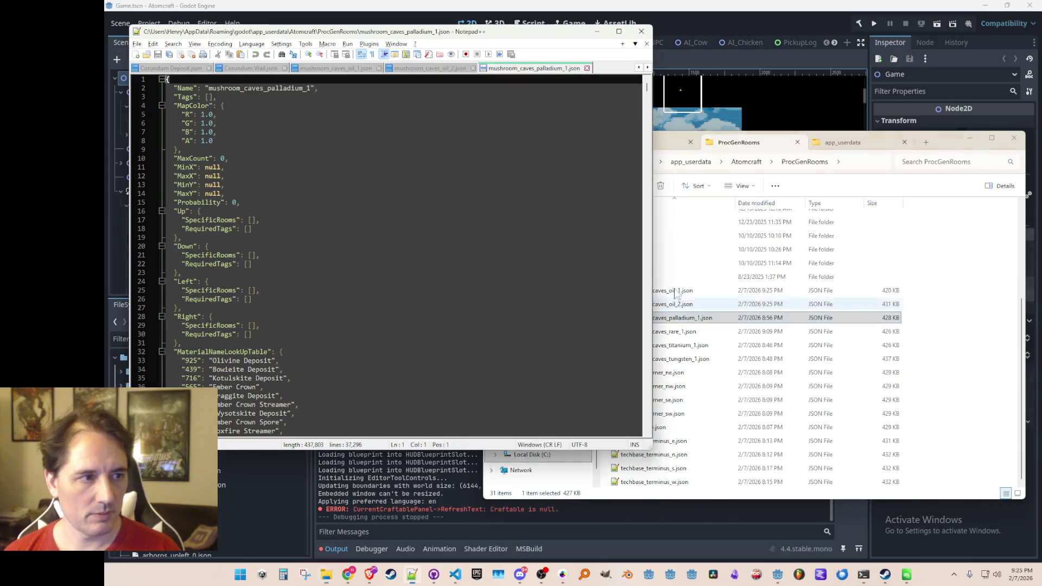
{"action": "left_click", "coordinate": [467, 97]}
{"action": "key", "text": "shift+Down"}
{"action": "type", "text": "\"Tags\": [\"Biome3\", \"Oil\"],"}
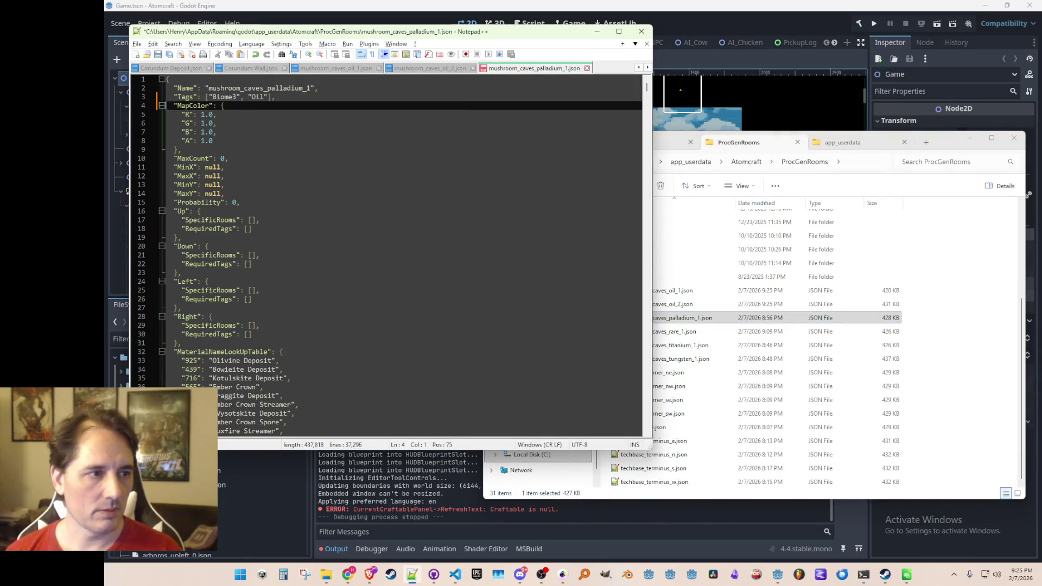
{"action": "key", "text": "Left"}
{"action": "key", "text": "Left"}
{"action": "key", "text": "ctrl+s"}
{"action": "key", "text": "Left"}
{"action": "key", "text": "Left"}
{"action": "key", "text": "Left"}
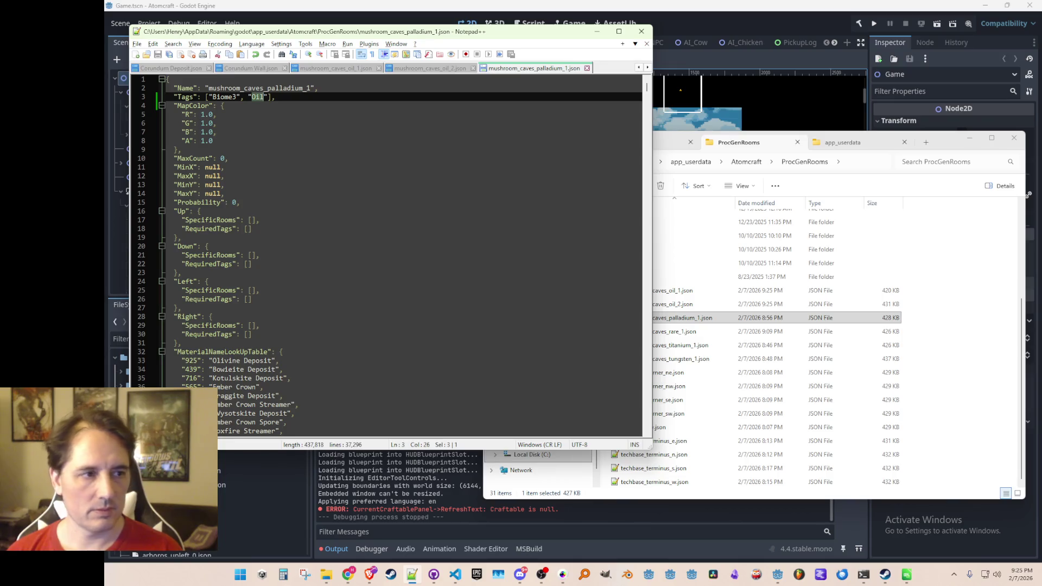
{"action": "type", "text": "Palladium"}
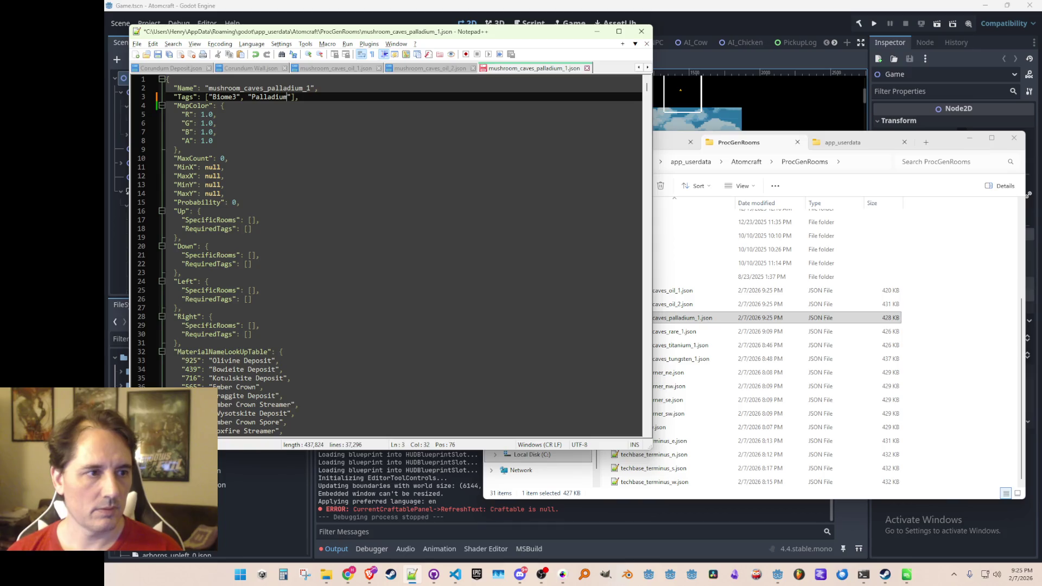
{"action": "key", "text": "ctrl+s"}
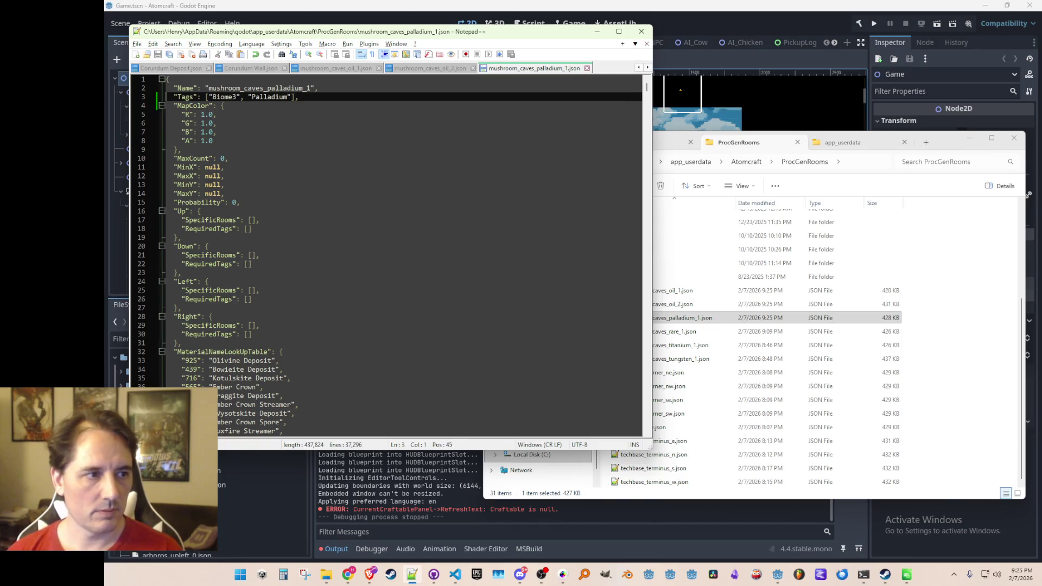
Tag mushroom_caves_rare_1.json with "Biome3", "Rare" and save.
{"action": "double_click", "coordinate": [693, 336]}
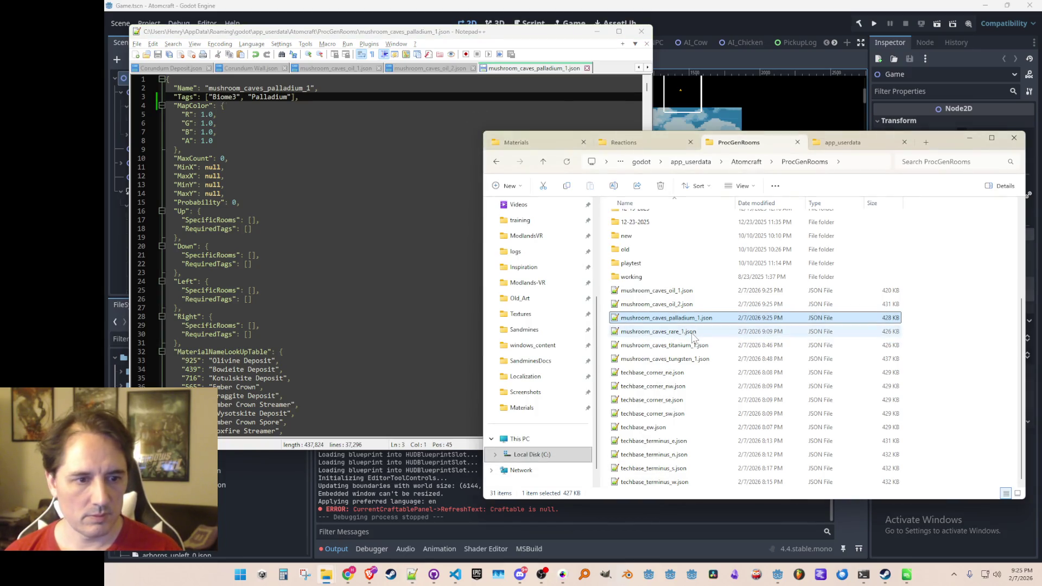
{"action": "triple_click", "coordinate": [414, 98]}
{"action": "type", "text": "\"Tags\": [\"Biome3\", \"Palladium\"],"}
{"action": "left_click", "coordinate": [295, 97]}
{"action": "type", "text": "Rare"}
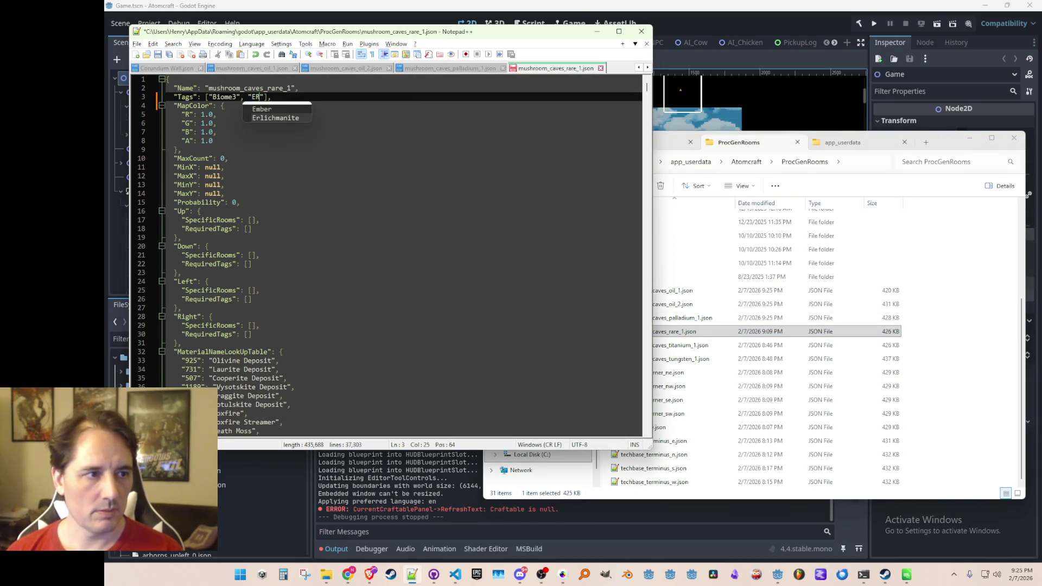
{"action": "key", "text": "ctrl+s"}
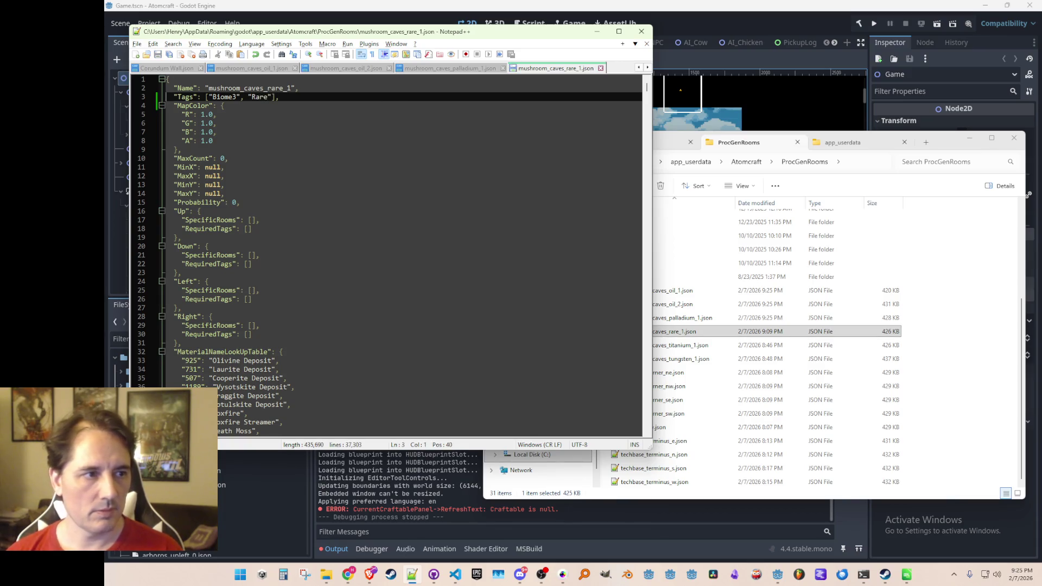
Tag mushroom_caves_titanium_1.json with "Biome3", "Titanium" and save.
{"action": "left_click", "coordinate": [807, 325]}
{"action": "double_click", "coordinate": [807, 345]}
{"action": "left_click", "coordinate": [433, 97]}
{"action": "key", "text": "shift+End"}
{"action": "type", "text": "\"Tags\": [\"Biome3\", \"Palladium\"],"}
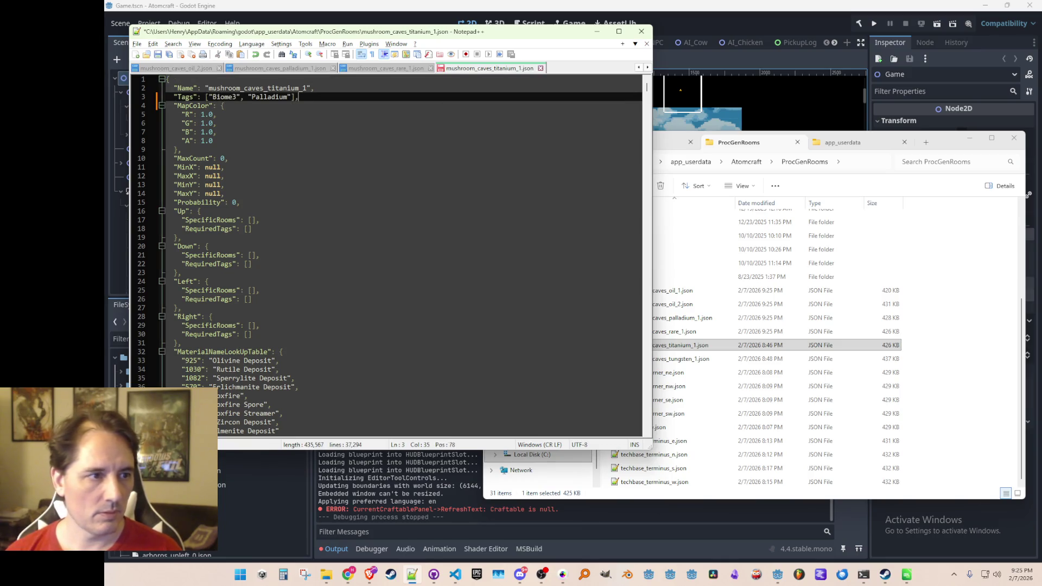
{"action": "key", "text": "ctrl+shift+Right"}
{"action": "type", "text": "Titan"}
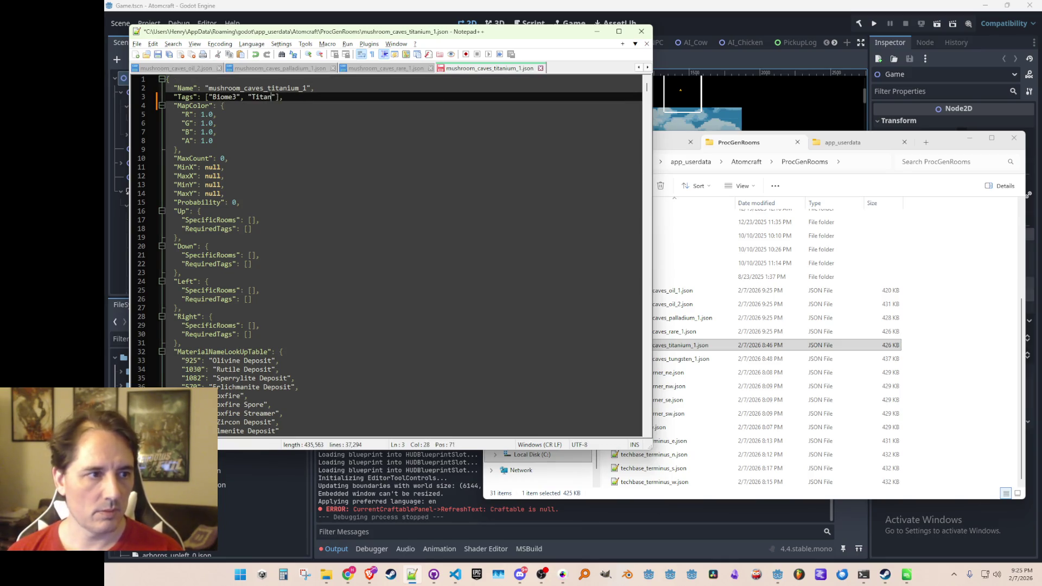
{"action": "type", "text": "ium"}
{"action": "key", "text": "ctrl+s"}
Tag mushroom_caves_tungsten_1.json with "Biome3", "Tungsten" and save.
{"action": "left_click", "coordinate": [914, 344]}
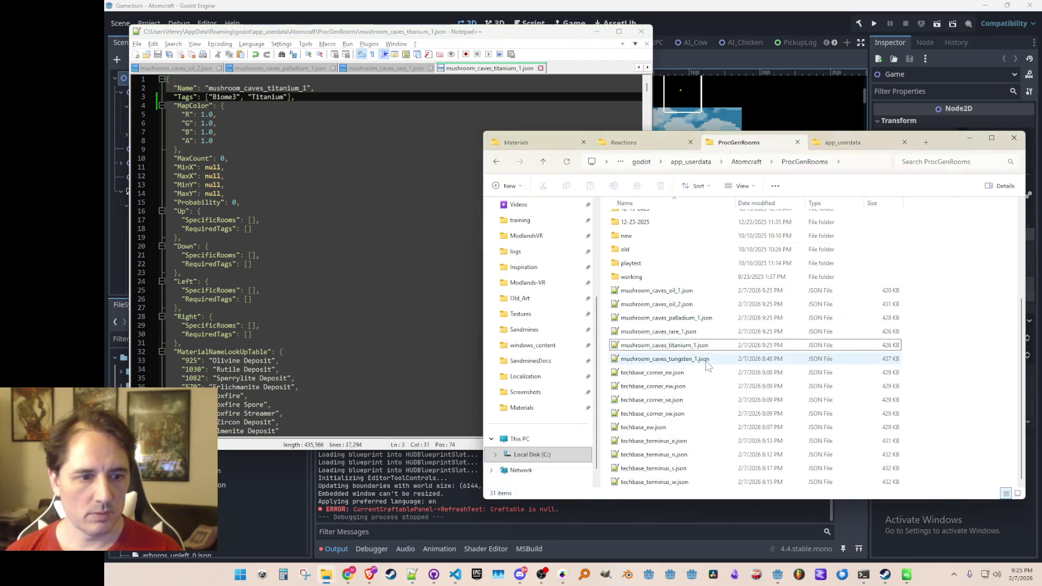
{"action": "left_click", "coordinate": [689, 358]}
{"action": "double_click", "coordinate": [689, 359]}
{"action": "key", "text": "Down"}
{"action": "key", "text": "Down"}
{"action": "key", "text": "shift+End"}
{"action": "key", "text": "ctrl+v"}
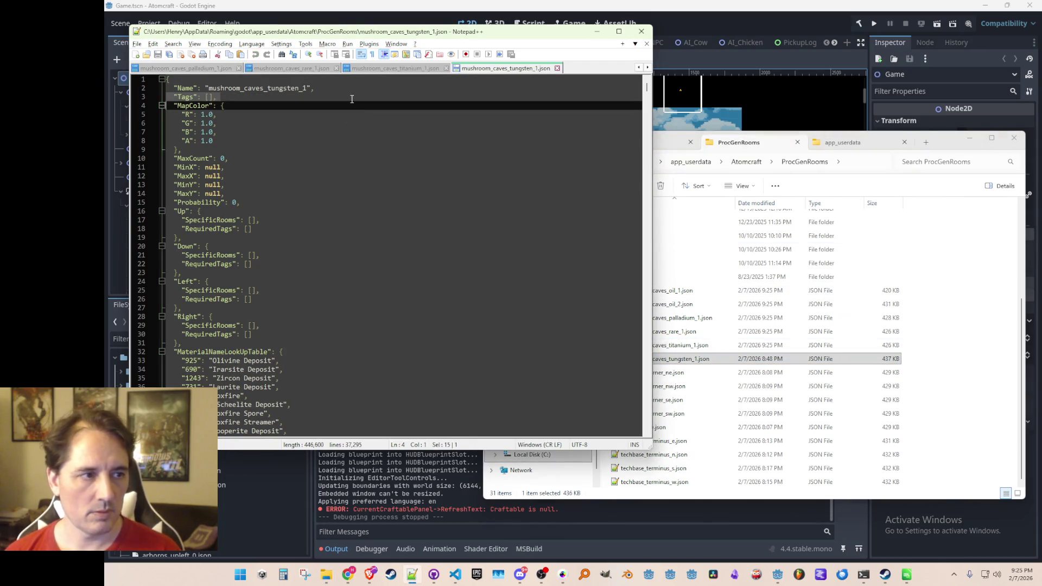
{"action": "key", "text": "Left"}
{"action": "key", "text": "ctrl+shift+Left"}
{"action": "type", "text": "Tungst"}
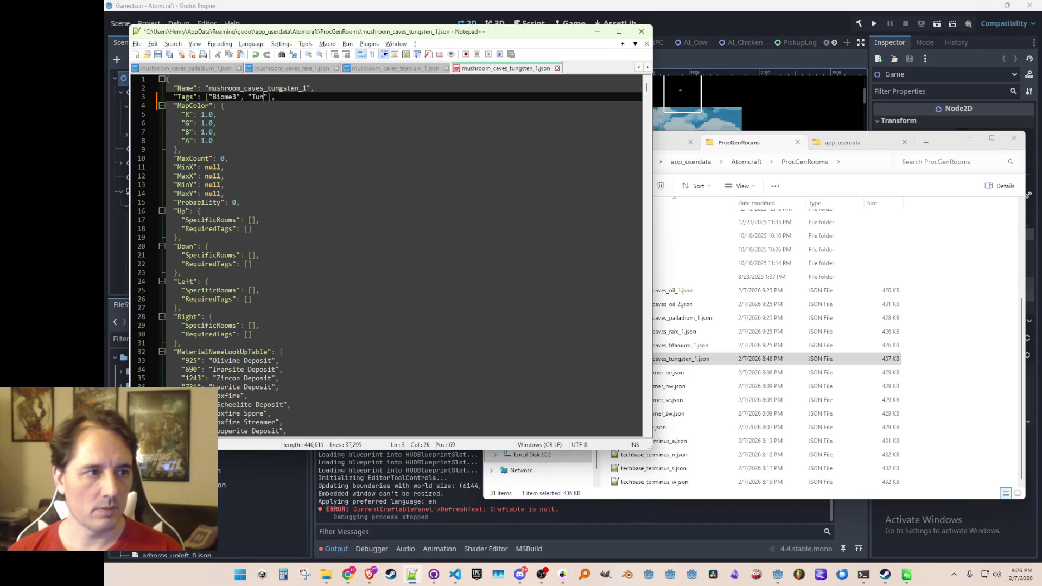
{"action": "type", "text": "en"}
{"action": "key", "text": "ctrl+s"}
{"action": "left_click", "coordinate": [166, 105]}
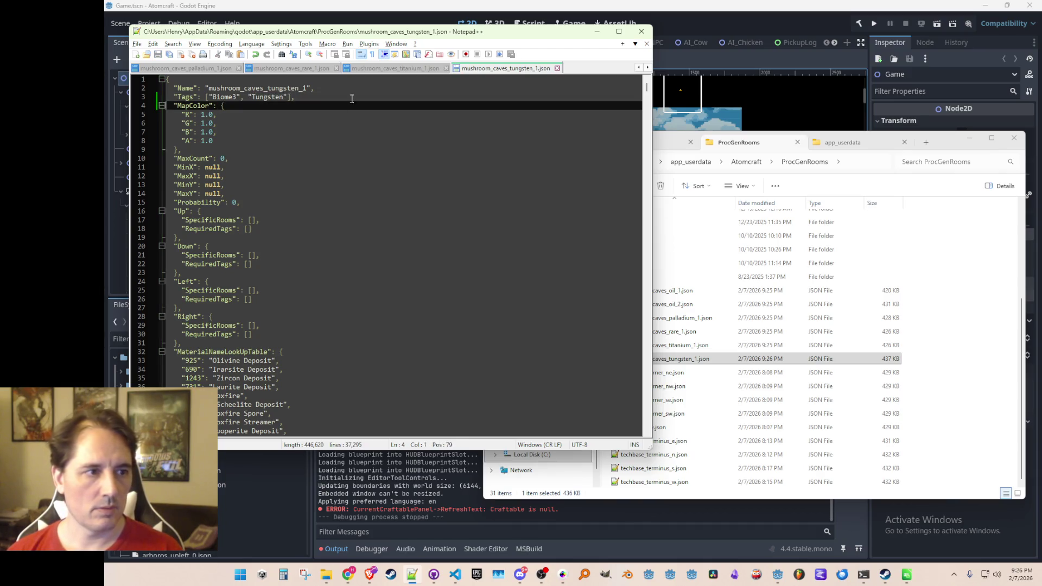
Give techbase_corner_ne.json the Tags "Biome3", "Techbase" and save it.
{"action": "left_click", "coordinate": [821, 381]}
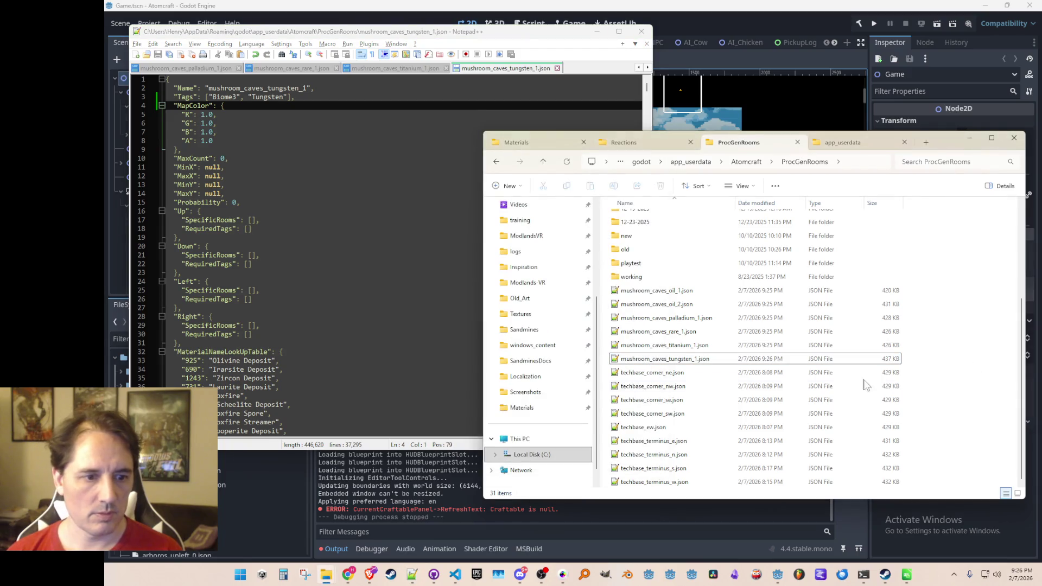
{"action": "double_click", "coordinate": [685, 372]}
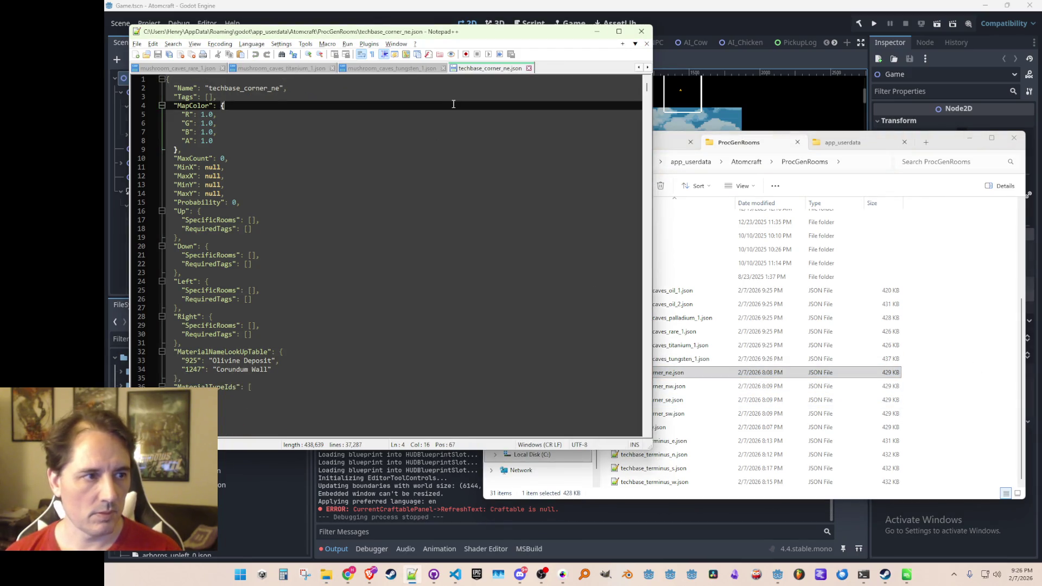
{"action": "type", "text": "\"Biome3\", \"Palladium\""}
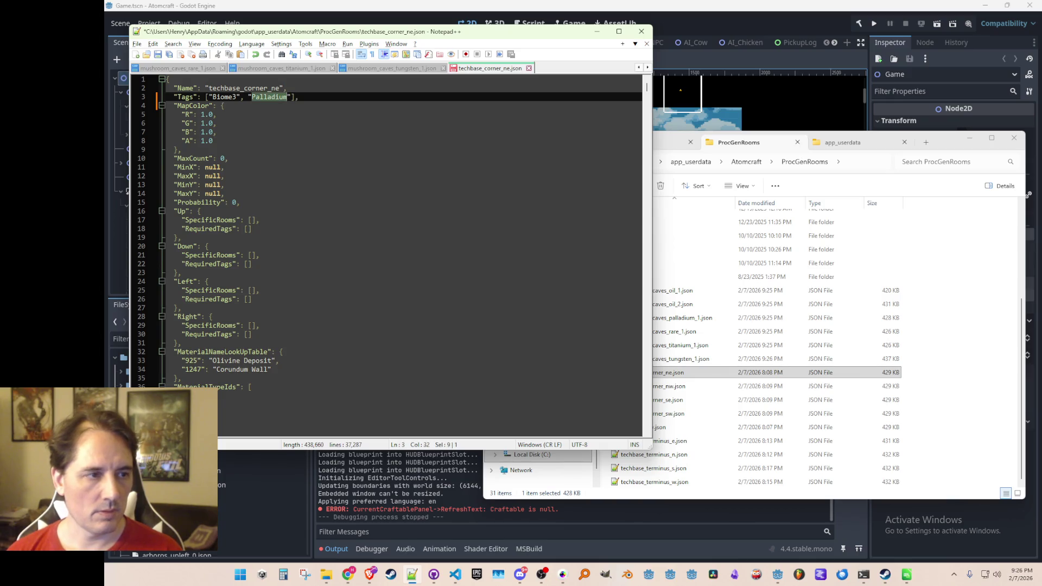
{"action": "key", "text": "ctrl+Delete"}
{"action": "type", "text": "Techbase"}
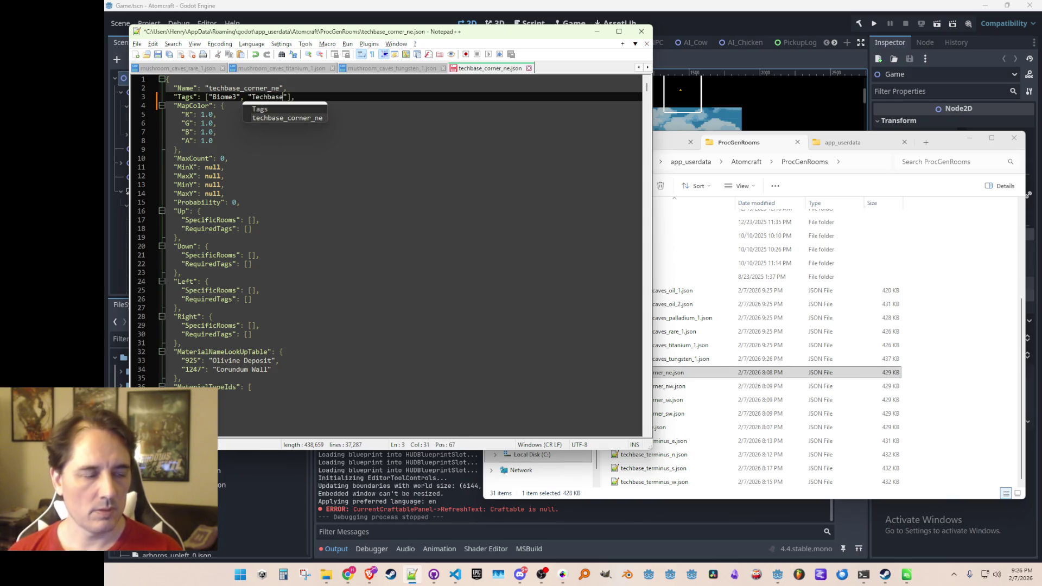
{"action": "key", "text": "Right"}
{"action": "key", "text": "ctrl+s"}
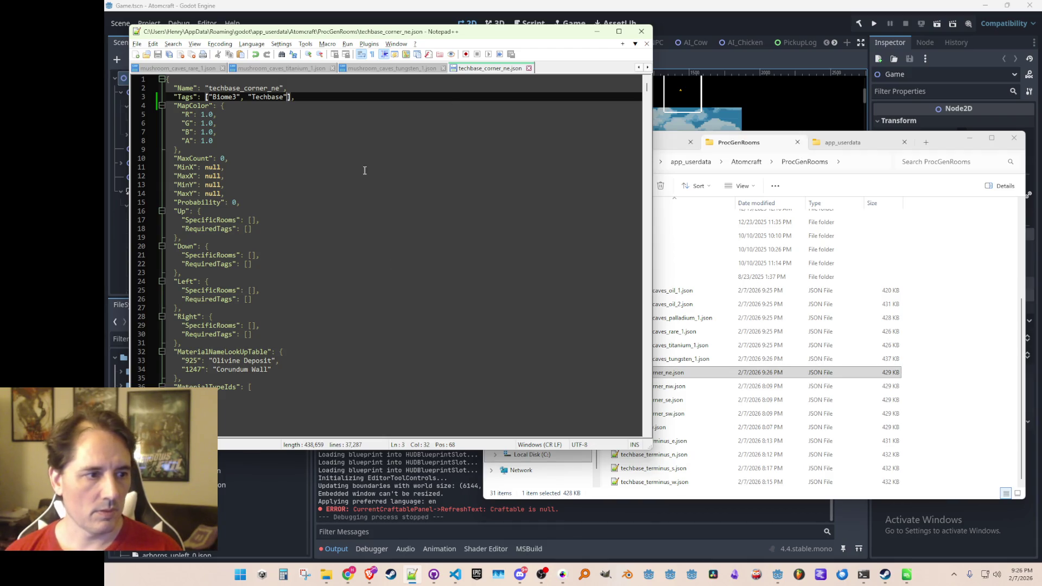
Copy the finished Biome3, Techbase Tags line for reuse in the other rooms.
{"action": "scroll", "coordinate": [345, 316], "scroll_direction": "down", "scroll_amount": 7}
{"action": "scroll", "coordinate": [375, 299], "scroll_direction": "up", "scroll_amount": 6}
{"action": "scroll", "coordinate": [374, 299], "scroll_direction": "up", "scroll_amount": 1}
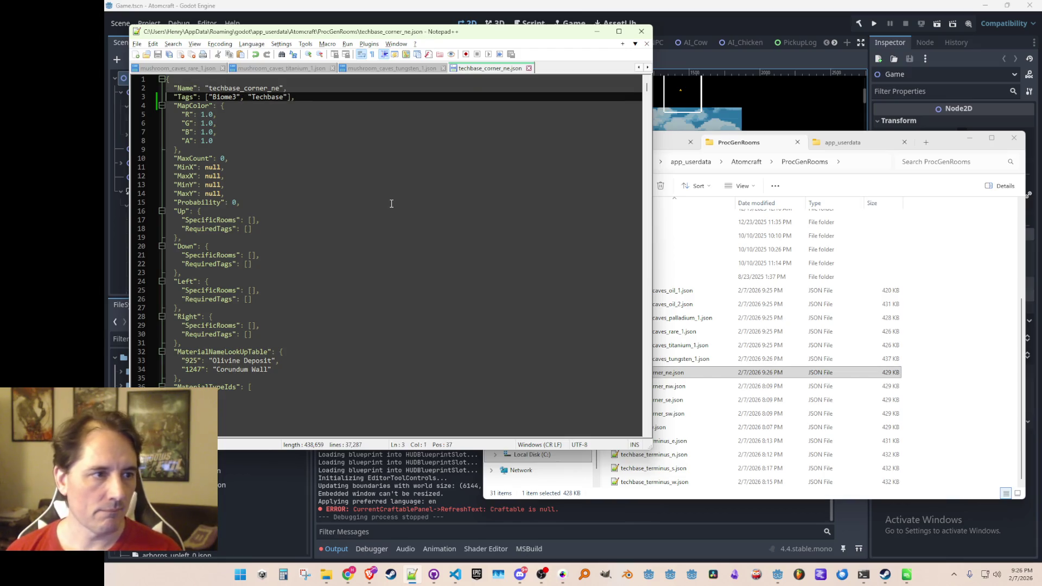
{"action": "key", "text": "Down"}
{"action": "key", "text": "Home"}
{"action": "key", "text": "Up"}
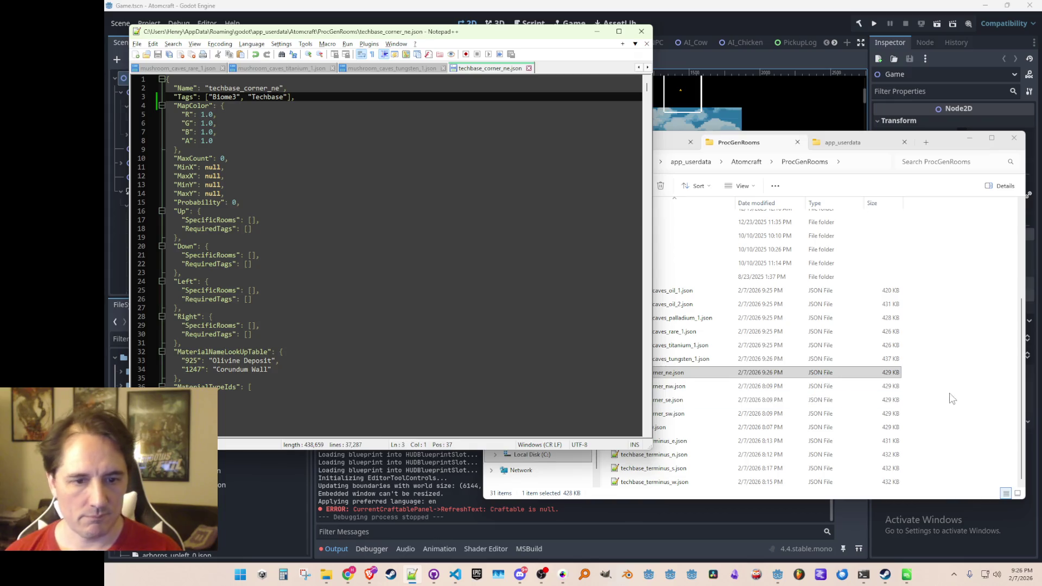
Paste the Biome3, Techbase Tags into techbase_corner_nw.json and techbase_corner_se.json, saving each.
{"action": "left_click", "coordinate": [951, 397]}
{"action": "double_click", "coordinate": [699, 386]}
{"action": "left_click", "coordinate": [486, 97]}
{"action": "type", "text": "\"Tags\": [\"Biome3\", \"Techbase\"],"}
{"action": "key", "text": "ctrl+s"}
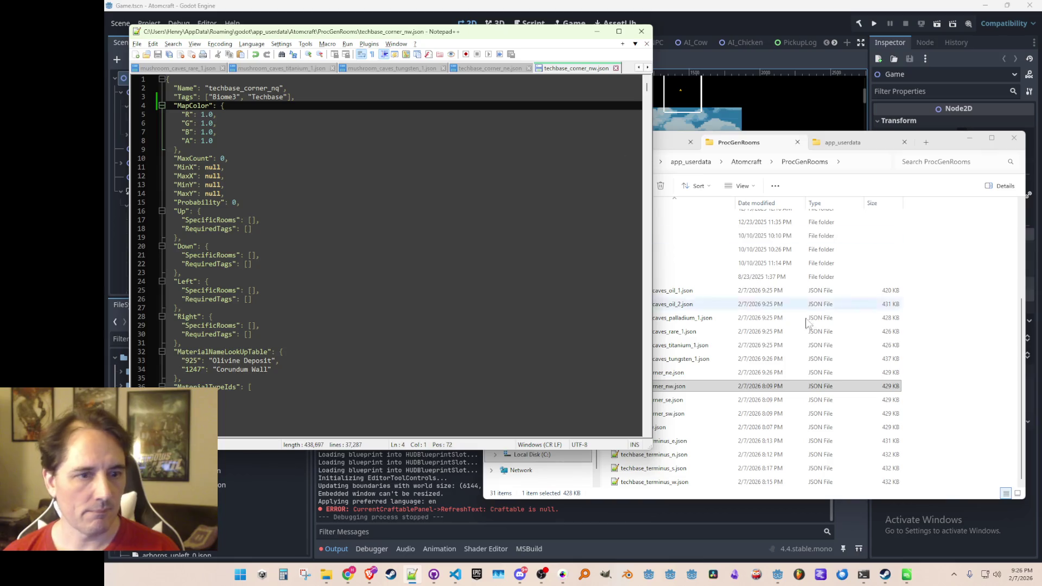
{"action": "left_click", "coordinate": [955, 403]}
{"action": "double_click", "coordinate": [684, 401]}
{"action": "left_click", "coordinate": [451, 98]}
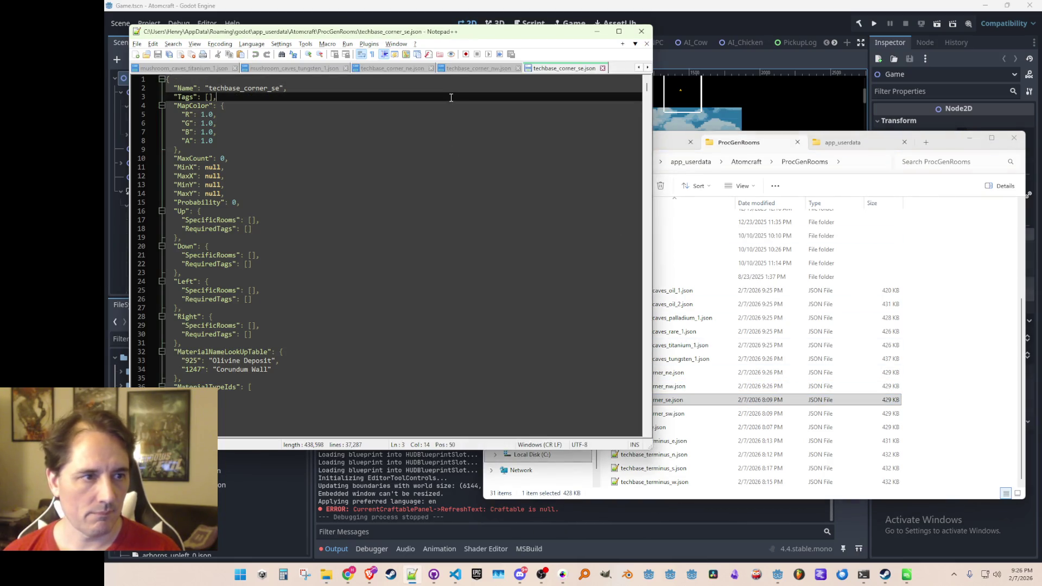
{"action": "type", "text": "\"Tags\": [\"Biome3\", \"Techbase\"],"}
{"action": "key", "text": "ctrl+s"}
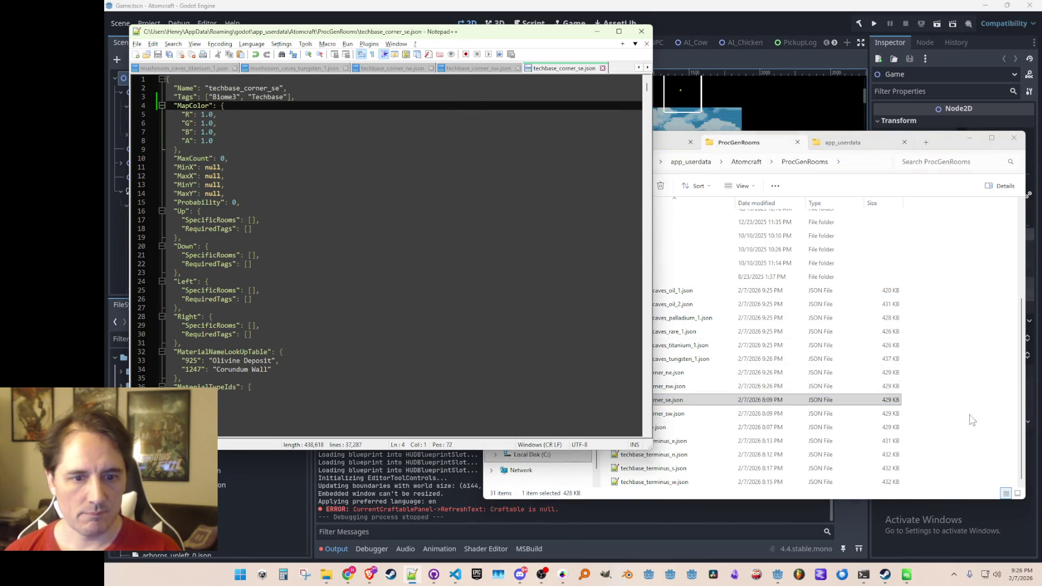
Paste the Biome3, Techbase Tags into techbase_corner_sw.json and techbase_ew.json, saving each.
{"action": "left_click", "coordinate": [918, 451]}
{"action": "double_click", "coordinate": [703, 415]}
{"action": "left_click", "coordinate": [440, 101]}
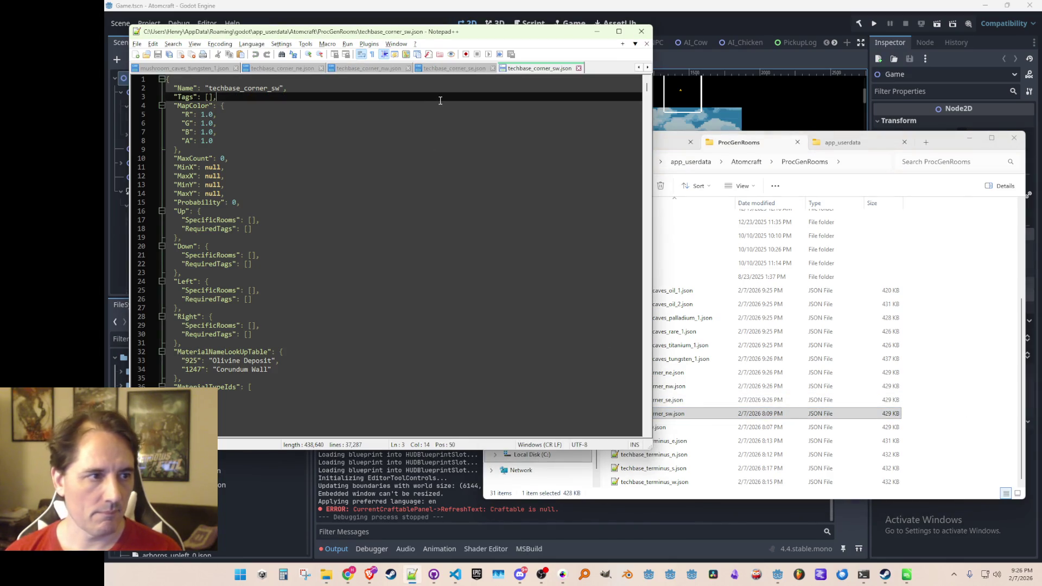
{"action": "type", "text": "\"Tags\": [\"Biome3\", \"Techbase\"],"}
{"action": "key", "text": "ctrl+s"}
{"action": "left_click", "coordinate": [918, 449]}
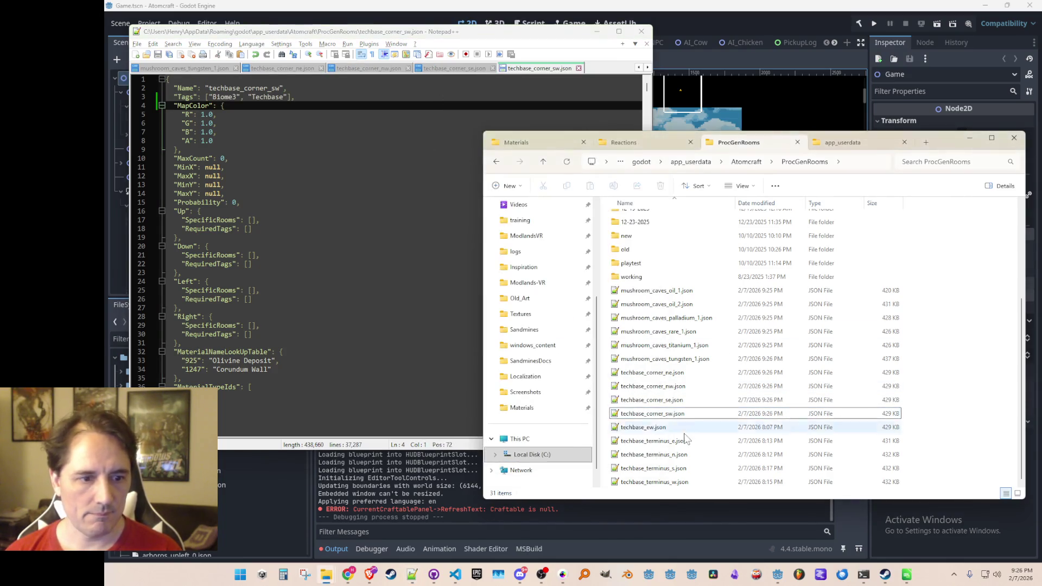
{"action": "double_click", "coordinate": [671, 431]}
{"action": "left_click", "coordinate": [341, 94]}
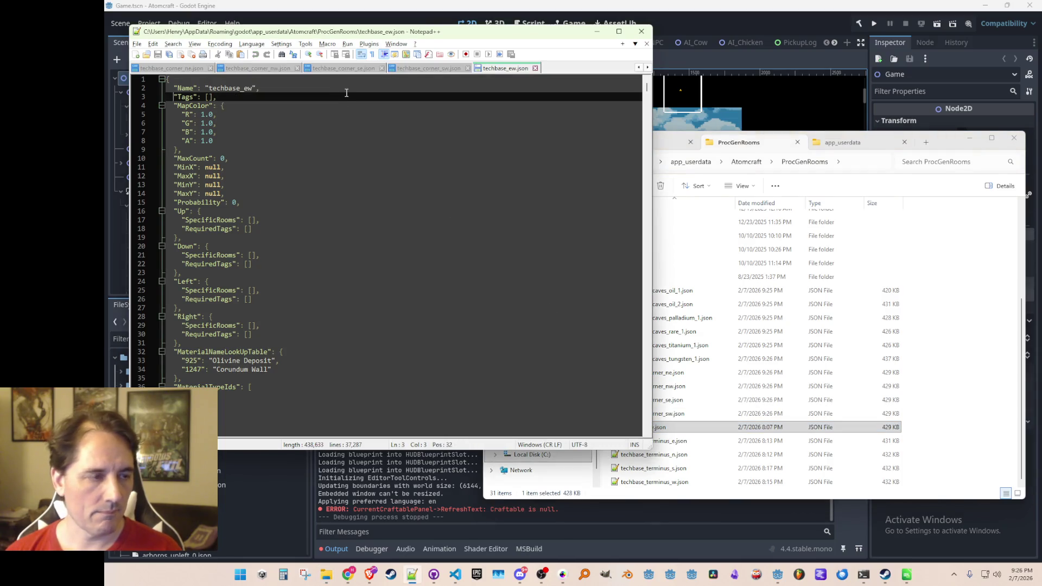
{"action": "type", "text": "\"Tags\": [\"Biome3\", \"Techbase\"],"}
{"action": "key", "text": "ctrl+s"}
Paste the Biome3, Techbase Tags into techbase_terminus_e.json and techbase_terminus_n.json, saving each.
{"action": "left_click", "coordinate": [953, 396]}
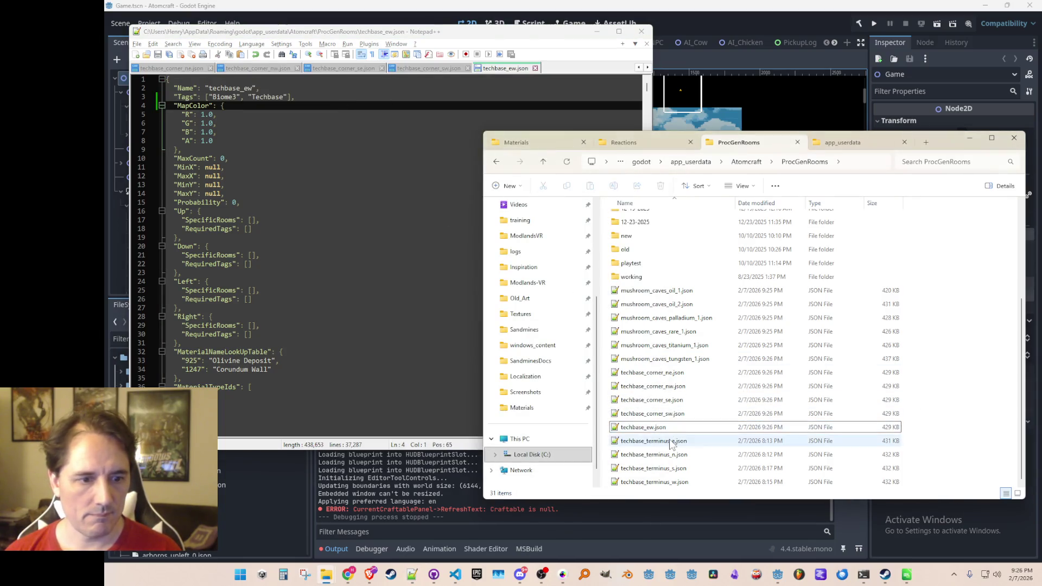
{"action": "double_click", "coordinate": [671, 442]}
{"action": "left_click", "coordinate": [409, 105]}
{"action": "type", "text": "\"Tags\": [\"Biome3\", \"Techbase\"],"}
{"action": "key", "text": "ctrl+s"}
{"action": "left_click", "coordinate": [996, 446]}
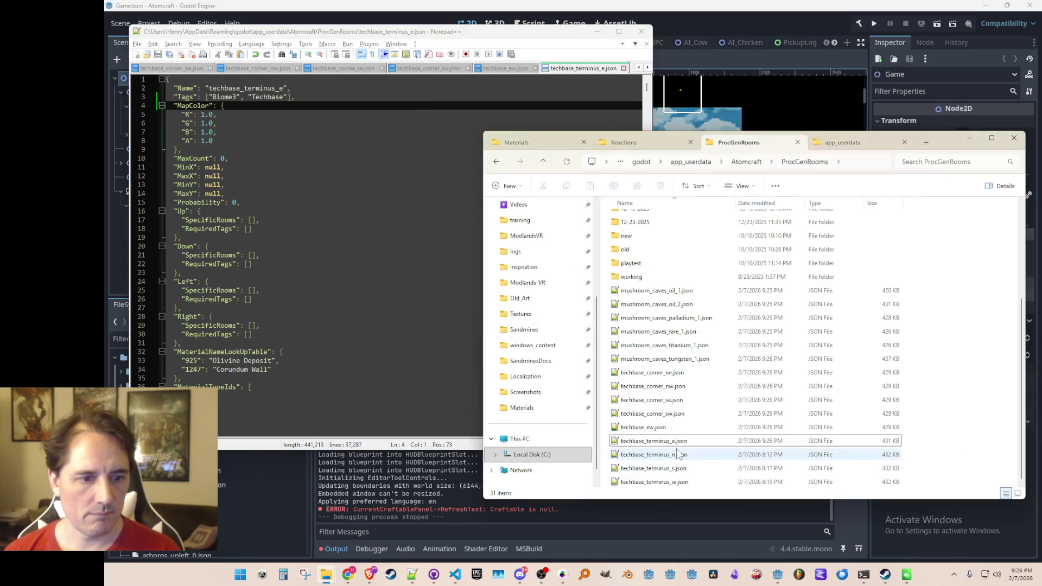
{"action": "double_click", "coordinate": [676, 455]}
{"action": "left_click", "coordinate": [383, 108]}
{"action": "key", "text": "Home"}
{"action": "key", "text": "shift+Up"}
{"action": "type", "text": "\"Tags\": [\"Biome3\", \"Techbase\"],"}
{"action": "key", "text": "ctrl+s"}
Replace the empty Tags list in techbase_terminus_s.json with Biome3, Techbase and save.
{"action": "left_click", "coordinate": [978, 432]}
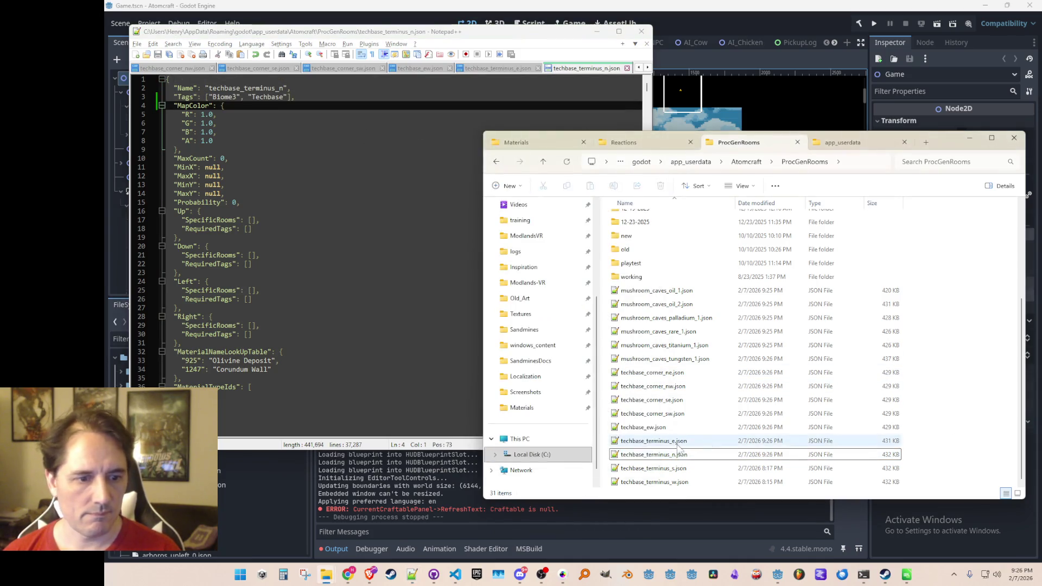
{"action": "double_click", "coordinate": [654, 468]}
{"action": "left_click", "coordinate": [354, 95]}
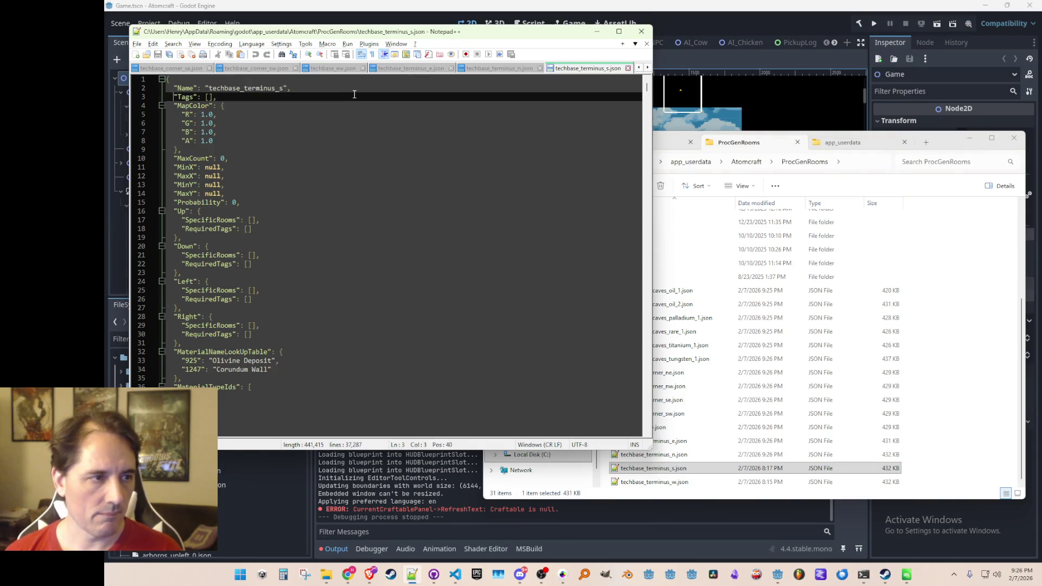
{"action": "key", "text": "Home"}
{"action": "key", "text": "shift+Down"}
{"action": "type", "text": "\"Tags\": [\"Biome3\", \"Techbase\"],"}
{"action": "key", "text": "ctrl+s"}
Tag techbase_terminus_w.json with Biome3, Techbase, save it, and minimize Notepad++.
{"action": "left_click", "coordinate": [954, 439]}
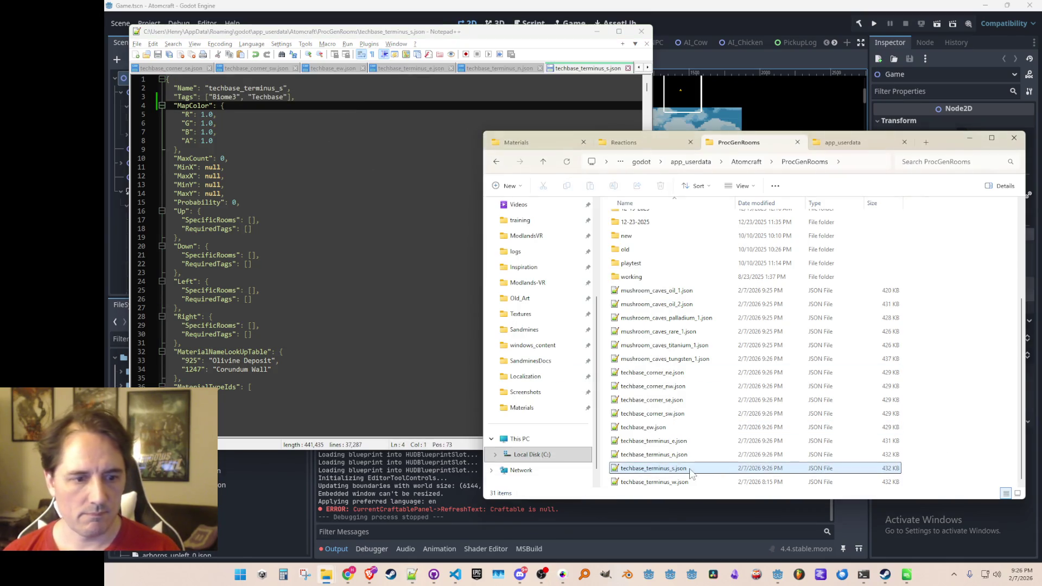
{"action": "double_click", "coordinate": [654, 481]}
{"action": "left_click", "coordinate": [379, 97]}
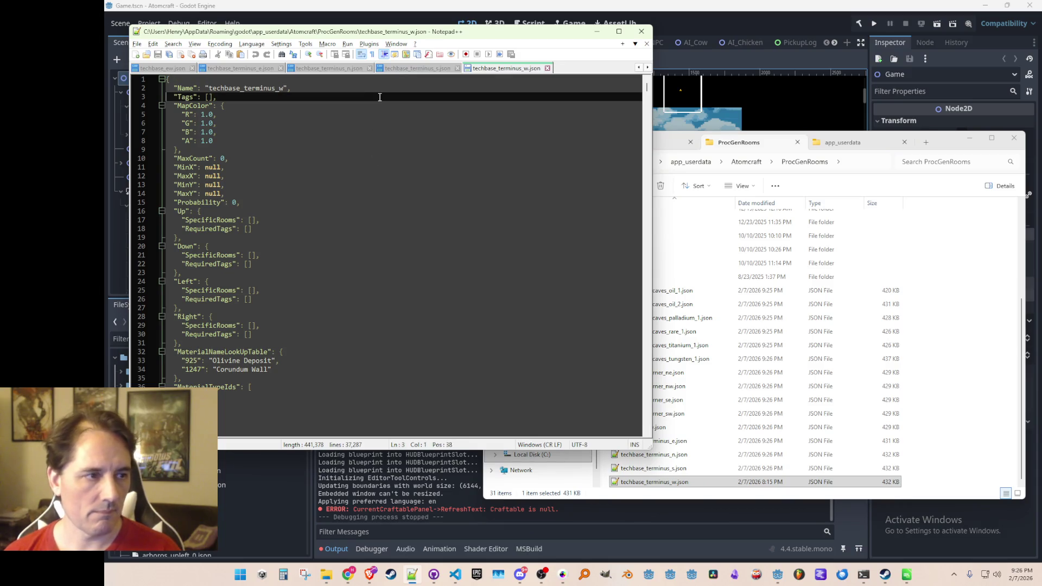
{"action": "key", "text": "Home"}
{"action": "key", "text": "shift+Down"}
{"action": "type", "text": "\"Tags\": [\"Biome3\", \"Techbase\"],"}
{"action": "key", "text": "ctrl+s"}
{"action": "left_click", "coordinate": [960, 455]}
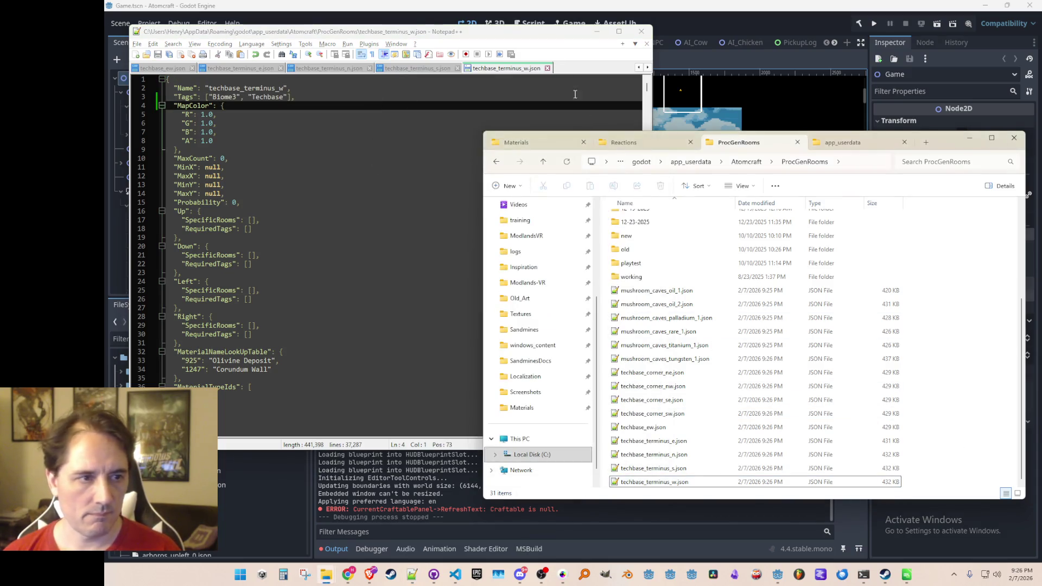
{"action": "left_click", "coordinate": [597, 33]}
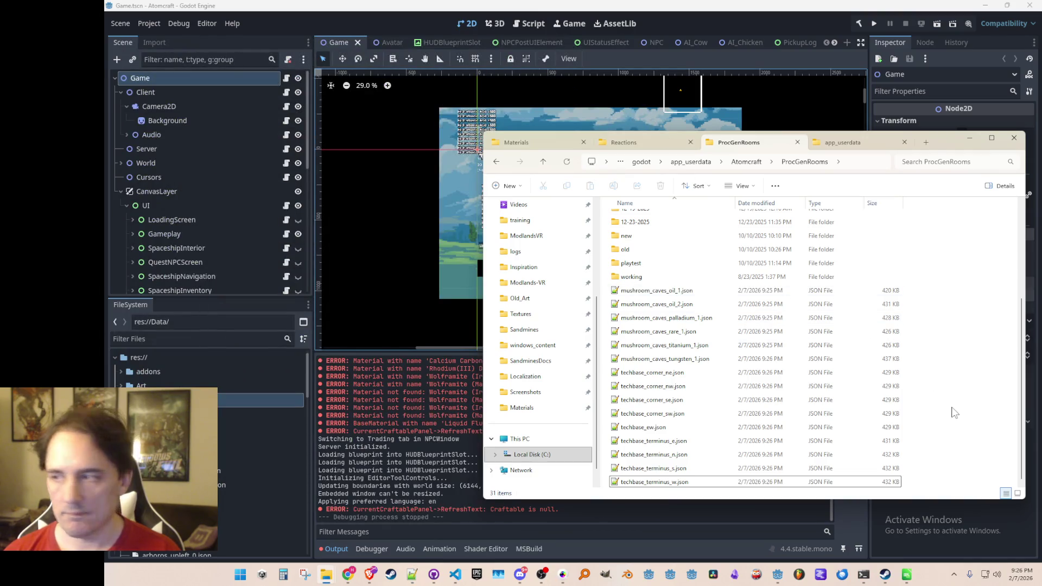
Run the game project from the Godot editor and bring up the ProcGenRooms folder.
{"action": "left_click", "coordinate": [758, 21]}
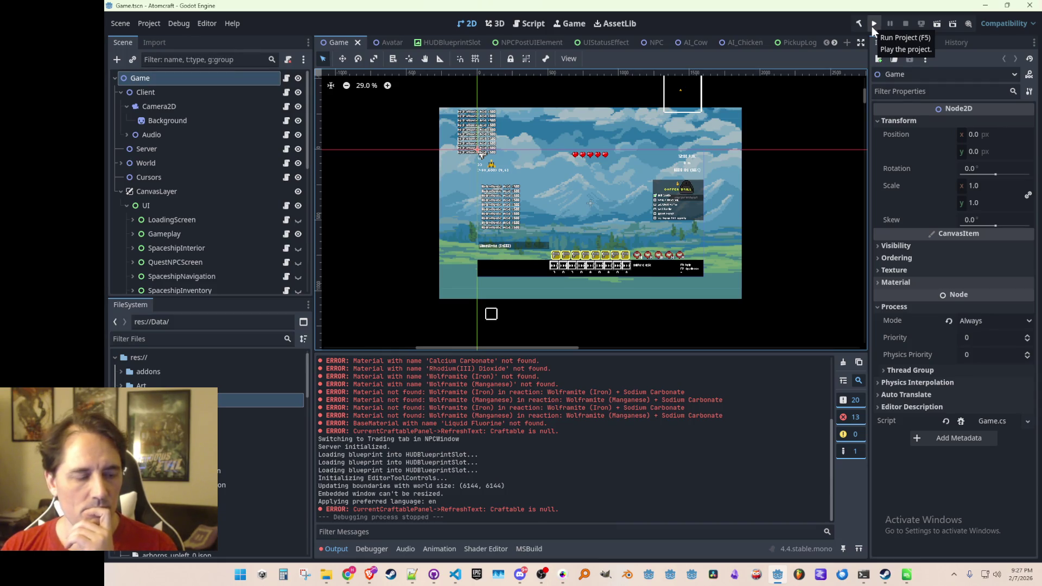
{"action": "left_click", "coordinate": [872, 27]}
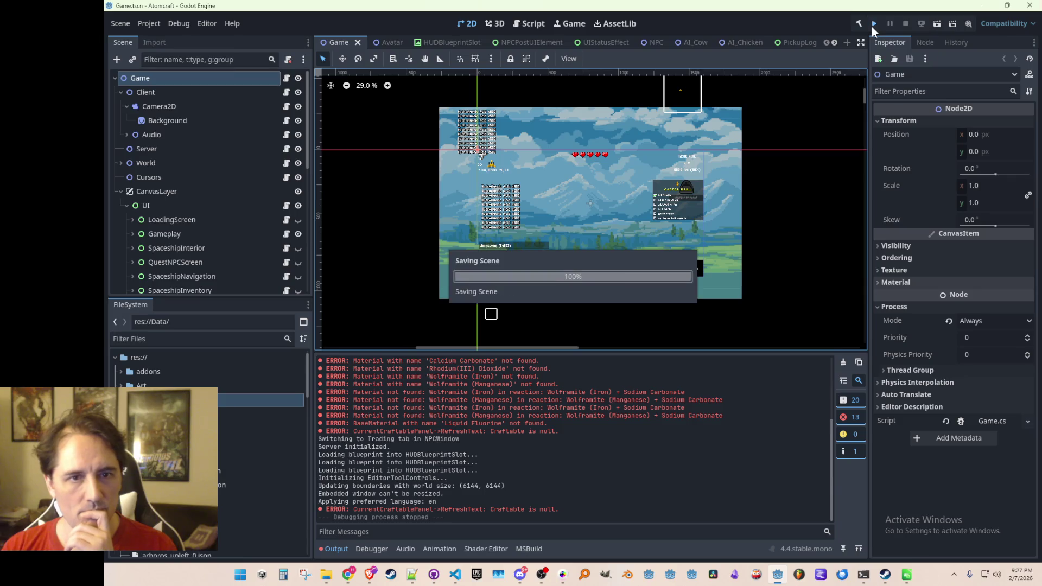
{"action": "mouse_move", "coordinate": [327, 571]}
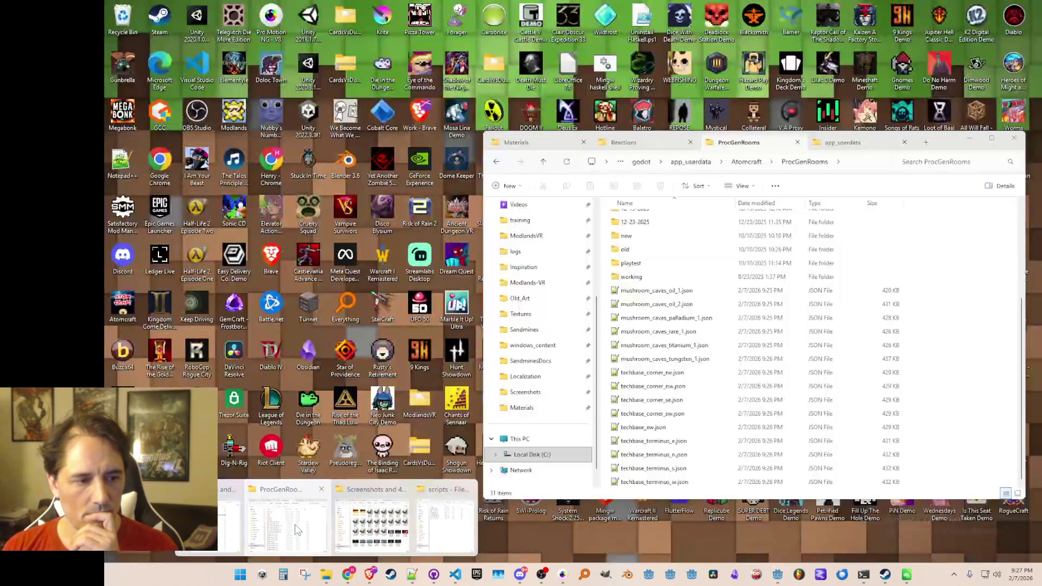
{"action": "left_click", "coordinate": [297, 529]}
{"action": "scroll", "coordinate": [706, 342], "scroll_direction": "up", "scroll_amount": 2}
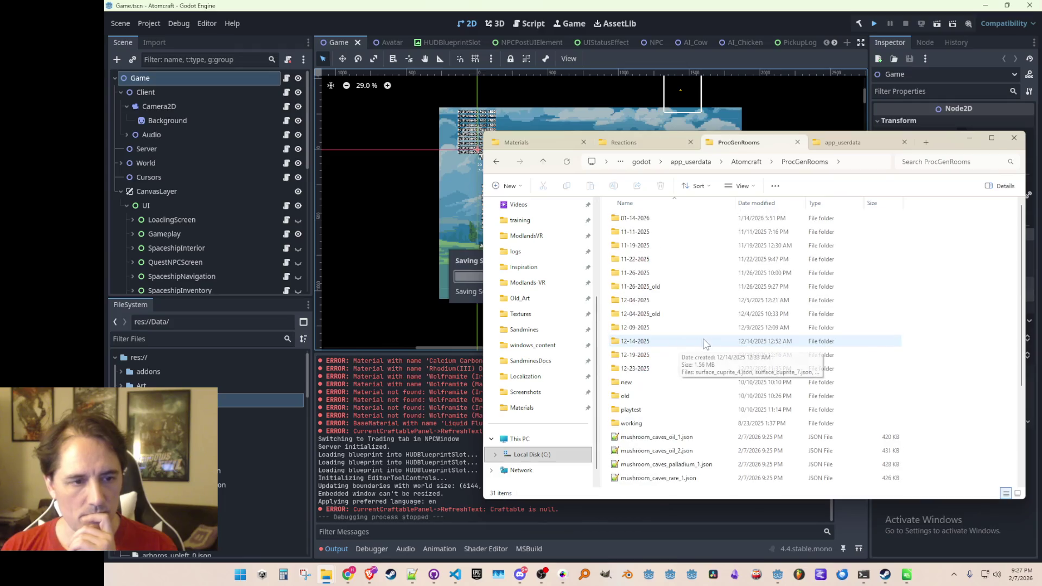
{"action": "scroll", "coordinate": [707, 341], "scroll_direction": "down", "scroll_amount": 2}
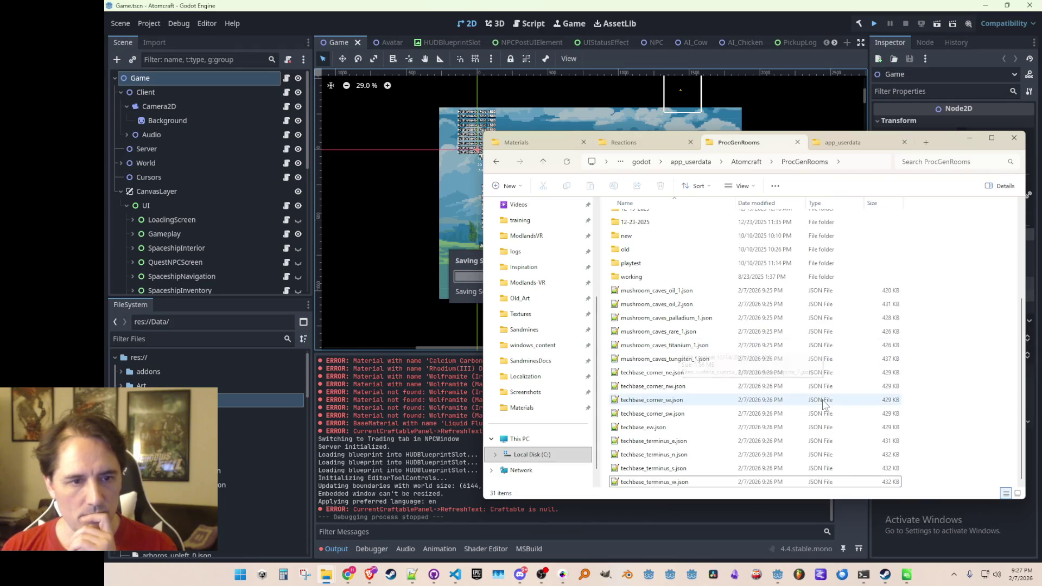
Create a new folder named 02-07-2026 inside ProcGenRooms.
{"action": "right_click", "coordinate": [981, 404]}
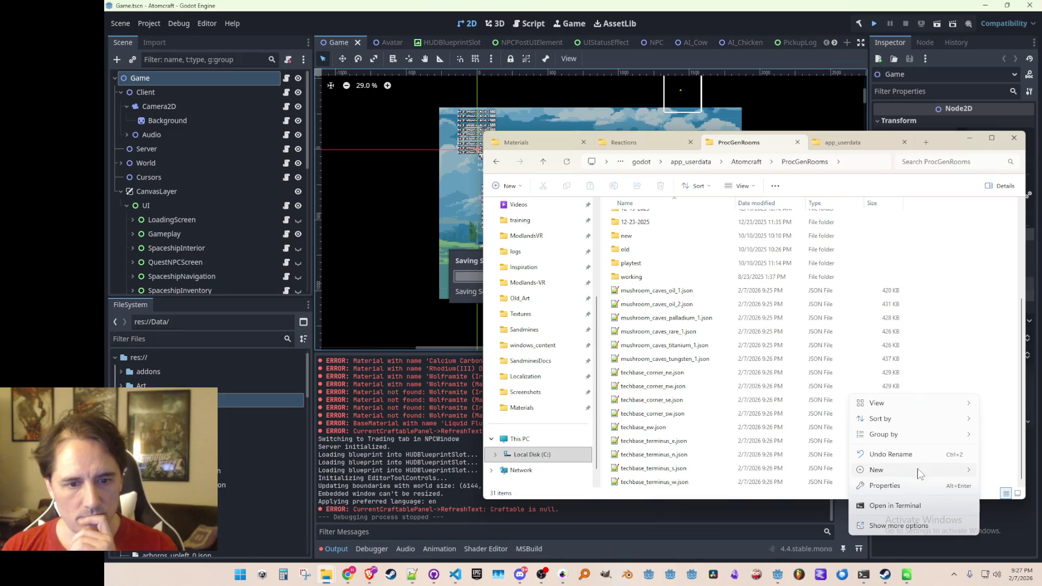
{"action": "mouse_move", "coordinate": [896, 470]}
{"action": "left_click", "coordinate": [770, 328]}
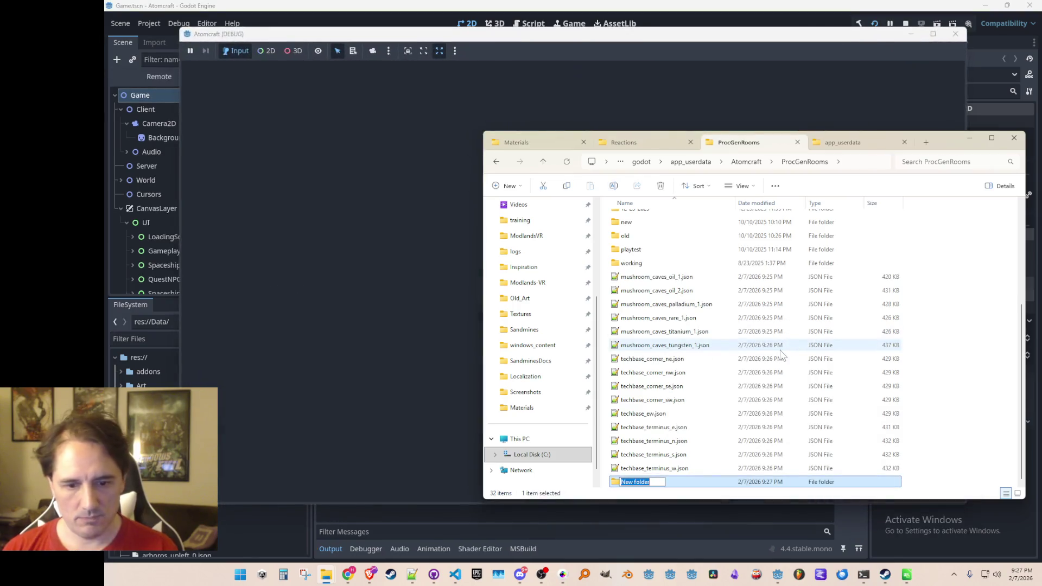
{"action": "type", "text": "02-07-2026"}
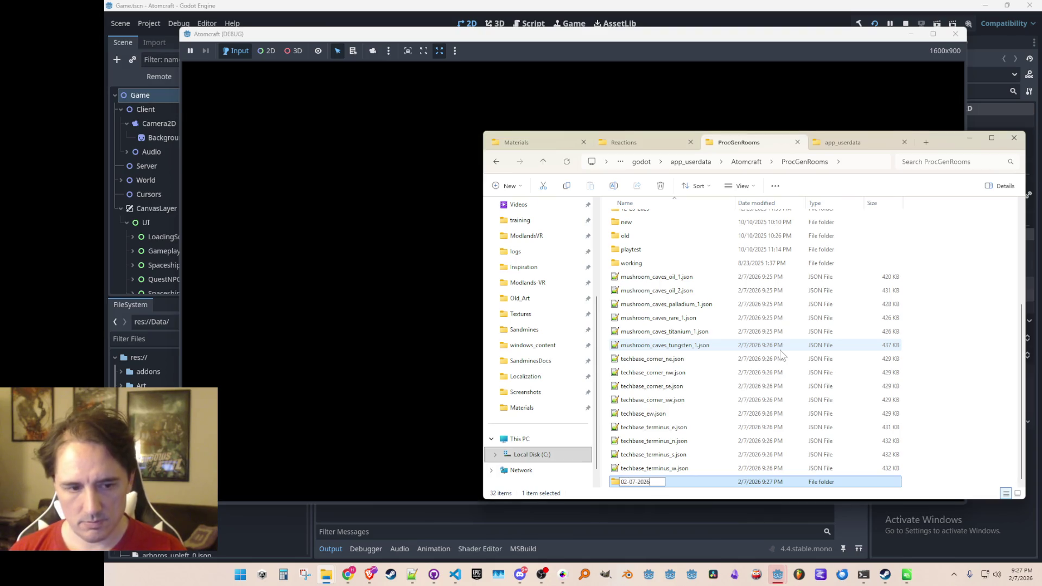
{"action": "left_click", "coordinate": [662, 276]}
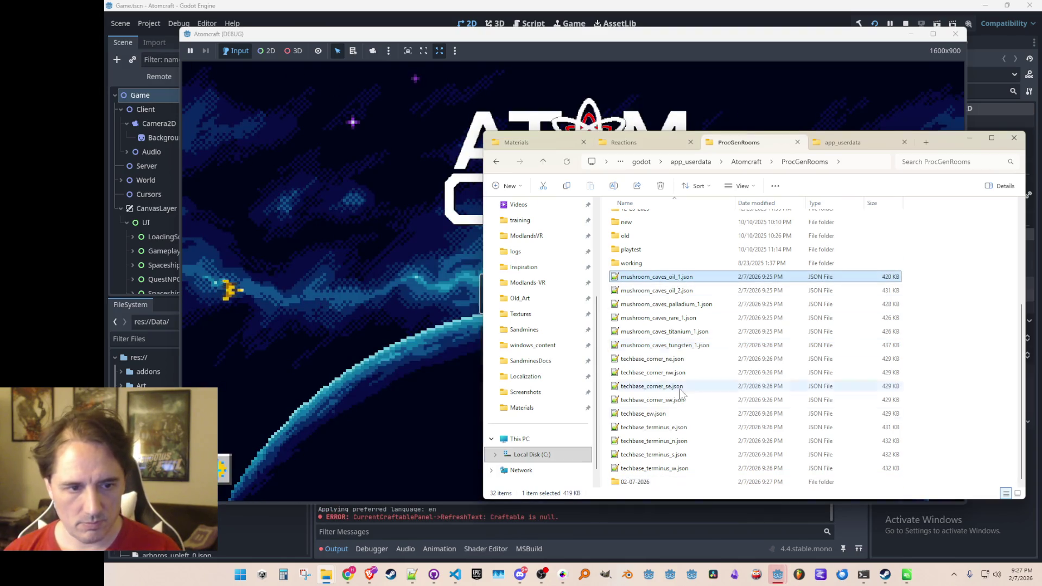
Copy the 15 room JSON files into 02-07-2026 and confirm they arrived.
{"action": "left_click", "coordinate": [669, 471], "text": "shift"}
{"action": "left_click_drag", "start_coordinate": [654, 470], "coordinate": [641, 488]}
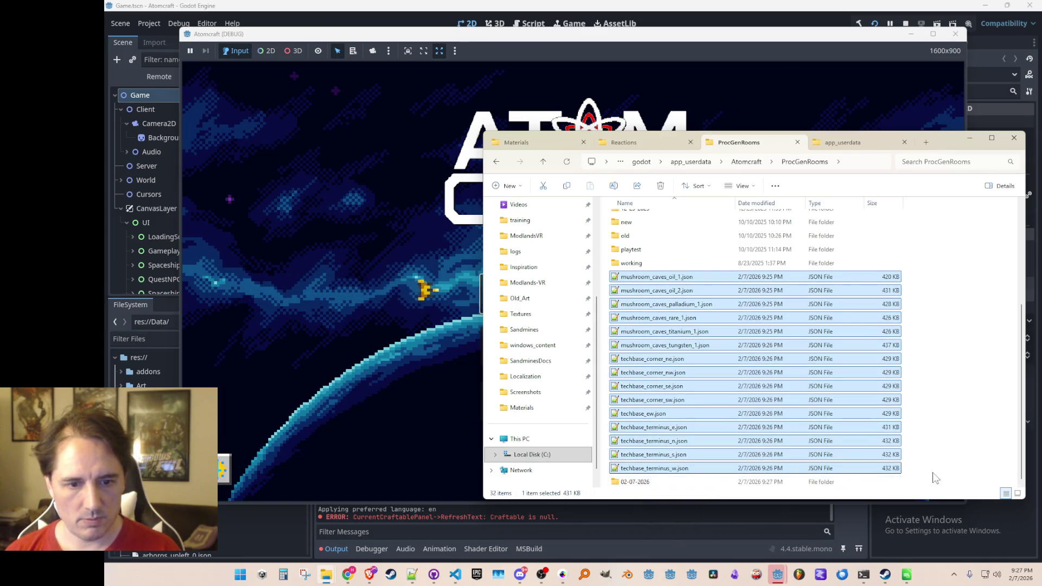
{"action": "left_click", "coordinate": [905, 486]}
{"action": "double_click", "coordinate": [689, 482]}
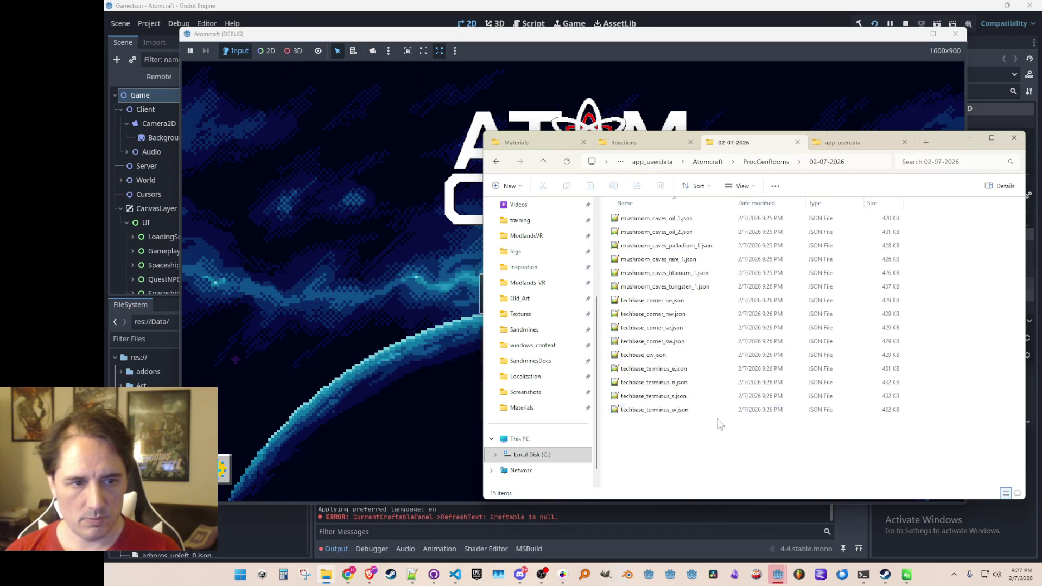
{"action": "left_click", "coordinate": [754, 164]}
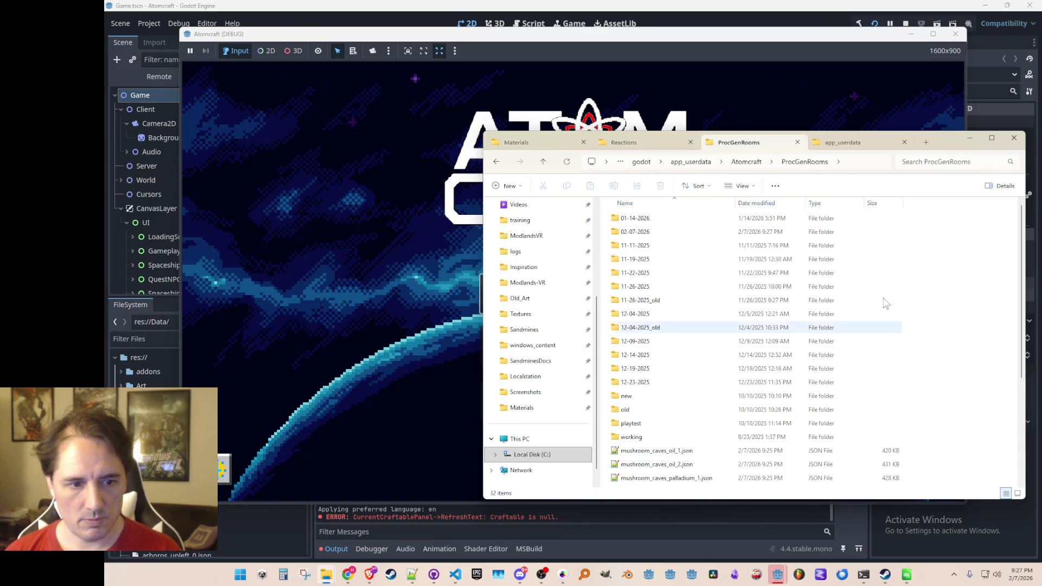
{"action": "left_click", "coordinate": [792, 90]}
Start Single Player with an existing profile and load the Hidden Saga world.
{"action": "left_click", "coordinate": [662, 288]}
{"action": "scroll", "coordinate": [635, 284], "scroll_direction": "down", "scroll_amount": 5}
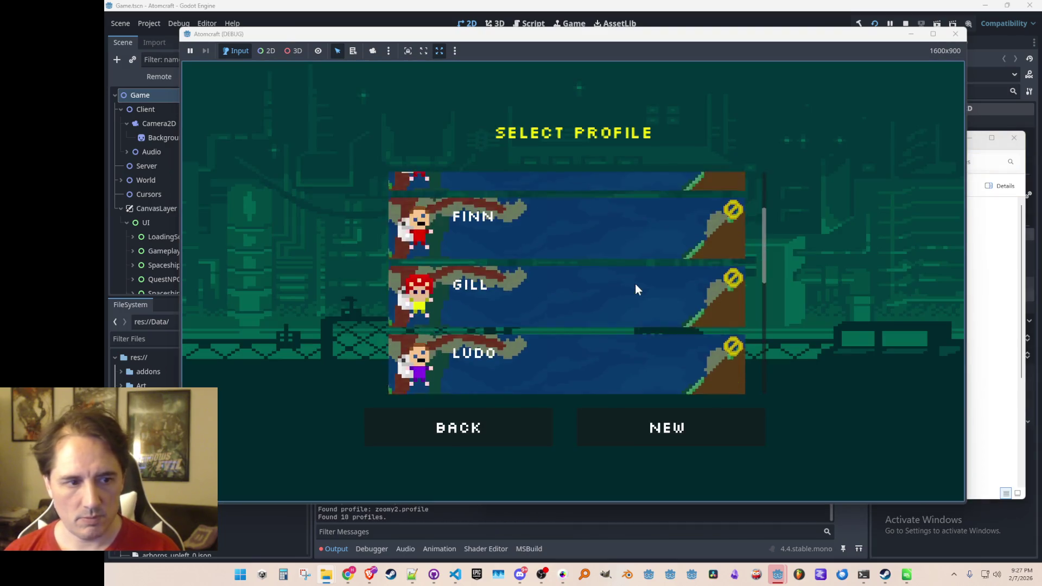
{"action": "left_click", "coordinate": [632, 283]}
{"action": "scroll", "coordinate": [628, 280], "scroll_direction": "down", "scroll_amount": 8}
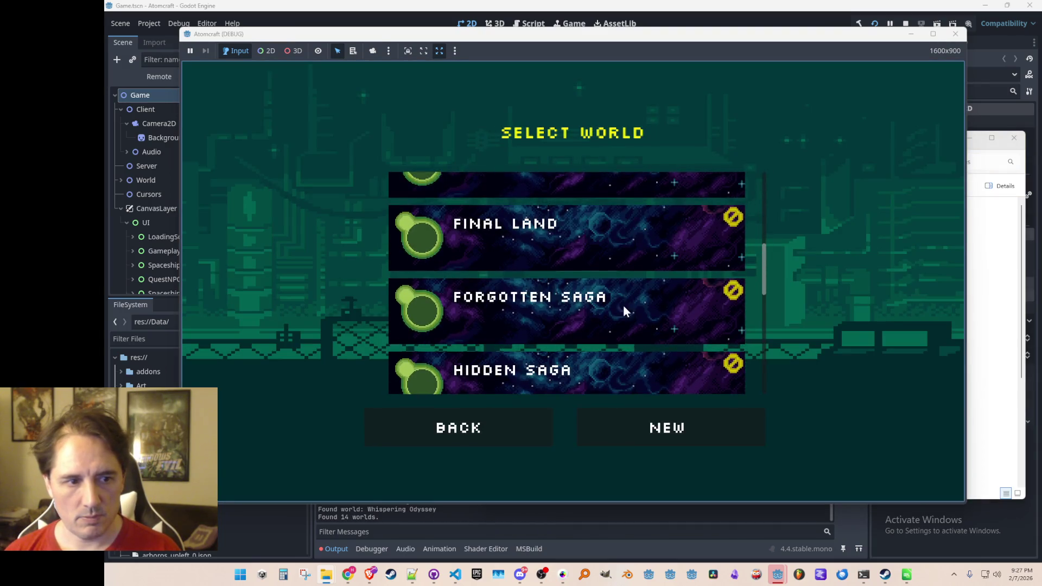
{"action": "left_click", "coordinate": [621, 274]}
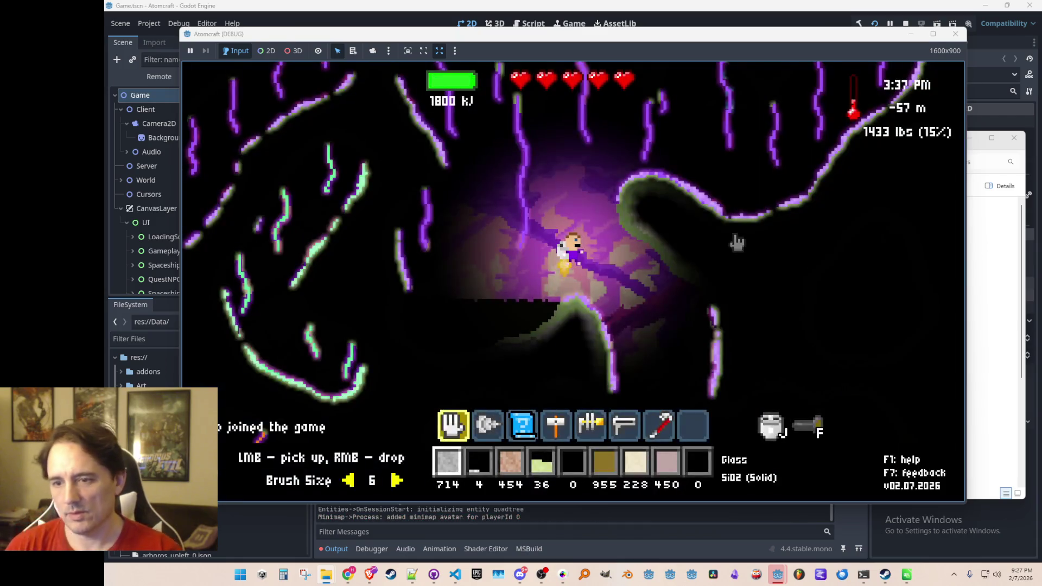
Equip the drill and dig out the rock around the character, then pause.
{"action": "key", "text": "a"}
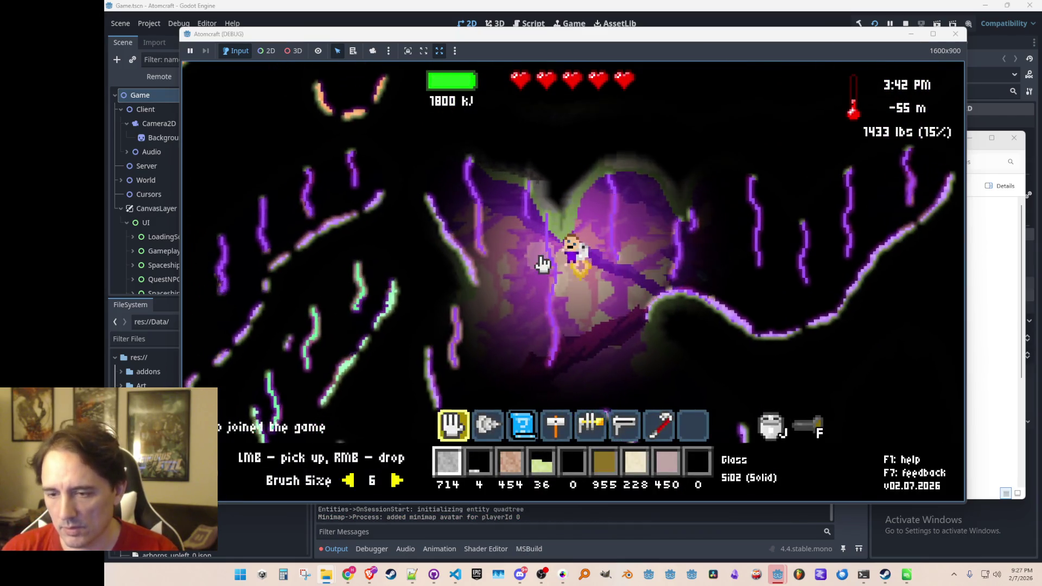
{"action": "key", "text": "2"}
{"action": "left_click", "coordinate": [682, 269]}
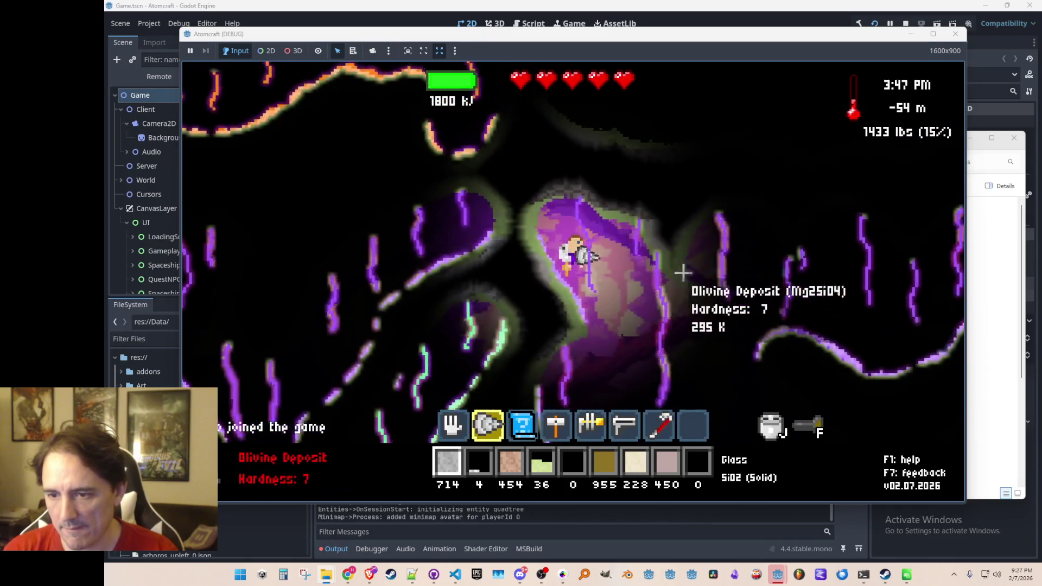
{"action": "mouse_move", "coordinate": [774, 258]}
{"action": "left_mouse_down"}
{"action": "mouse_move", "coordinate": [791, 206]}
{"action": "mouse_move", "coordinate": [721, 309]}
{"action": "mouse_move", "coordinate": [705, 315]}
{"action": "mouse_move", "coordinate": [710, 272]}
{"action": "left_mouse_up"}
{"action": "key", "text": "d"}
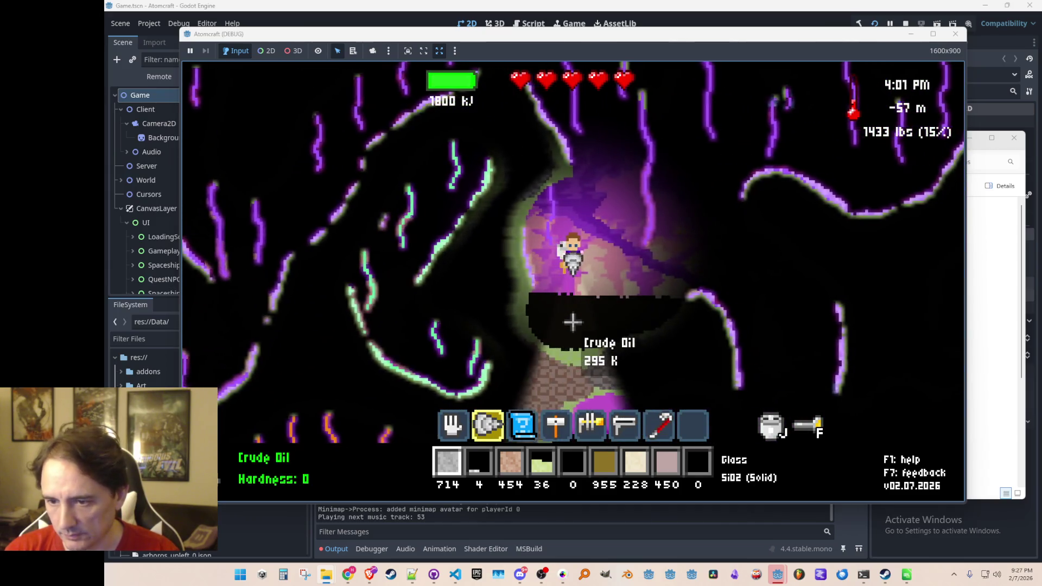
{"action": "mouse_move", "coordinate": [587, 313]}
{"action": "left_mouse_down"}
{"action": "mouse_move", "coordinate": [644, 205]}
{"action": "mouse_move", "coordinate": [667, 217]}
{"action": "mouse_move", "coordinate": [672, 333]}
{"action": "mouse_move", "coordinate": [723, 284]}
{"action": "mouse_move", "coordinate": [658, 349]}
{"action": "mouse_move", "coordinate": [693, 279]}
{"action": "mouse_move", "coordinate": [507, 221]}
{"action": "mouse_move", "coordinate": [640, 235]}
{"action": "mouse_move", "coordinate": [558, 214]}
{"action": "mouse_move", "coordinate": [549, 275]}
{"action": "mouse_move", "coordinate": [782, 235]}
{"action": "mouse_move", "coordinate": [758, 284]}
{"action": "mouse_move", "coordinate": [472, 260]}
{"action": "mouse_move", "coordinate": [456, 269]}
{"action": "mouse_move", "coordinate": [640, 163]}
{"action": "mouse_move", "coordinate": [539, 288]}
{"action": "mouse_move", "coordinate": [694, 310]}
{"action": "mouse_move", "coordinate": [564, 287]}
{"action": "mouse_move", "coordinate": [531, 270]}
{"action": "mouse_move", "coordinate": [526, 280]}
{"action": "left_mouse_up"}
{"action": "key", "text": "i"}
{"action": "key", "text": "i"}
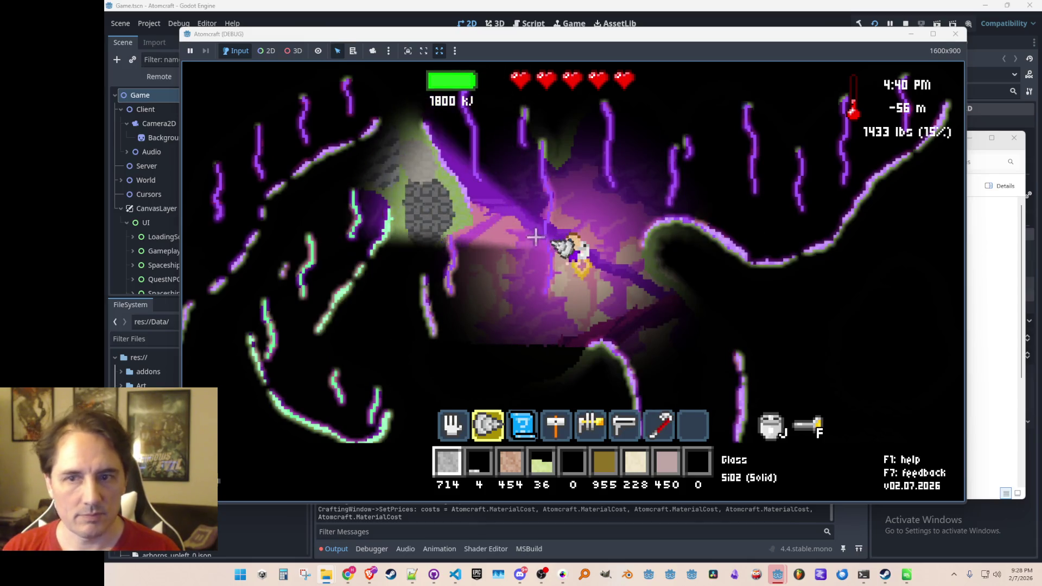
{"action": "key", "text": "Escape"}
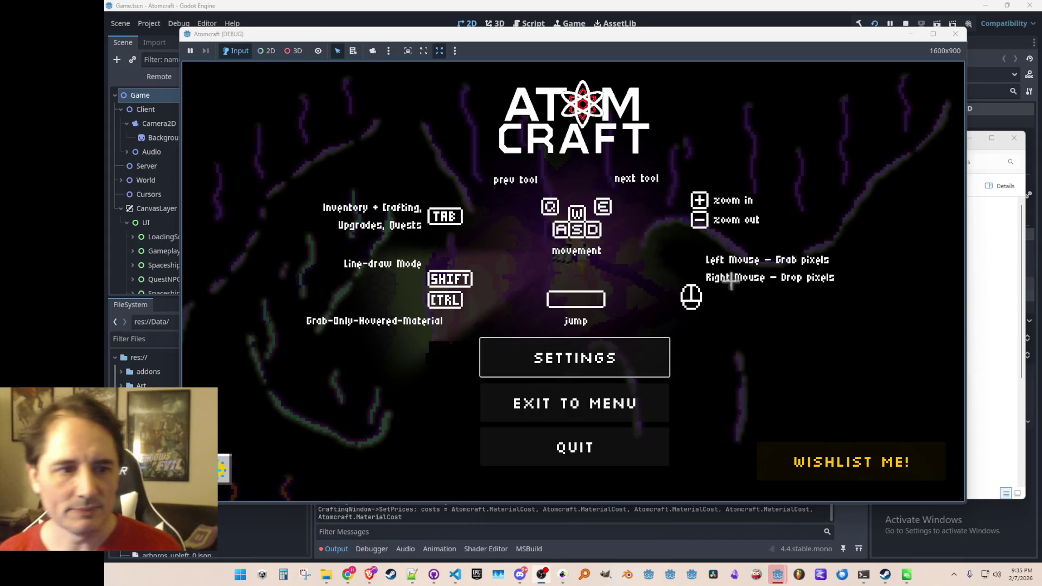
Dismiss the pause/controls overlay and resume play in the purple cave.
{"action": "key", "text": "Escape"}
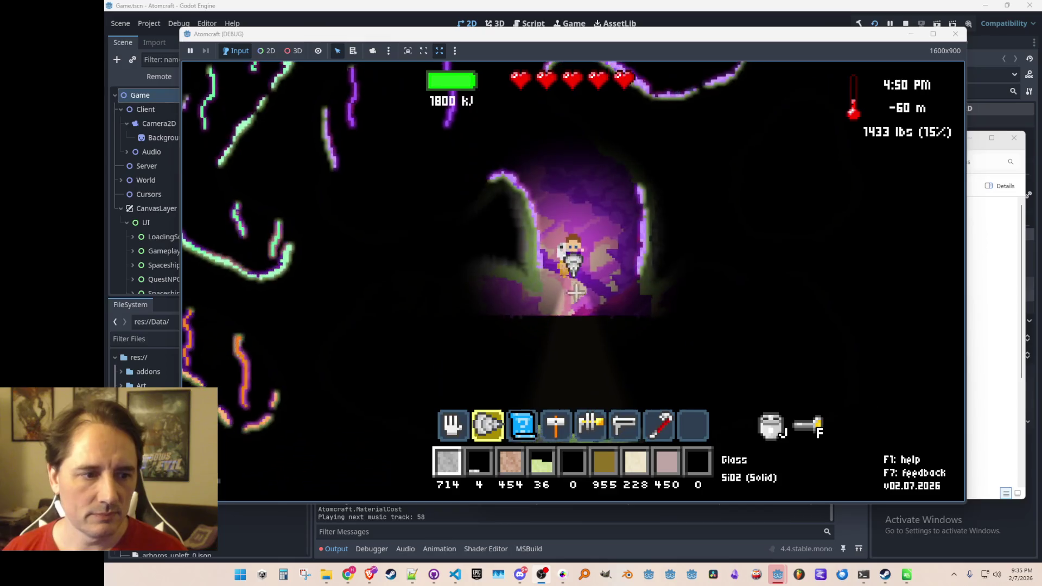
Switch to the hand tool, grab a pile of Crude Oil, and fly up-right.
{"action": "key", "text": "1"}
{"action": "left_click_drag", "start_coordinate": [609, 298], "coordinate": [579, 291]}
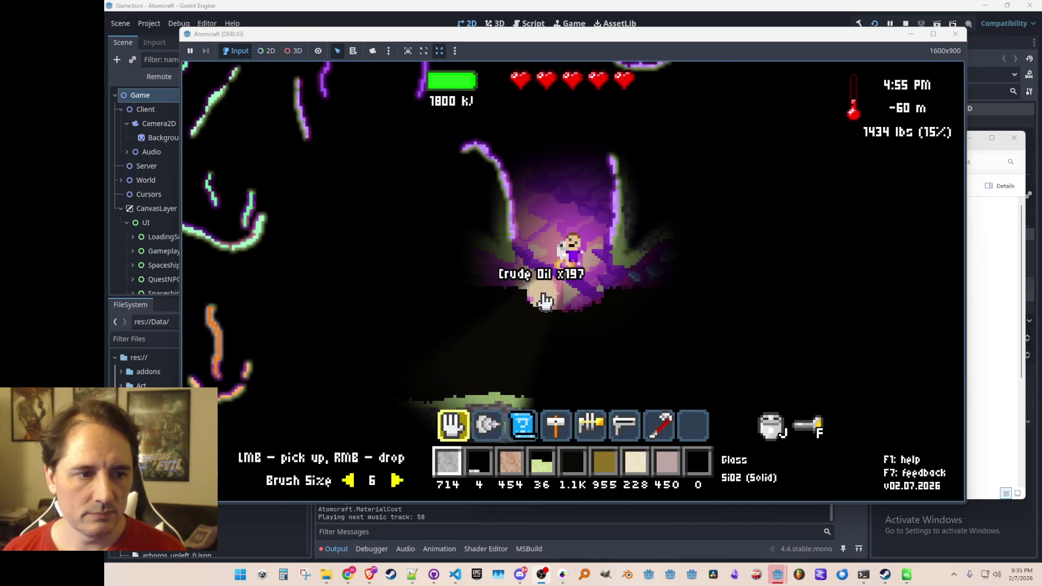
{"action": "key", "text": "w"}
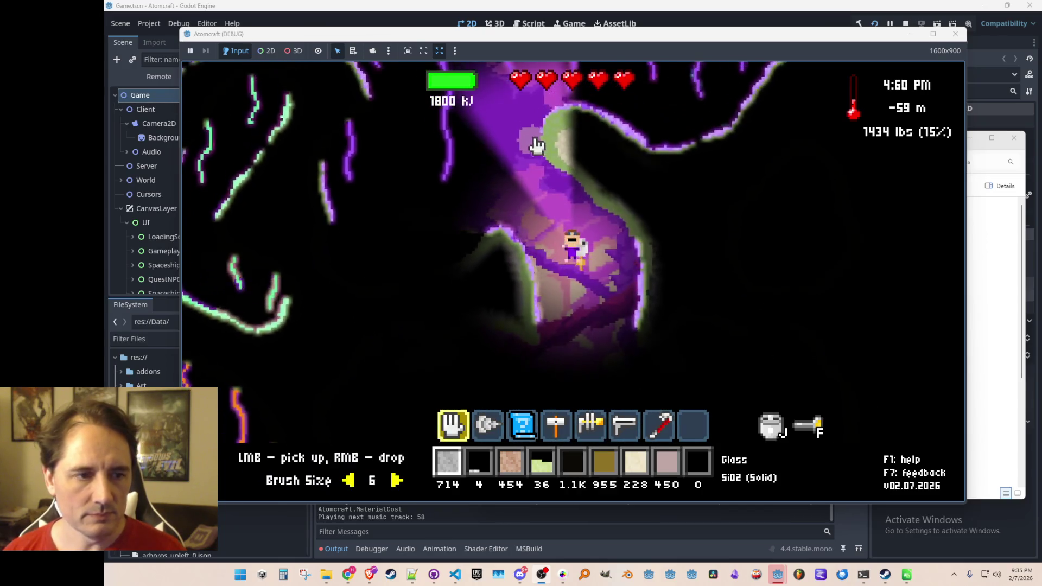
{"action": "key", "text": "d"}
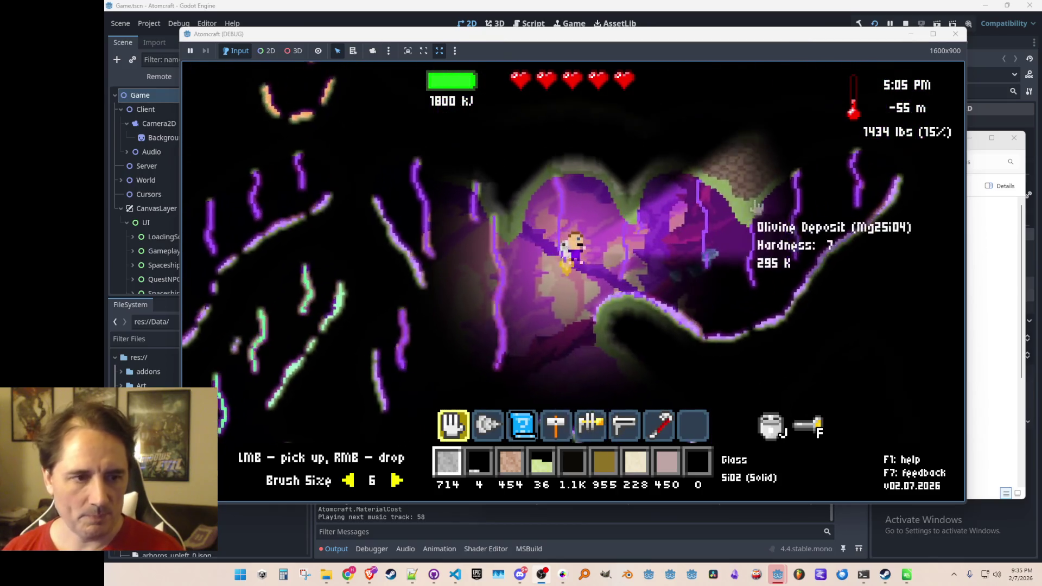
Jetpack onward through the cave to -55 m and open the command console.
{"action": "key", "text": "d"}
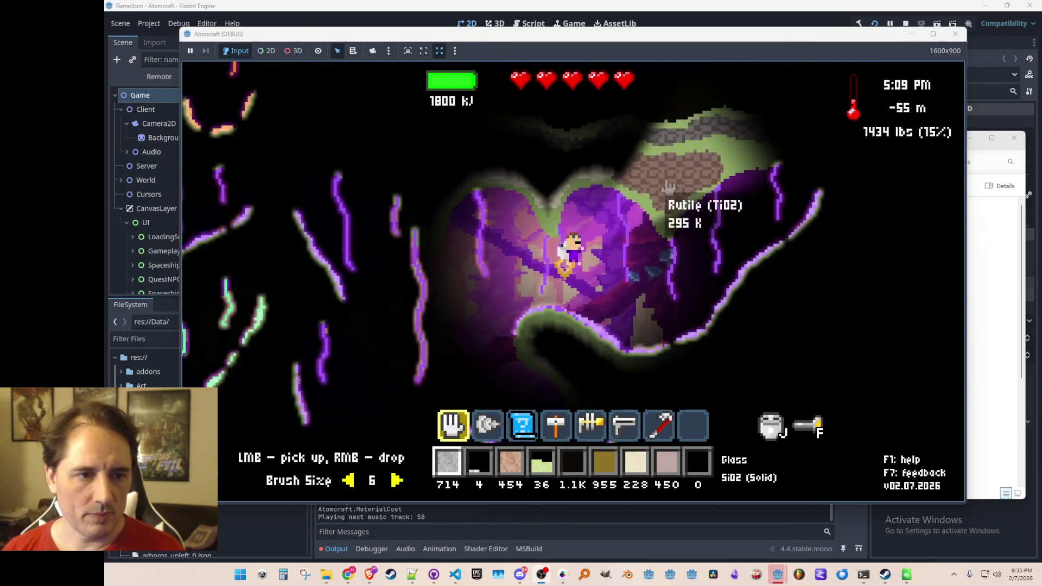
{"action": "key", "text": "d"}
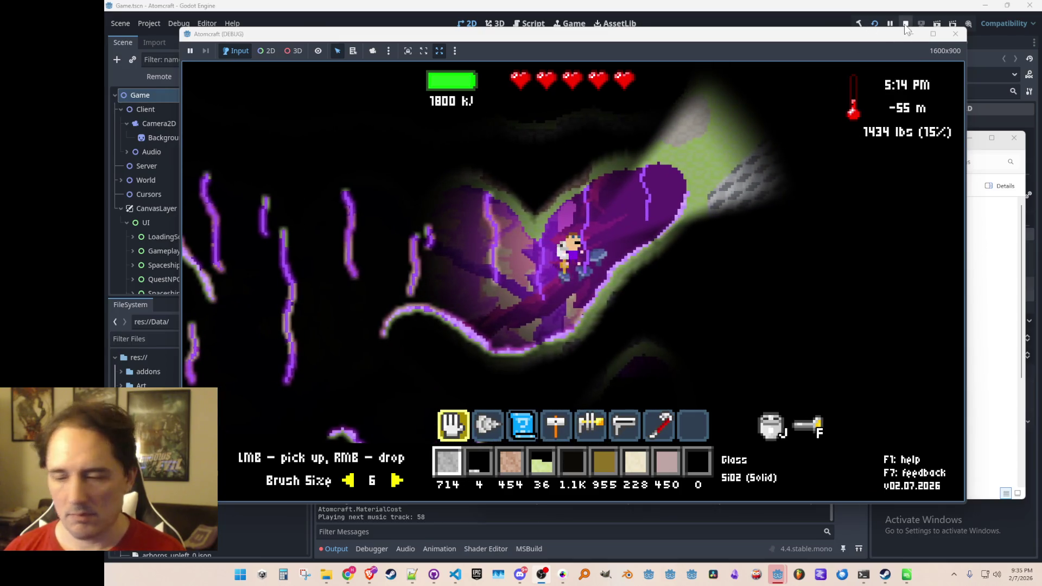
{"action": "key", "text": "d"}
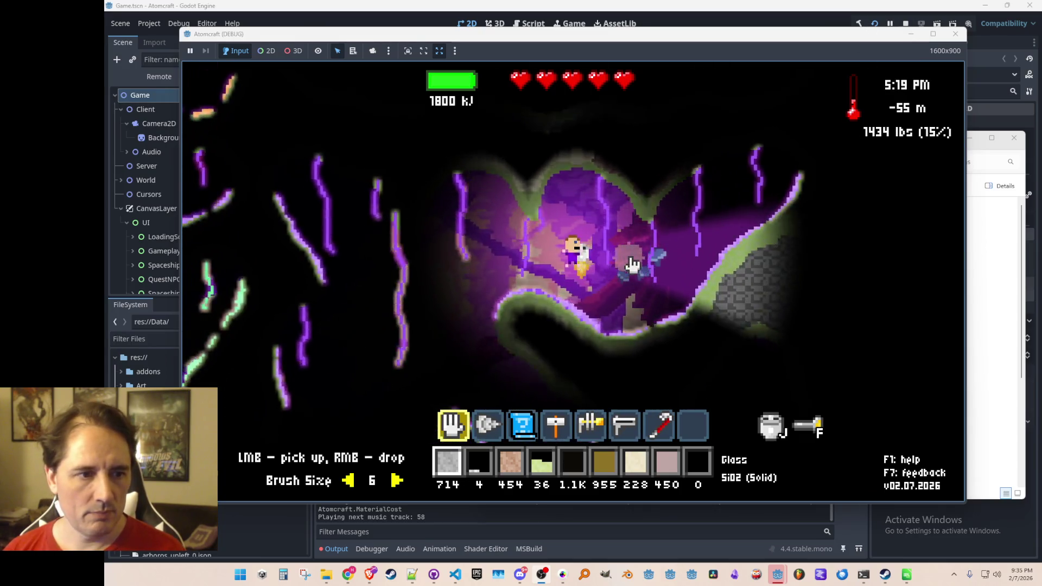
{"action": "key", "text": "w"}
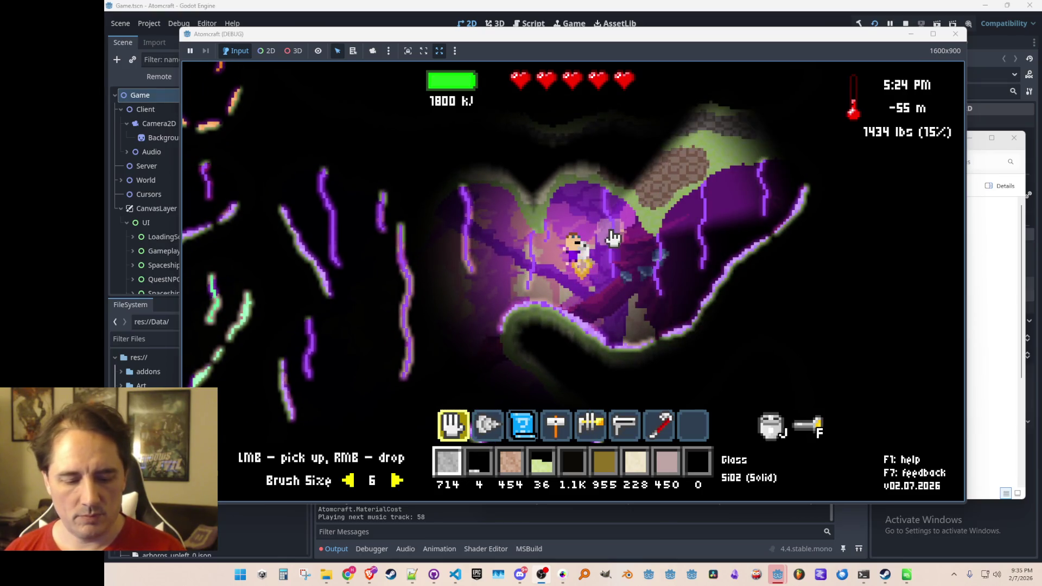
{"action": "key", "text": "Return"}
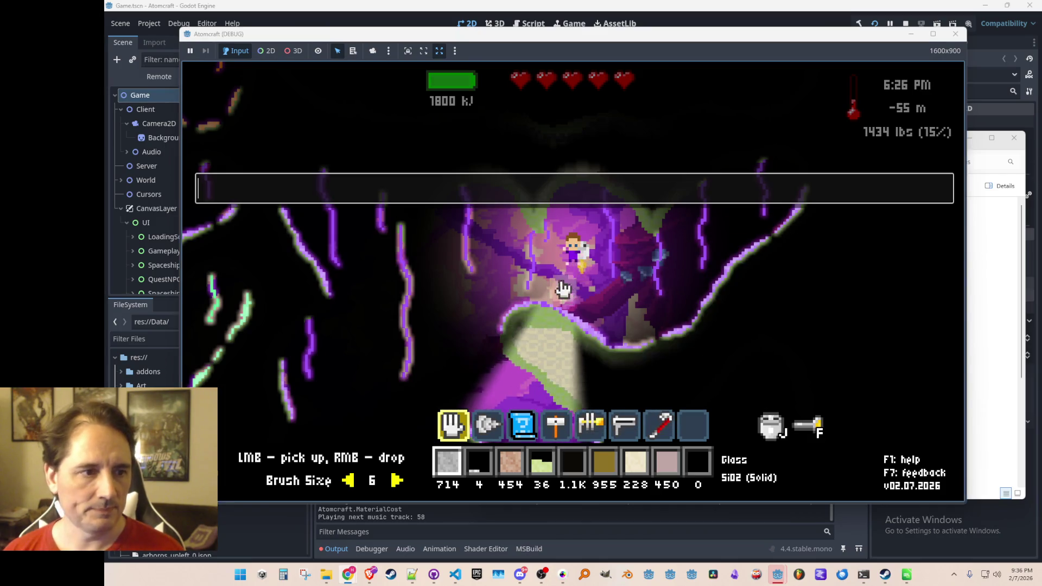
Run export_indiv_rooms in the console and bring up the ProcGenRooms folder.
{"action": "mouse_move", "coordinate": [536, 217]}
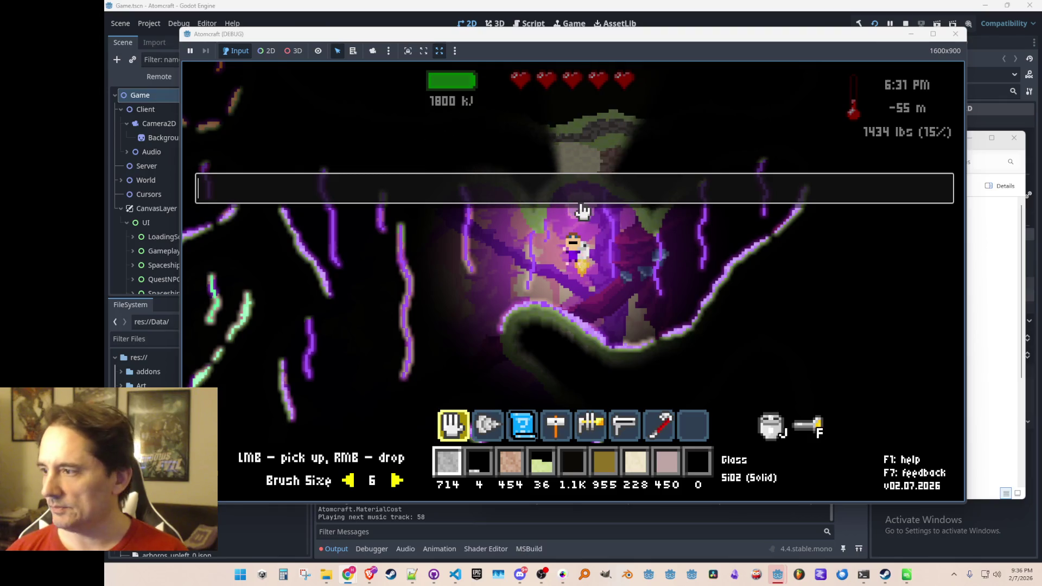
{"action": "type", "text": "expor"}
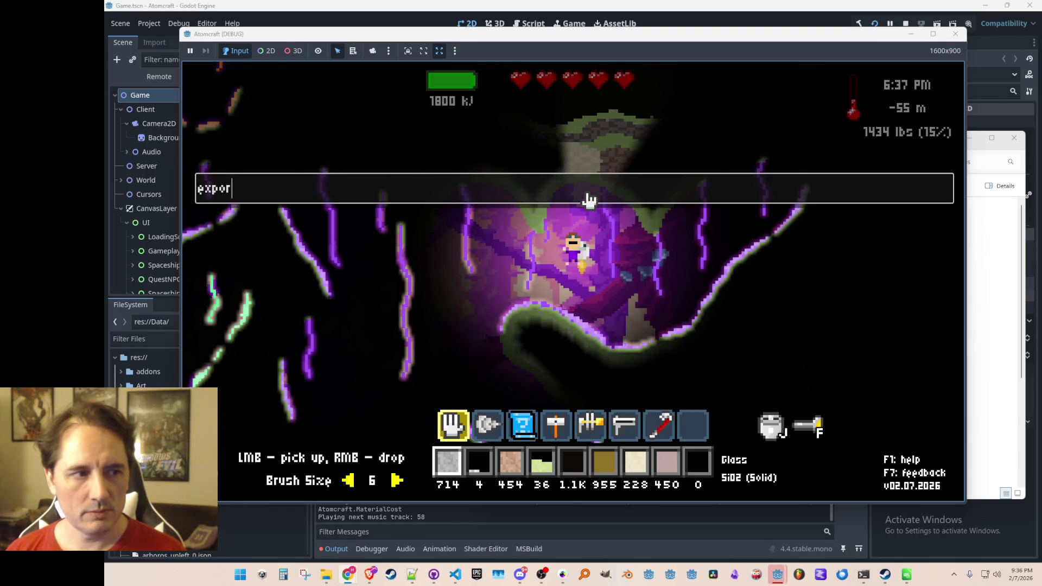
{"action": "type", "text": "t_"}
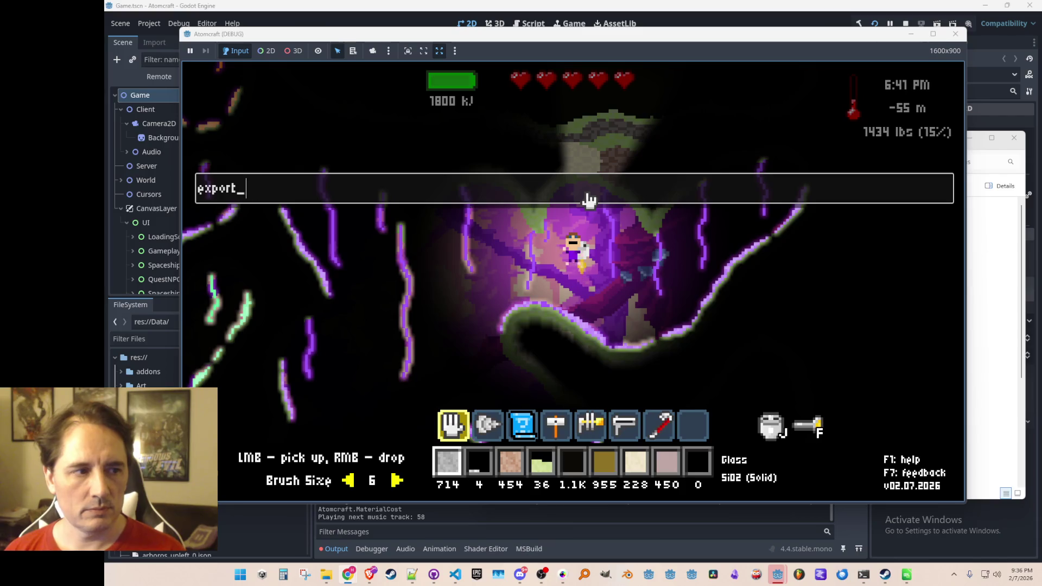
{"action": "type", "text": "indiv_rooms"}
{"action": "key", "text": "Return"}
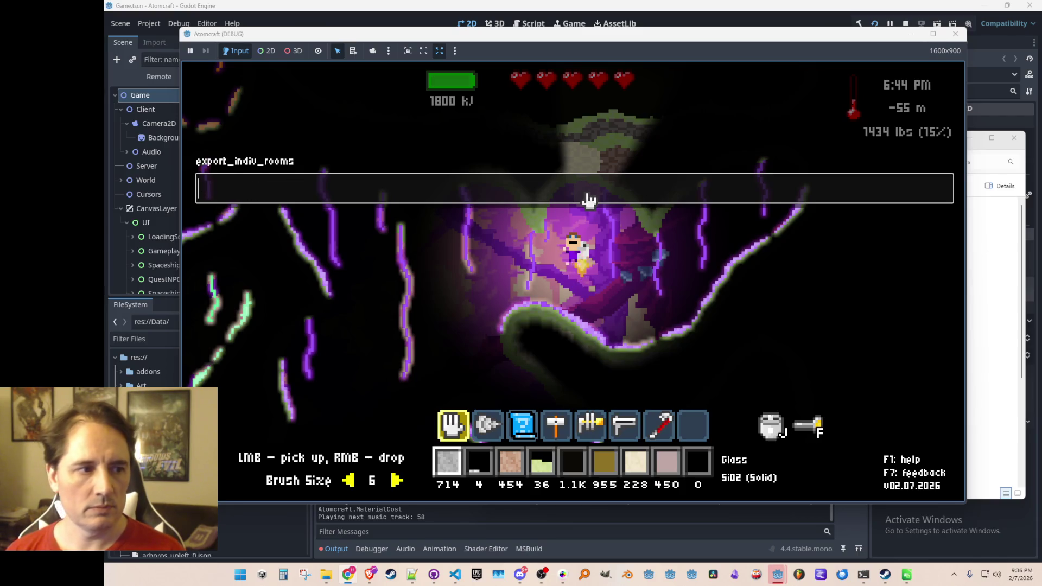
{"action": "left_click", "coordinate": [998, 336]}
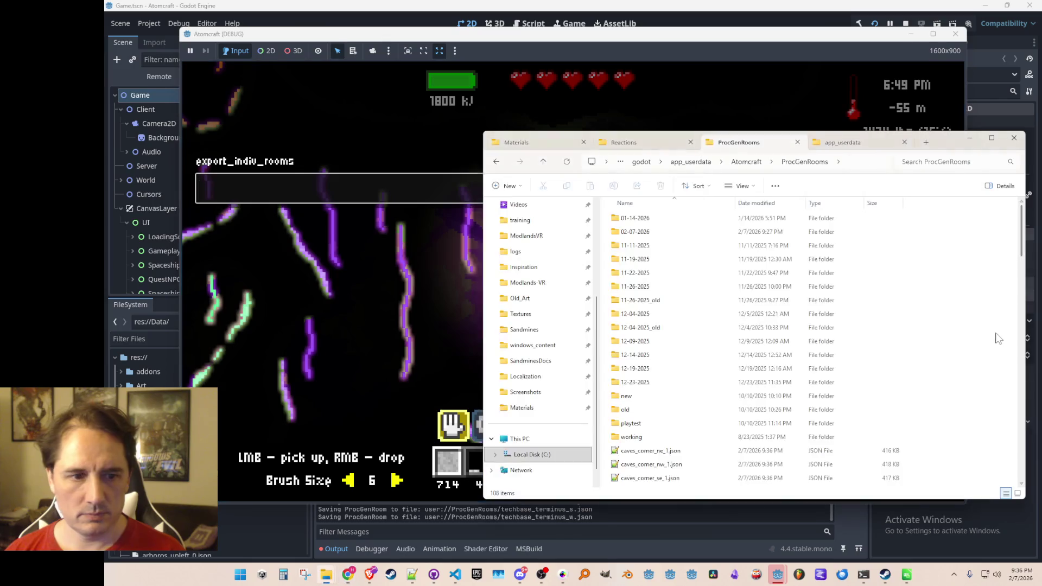
Scroll through the freshly exported room JSON files in ProcGenRooms.
{"action": "scroll", "coordinate": [936, 323], "scroll_direction": "down", "scroll_amount": 20}
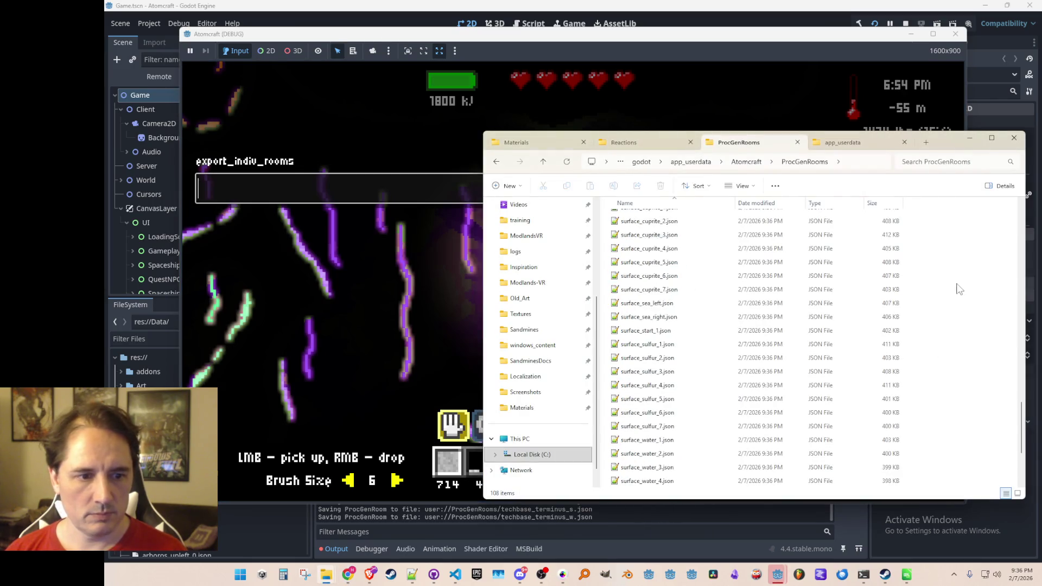
{"action": "scroll", "coordinate": [809, 361], "scroll_direction": "up", "scroll_amount": 20}
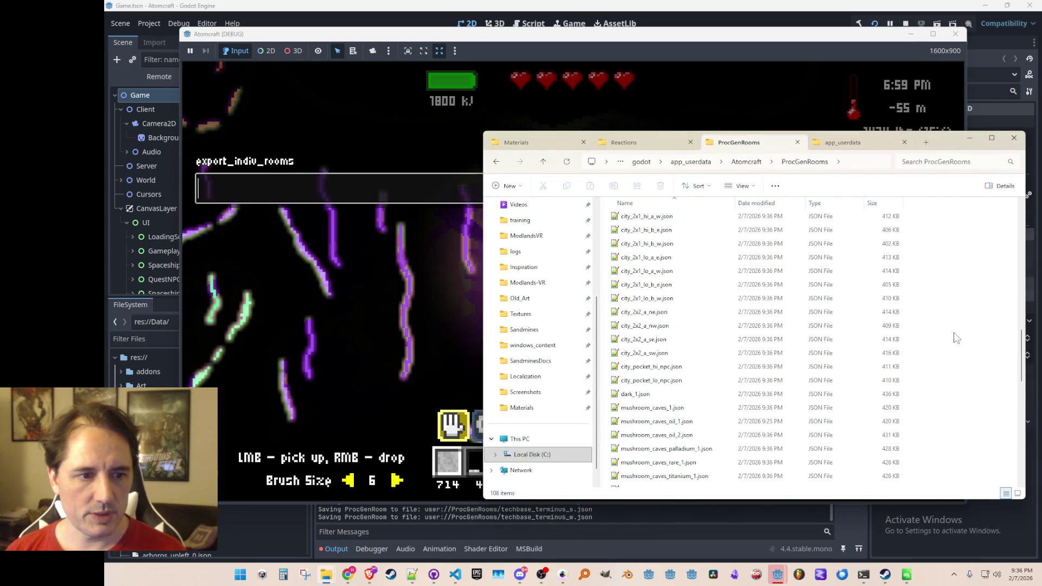
{"action": "scroll", "coordinate": [954, 332], "scroll_direction": "up", "scroll_amount": 3}
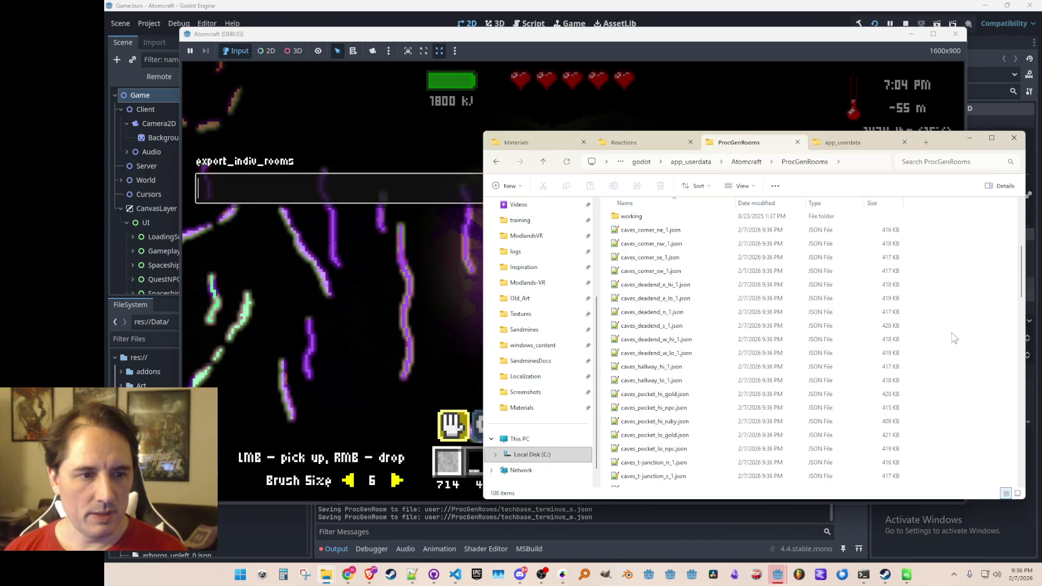
{"action": "scroll", "coordinate": [953, 338], "scroll_direction": "down", "scroll_amount": 20}
{"action": "scroll", "coordinate": [950, 341], "scroll_direction": "down", "scroll_amount": 3}
{"action": "scroll", "coordinate": [949, 341], "scroll_direction": "up", "scroll_amount": 15}
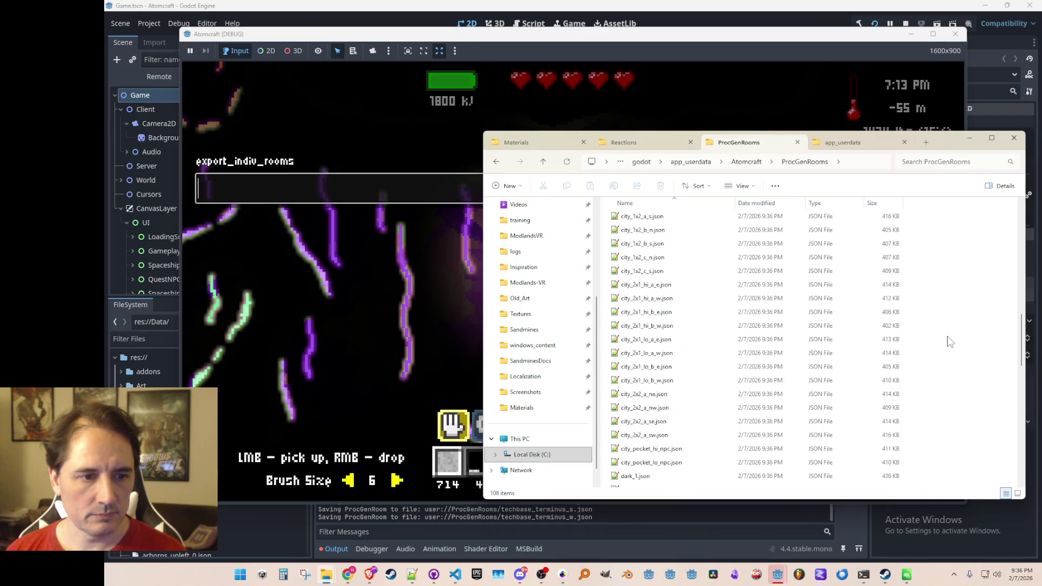
{"action": "scroll", "coordinate": [950, 341], "scroll_direction": "down", "scroll_amount": 3}
{"action": "scroll", "coordinate": [950, 340], "scroll_direction": "down", "scroll_amount": 5}
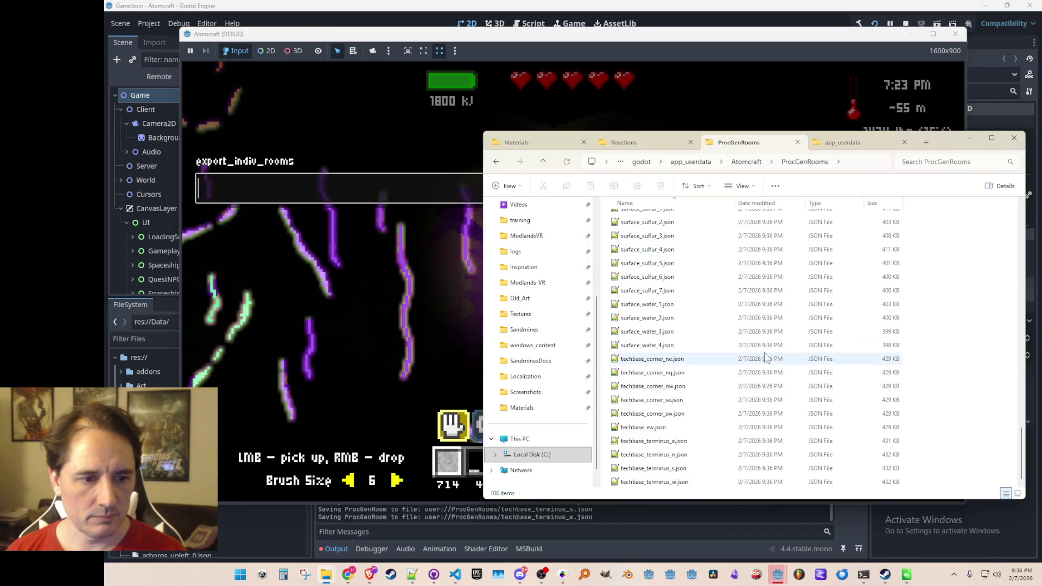
Run export_all_rooms in the game console and review the 109-item ProcGenRooms list.
{"action": "left_click", "coordinate": [431, 186]}
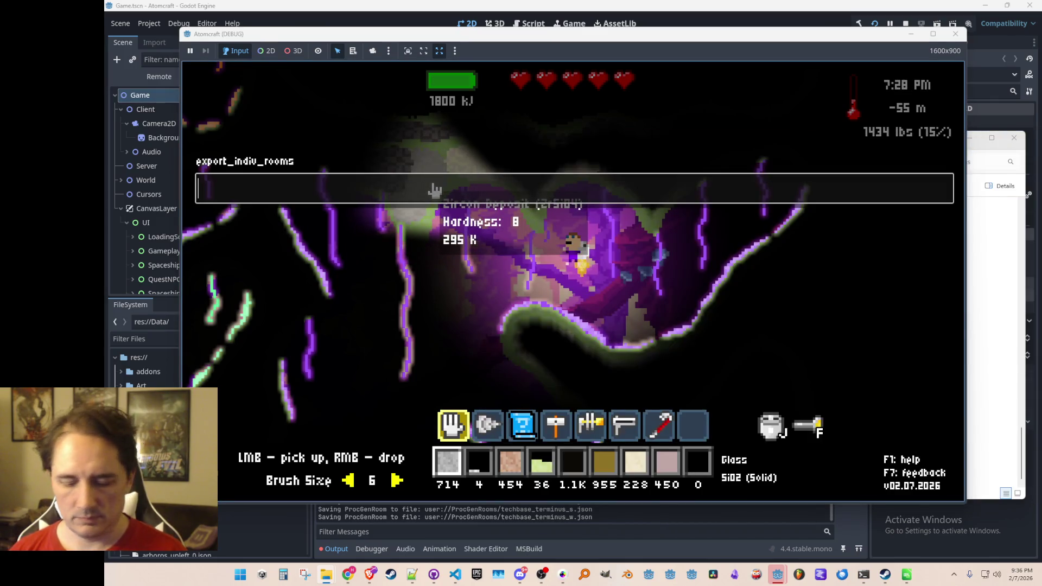
{"action": "type", "text": "export_all_rooms"}
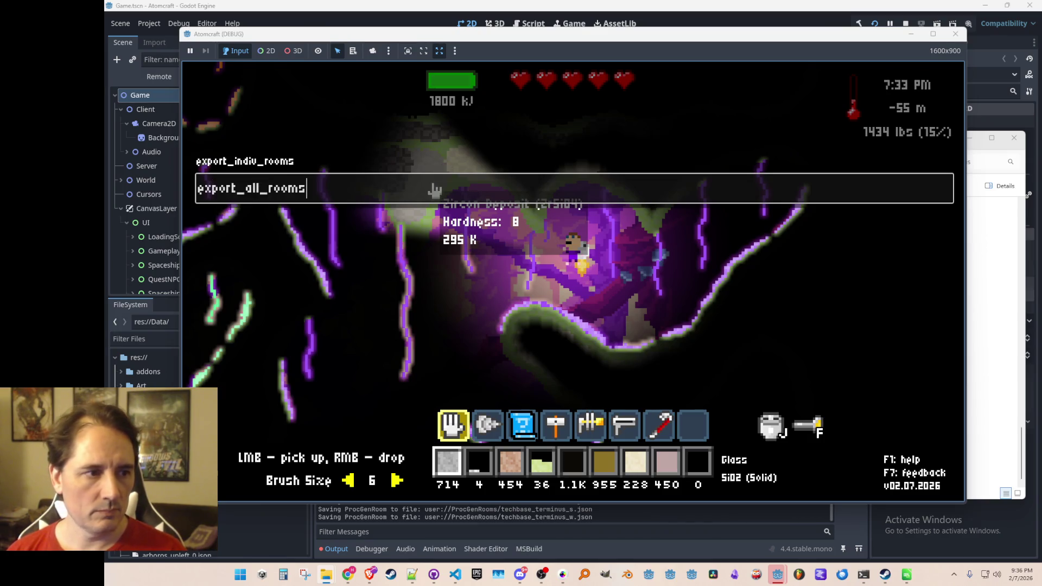
{"action": "key", "text": "Return"}
{"action": "left_click", "coordinate": [988, 264]}
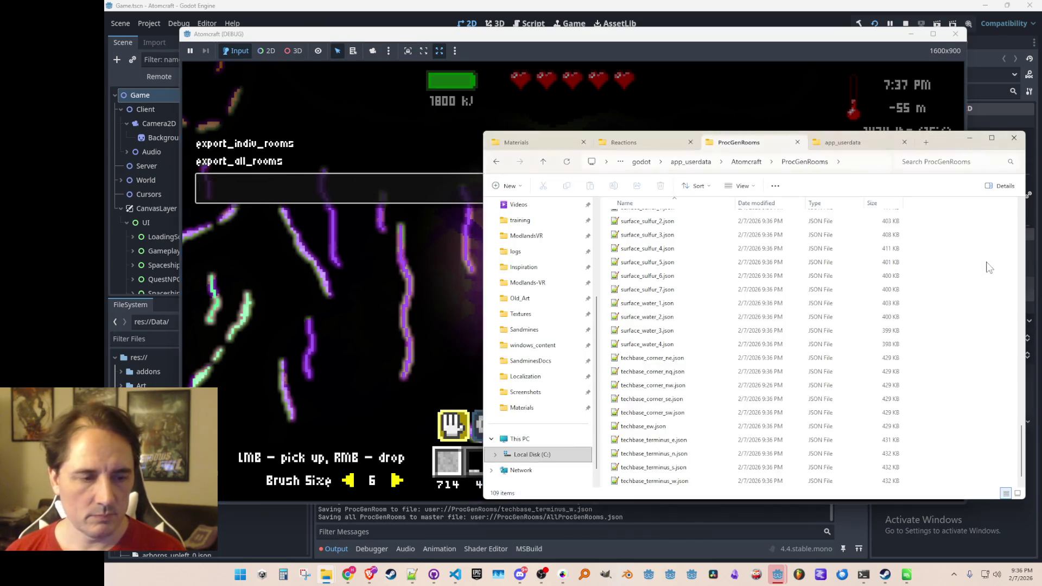
{"action": "scroll", "coordinate": [832, 318], "scroll_direction": "up", "scroll_amount": 18}
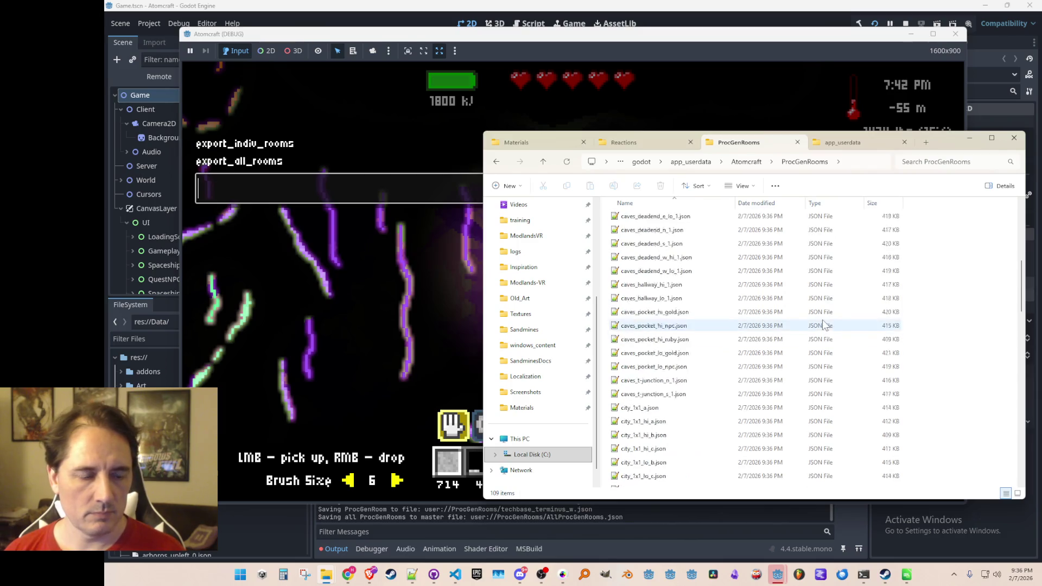
{"action": "scroll", "coordinate": [825, 319], "scroll_direction": "down", "scroll_amount": 5}
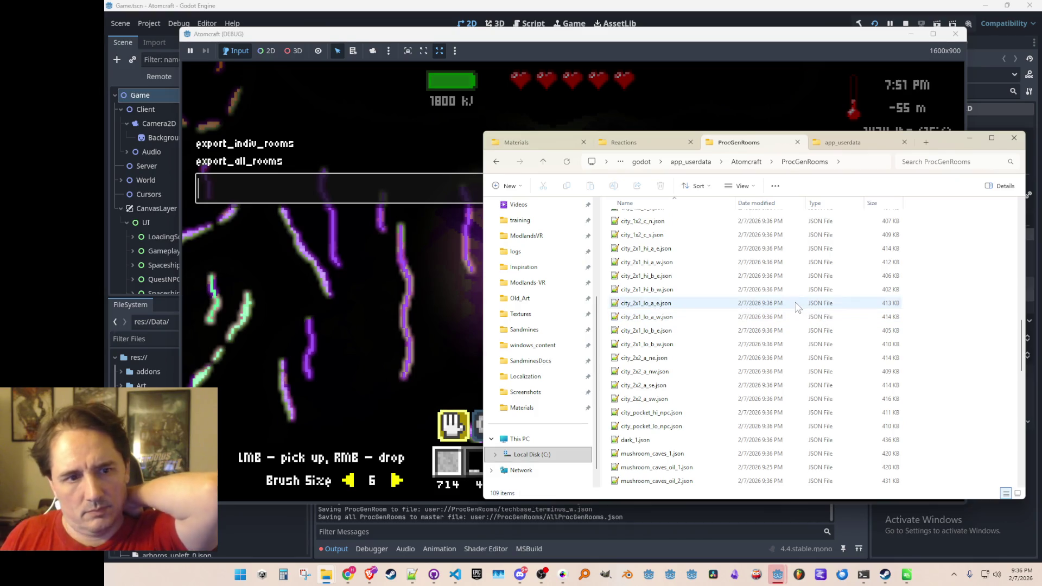
{"action": "scroll", "coordinate": [781, 302], "scroll_direction": "up", "scroll_amount": 10}
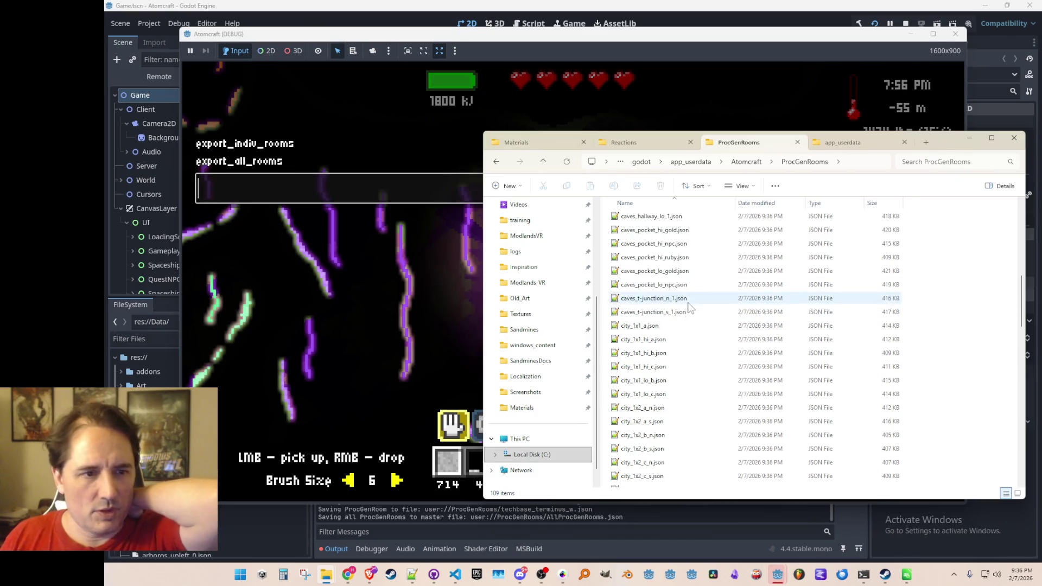
{"action": "scroll", "coordinate": [689, 307], "scroll_direction": "down", "scroll_amount": 3}
{"action": "scroll", "coordinate": [684, 300], "scroll_direction": "down", "scroll_amount": 3}
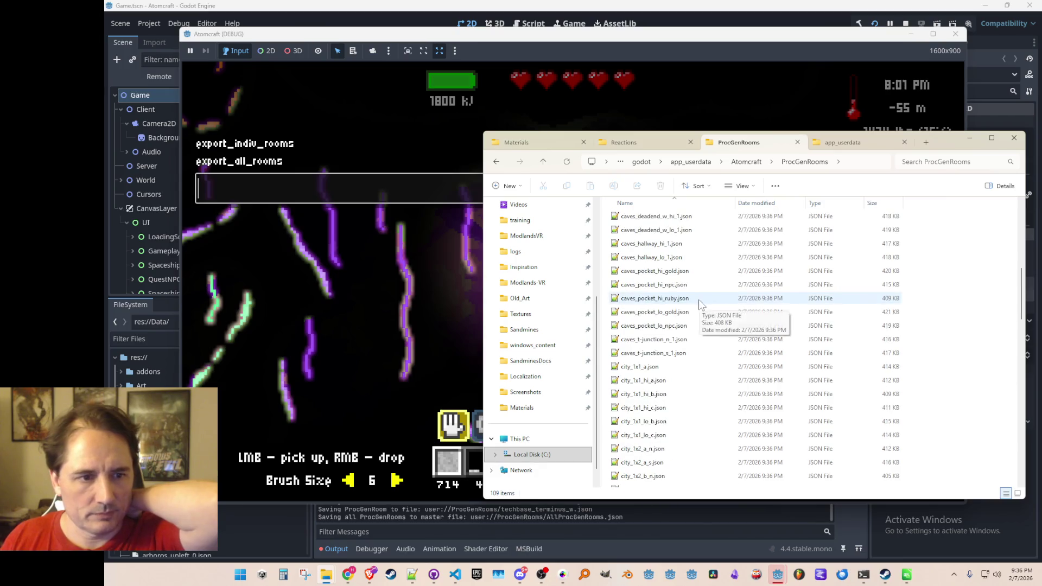
Reload caves_t-junction_n_1.json, look over its Tags, close it, and minimize Notepad++.
{"action": "double_click", "coordinate": [653, 339]}
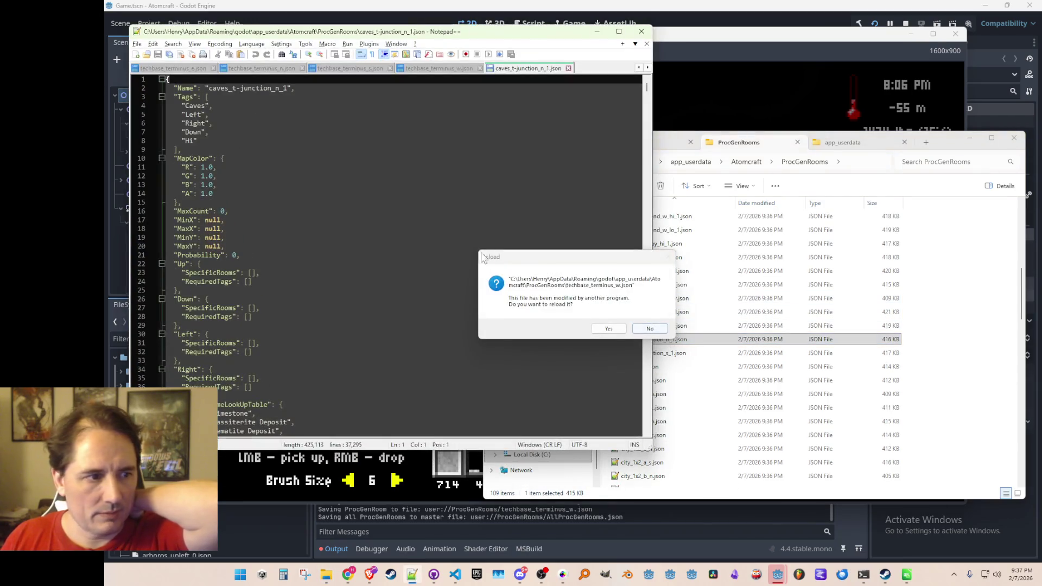
{"action": "left_click", "coordinate": [608, 328]}
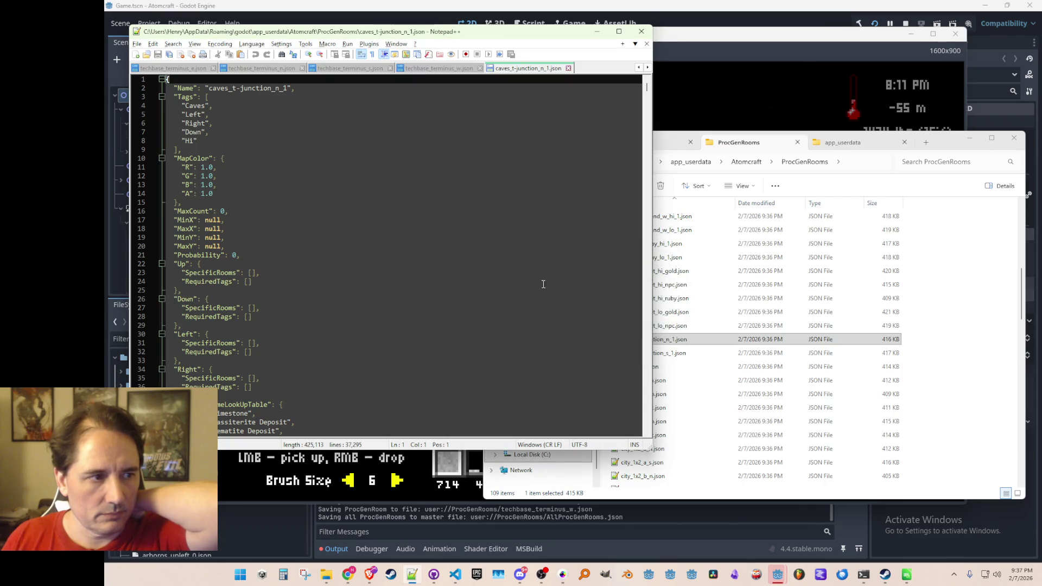
{"action": "scroll", "coordinate": [526, 256], "scroll_direction": "down", "scroll_amount": 4}
{"action": "scroll", "coordinate": [526, 255], "scroll_direction": "up", "scroll_amount": 4}
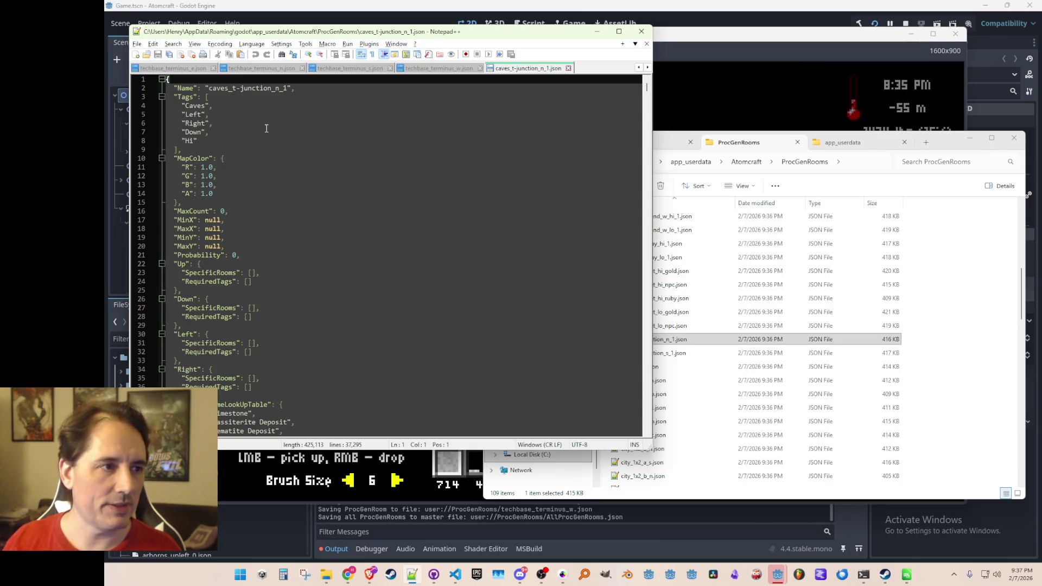
{"action": "scroll", "coordinate": [273, 124], "scroll_direction": "down", "scroll_amount": 11}
{"action": "scroll", "coordinate": [277, 122], "scroll_direction": "up", "scroll_amount": 11}
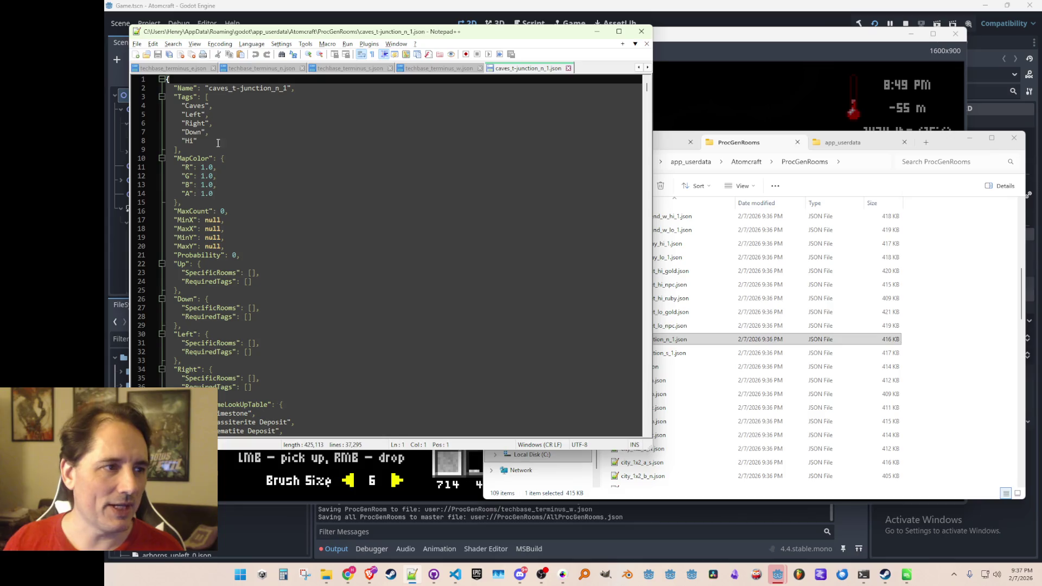
{"action": "left_click", "coordinate": [567, 69]}
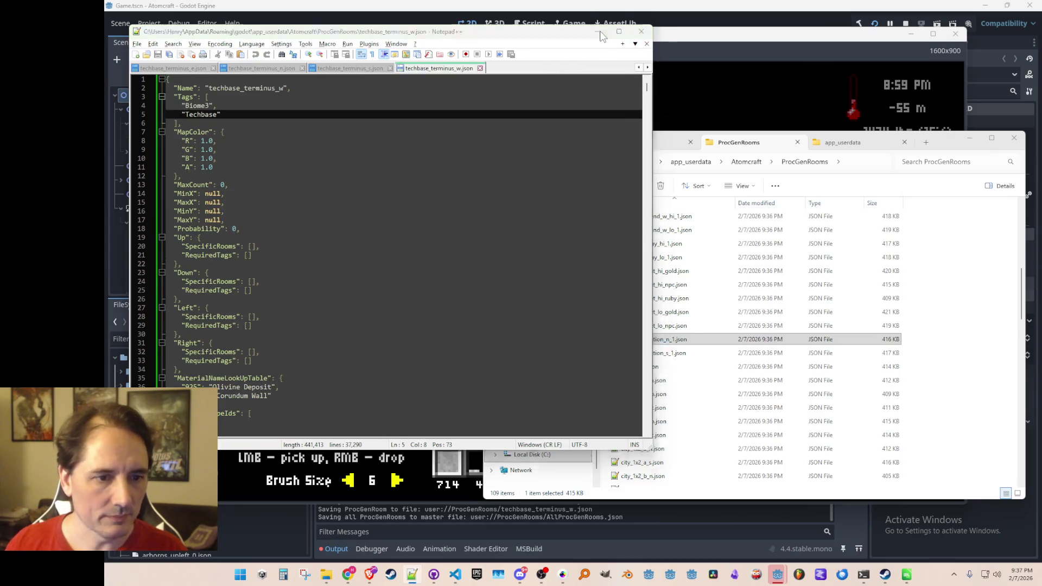
{"action": "left_click", "coordinate": [599, 32]}
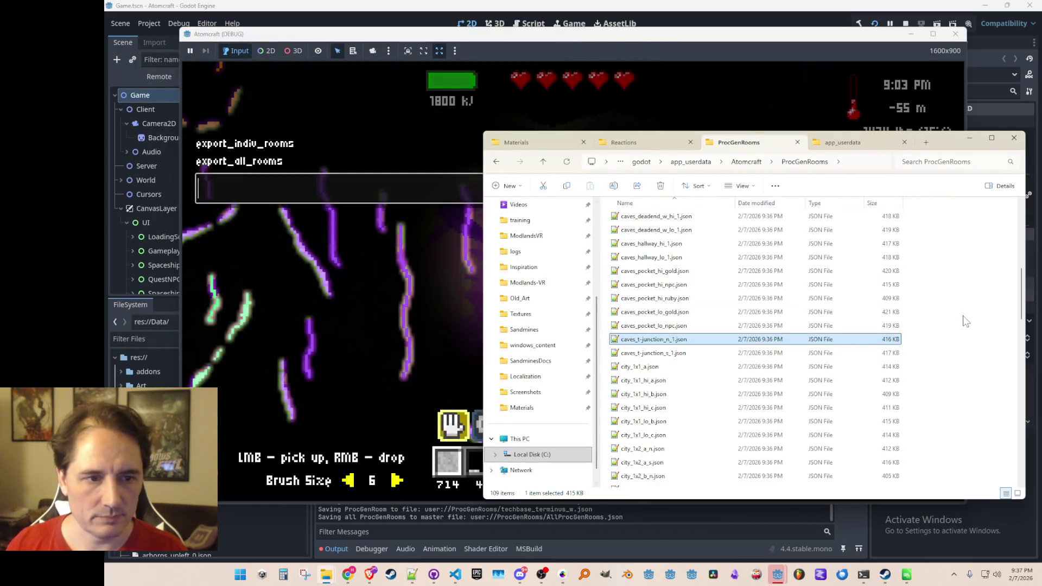
Delete the AllProcGenRooms.json master file from the room folder.
{"action": "scroll", "coordinate": [964, 320], "scroll_direction": "up", "scroll_amount": 7}
{"action": "scroll", "coordinate": [676, 302], "scroll_direction": "up", "scroll_amount": 2}
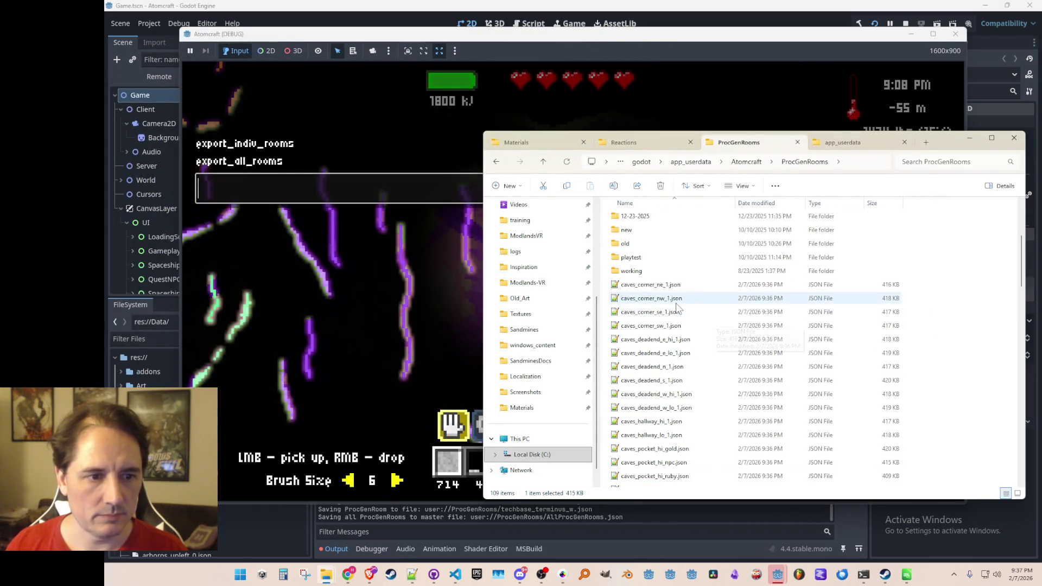
{"action": "scroll", "coordinate": [676, 309], "scroll_direction": "down", "scroll_amount": 5}
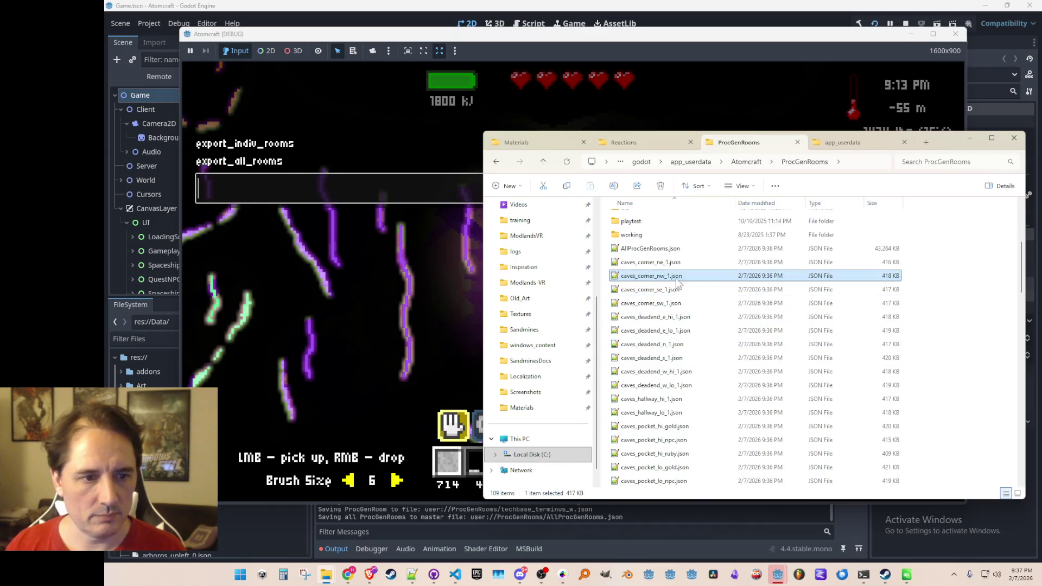
{"action": "left_click", "coordinate": [682, 249]}
{"action": "key", "text": "Delete"}
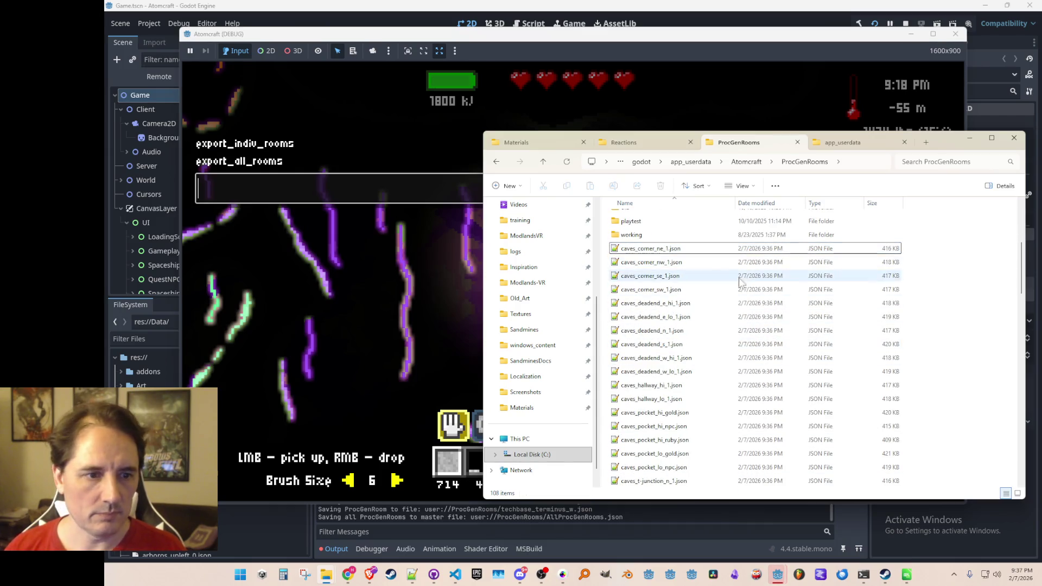
Reload techbase_corner_ne.json, add Up and Right tags after Biome3, and save it.
{"action": "scroll", "coordinate": [734, 324], "scroll_direction": "down", "scroll_amount": 20}
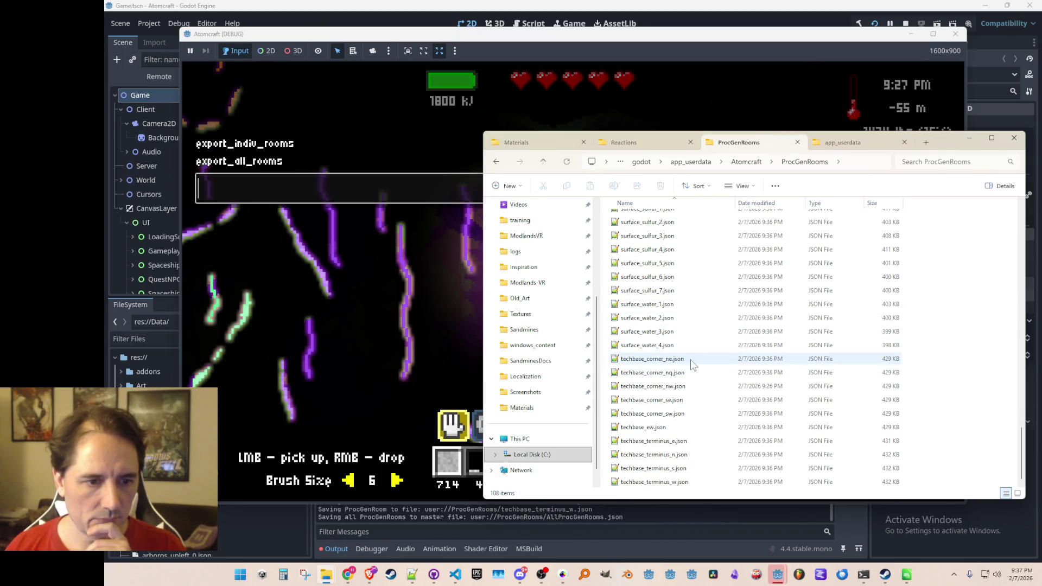
{"action": "double_click", "coordinate": [688, 358]}
{"action": "left_click", "coordinate": [609, 328]}
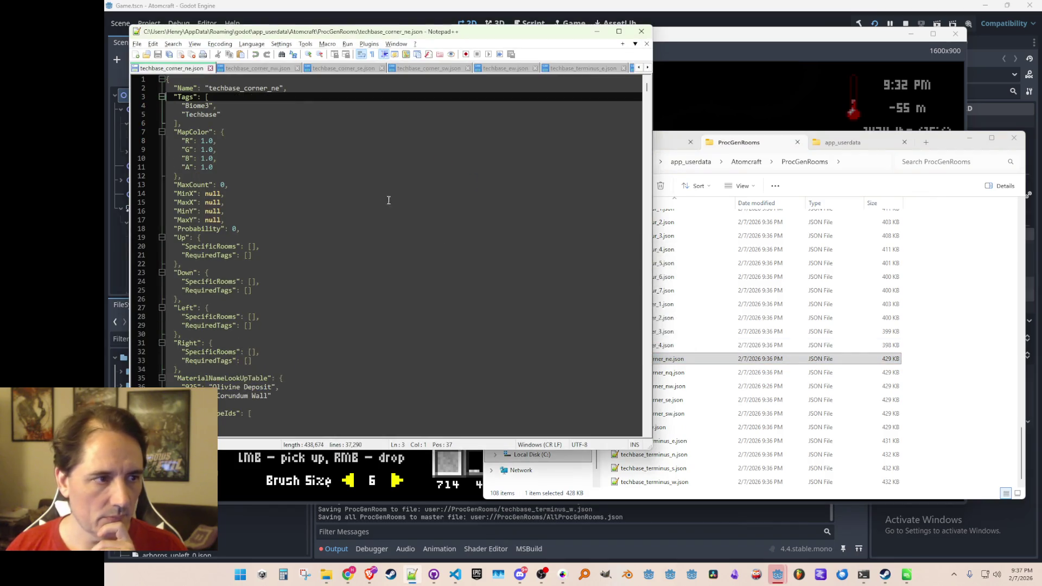
{"action": "left_click", "coordinate": [385, 107]}
{"action": "key", "text": "Return"}
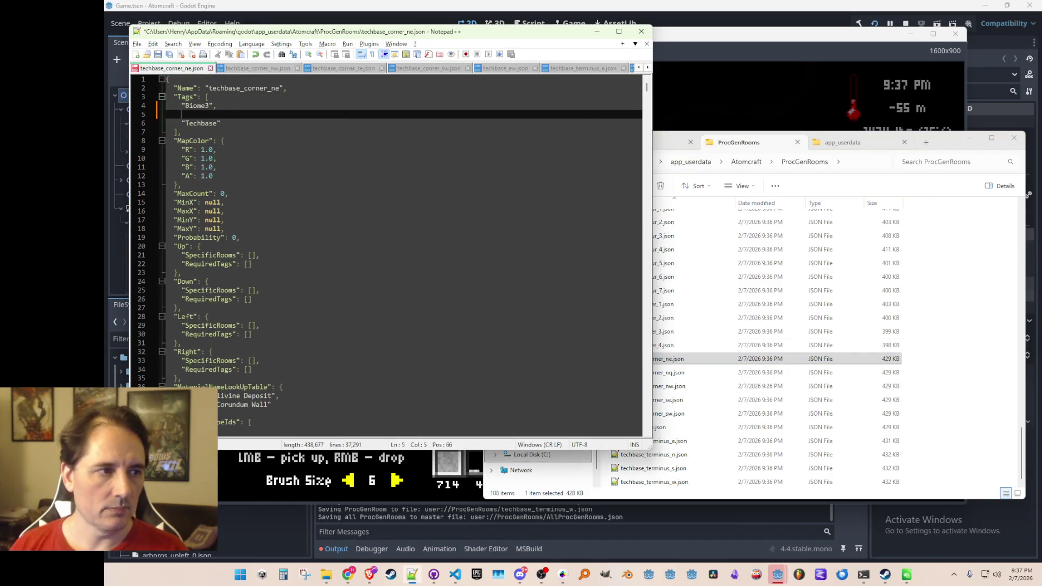
{"action": "type", "text": "\"Up\","}
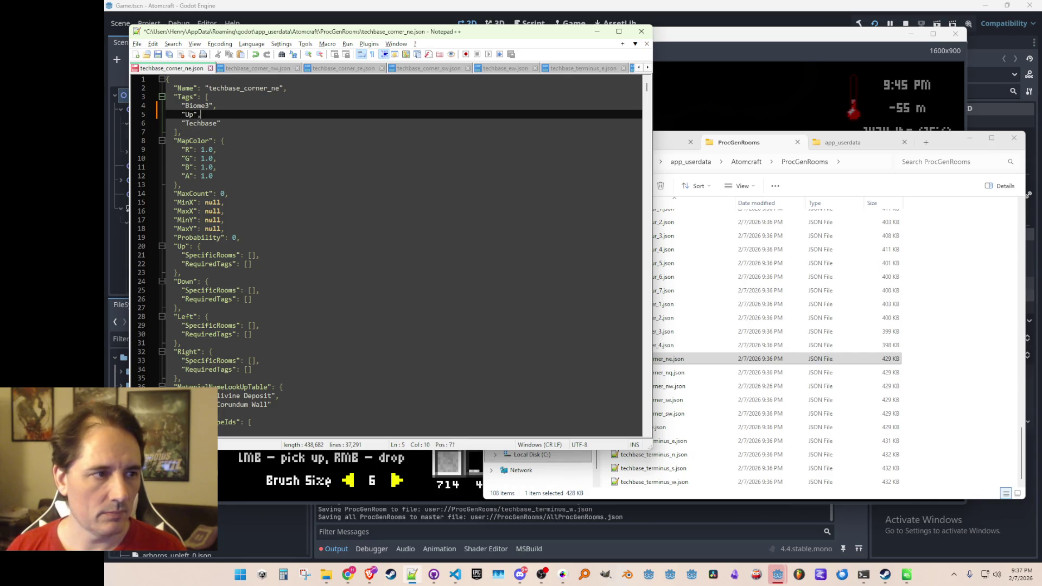
{"action": "key", "text": "Return"}
{"action": "type", "text": "\"Right\","}
{"action": "key", "text": "ctrl+s"}
Delete the misnamed techbase_corner_nq.json file from the folder.
{"action": "left_click", "coordinate": [930, 335]}
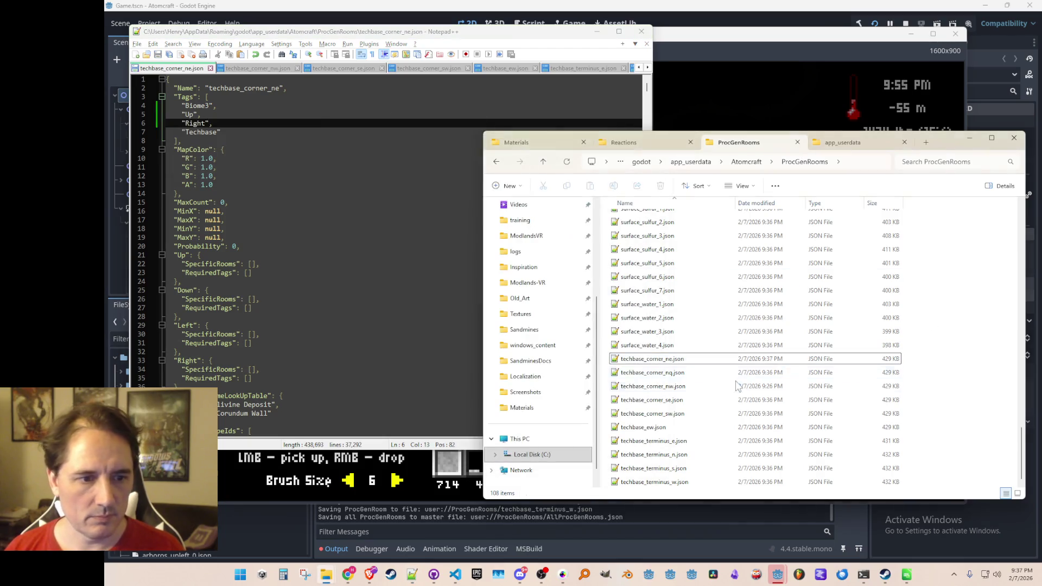
{"action": "left_click", "coordinate": [686, 374]}
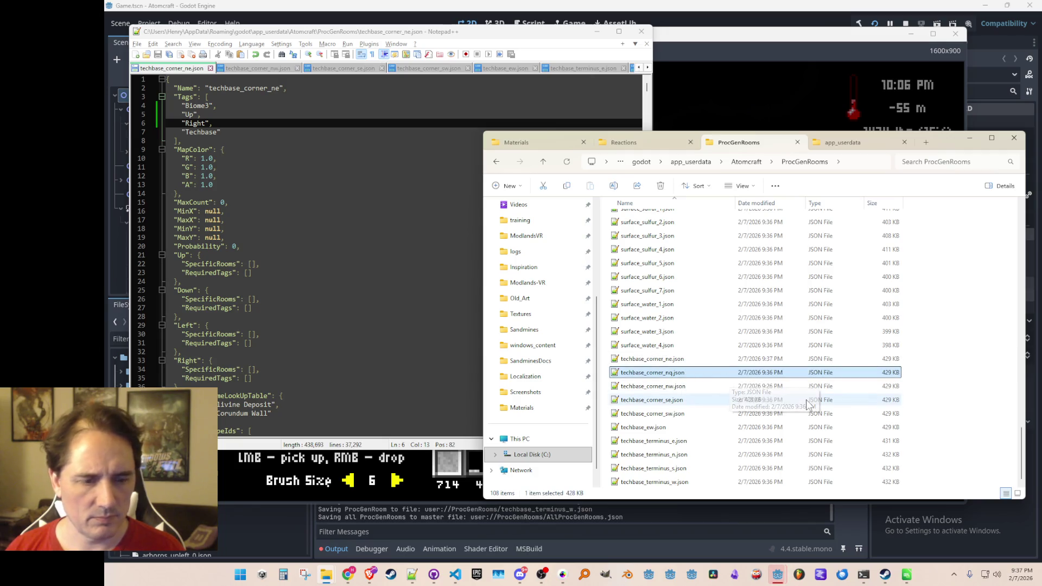
{"action": "key", "text": "Delete"}
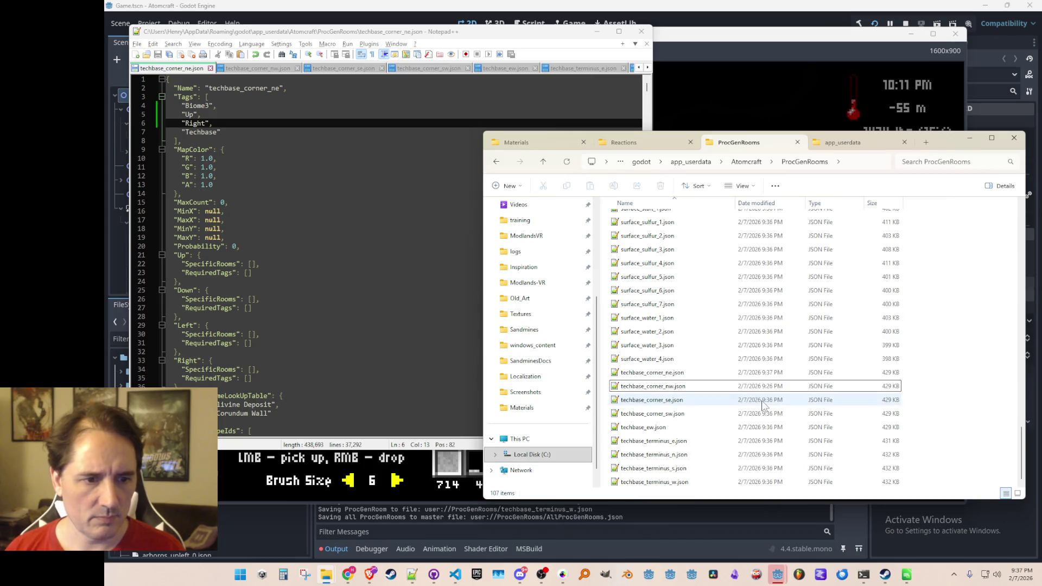
Reopen techbase_corner_ne.json in the editor and select techbase_corner_nw.json in the file list.
{"action": "double_click", "coordinate": [760, 372]}
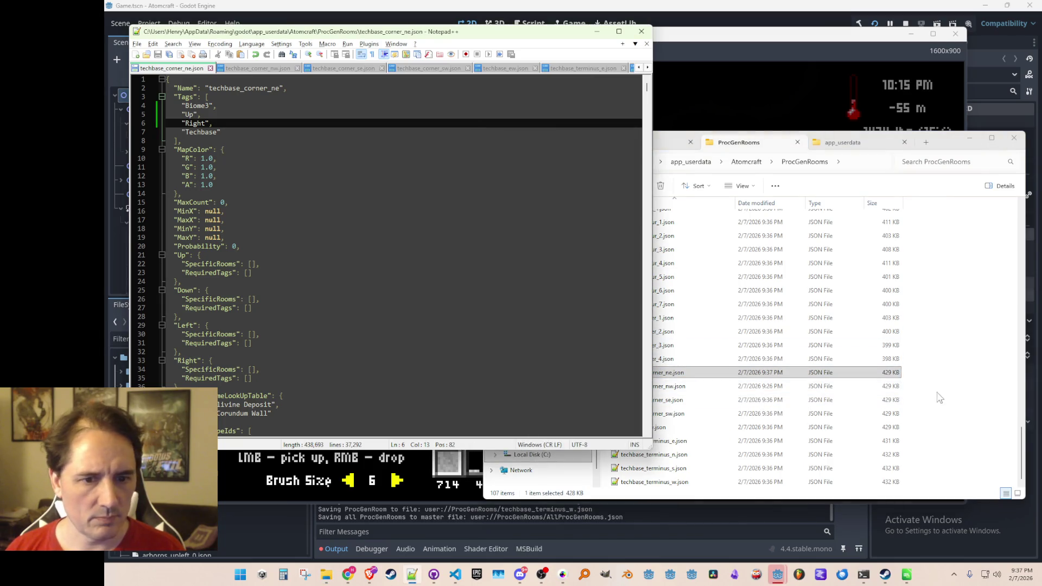
{"action": "left_click", "coordinate": [937, 397]}
{"action": "scroll", "coordinate": [944, 398], "scroll_direction": "up", "scroll_amount": 15}
{"action": "scroll", "coordinate": [952, 401], "scroll_direction": "down", "scroll_amount": 5}
{"action": "scroll", "coordinate": [952, 400], "scroll_direction": "down", "scroll_amount": 10}
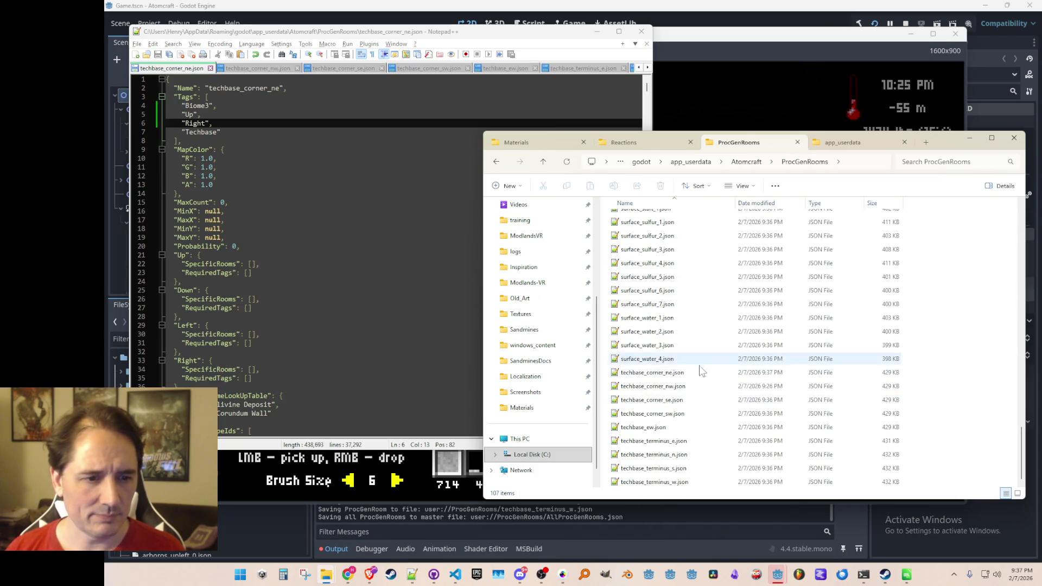
{"action": "double_click", "coordinate": [702, 373]}
{"action": "left_click", "coordinate": [708, 385]}
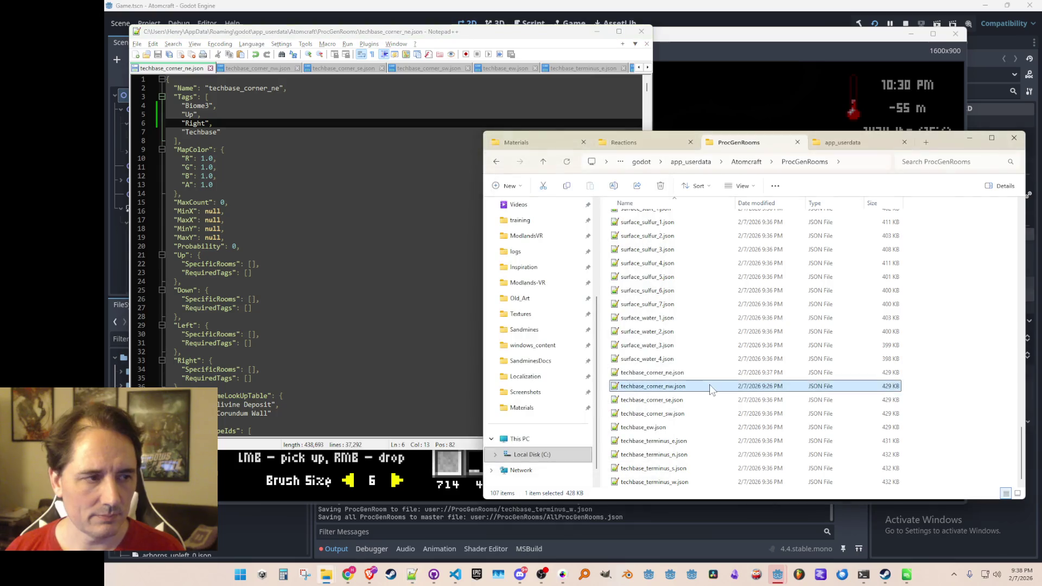
Add Up and Left tags before Techbase in techbase_corner_nw.json and save it.
{"action": "double_click", "coordinate": [709, 386]}
{"action": "left_click", "coordinate": [452, 96]}
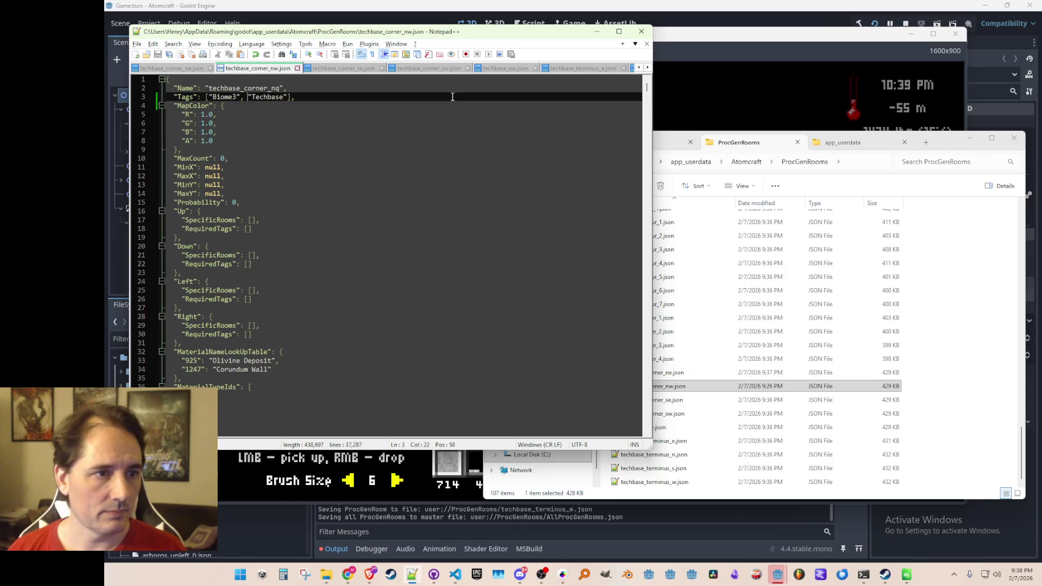
{"action": "key", "text": "Up"}
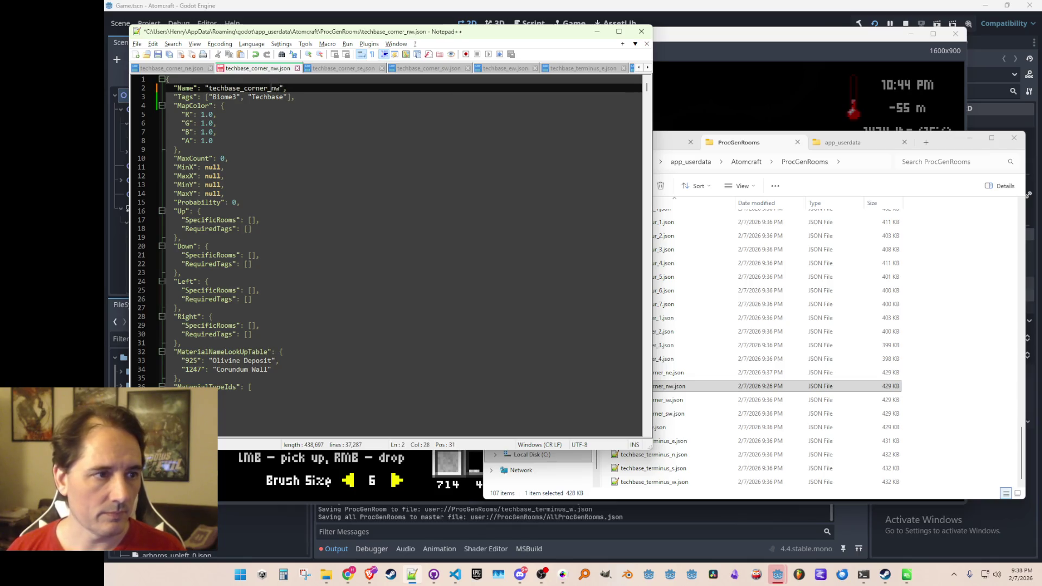
{"action": "key", "text": "Down"}
{"action": "key", "text": "ctrl+Left"}
{"action": "type", "text": "Up\", \""}
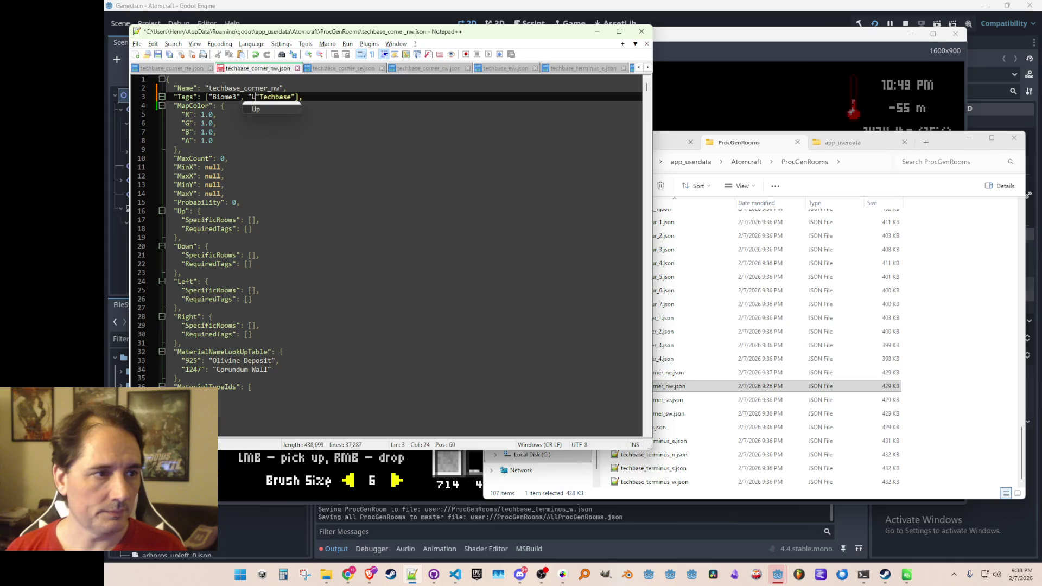
{"action": "type", "text": "Left\""}
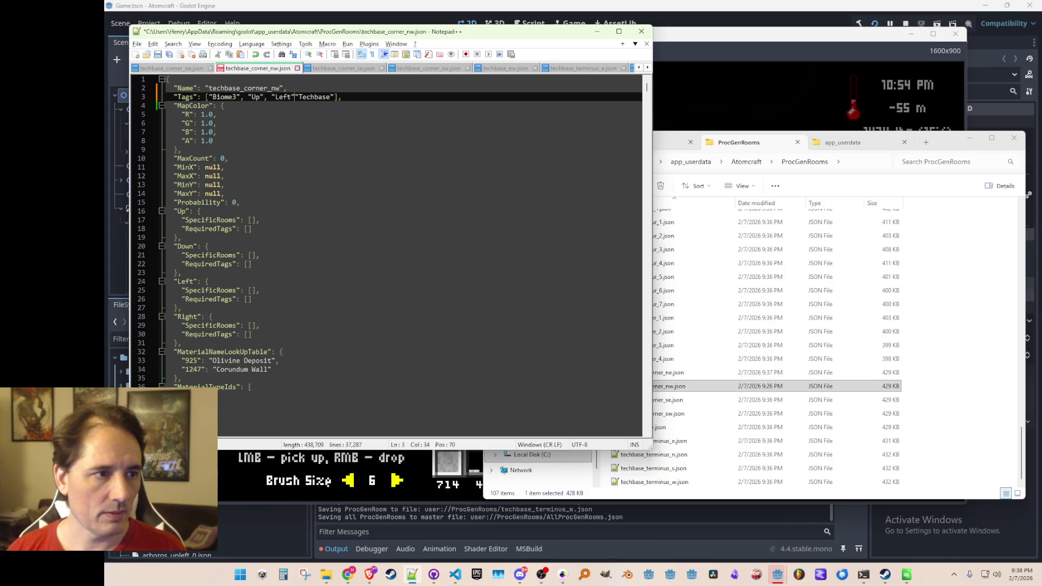
{"action": "key", "text": "ctrl+s"}
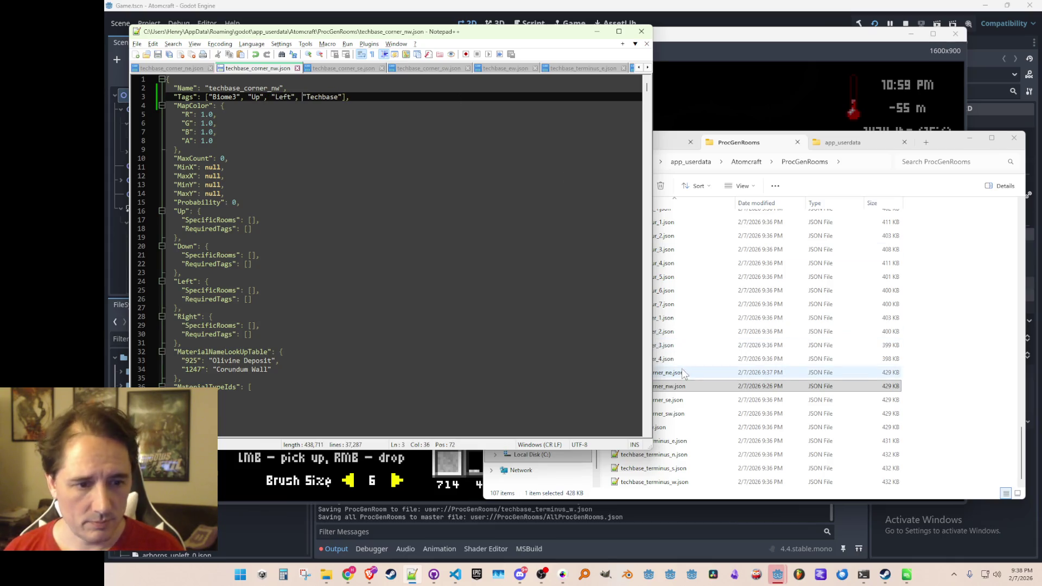
Compare against corner_ne, then open and reload techbase_corner_se.json.
{"action": "double_click", "coordinate": [678, 373]}
{"action": "double_click", "coordinate": [690, 382]}
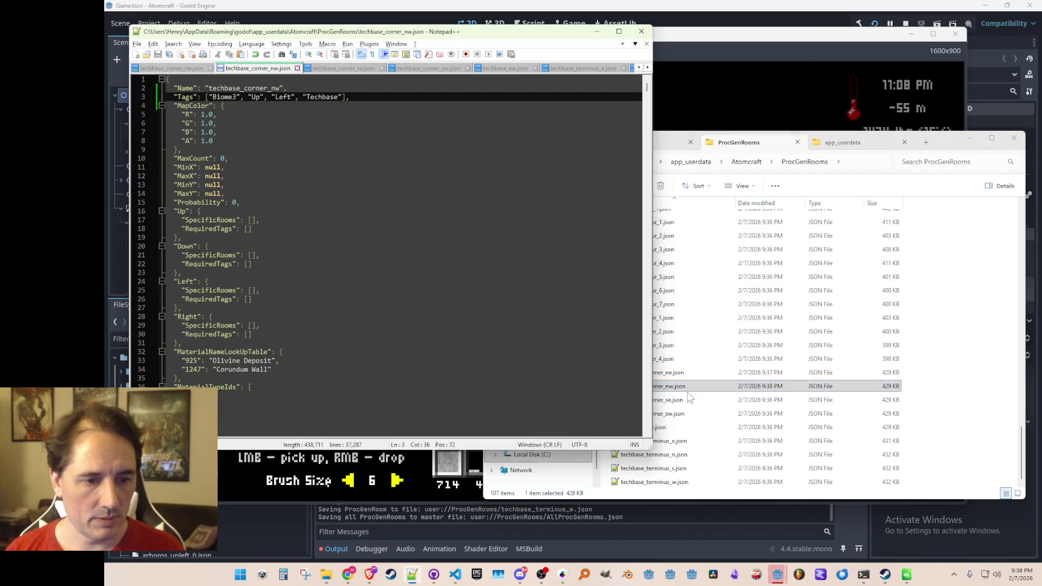
{"action": "left_click", "coordinate": [689, 399]}
{"action": "key", "text": "Return"}
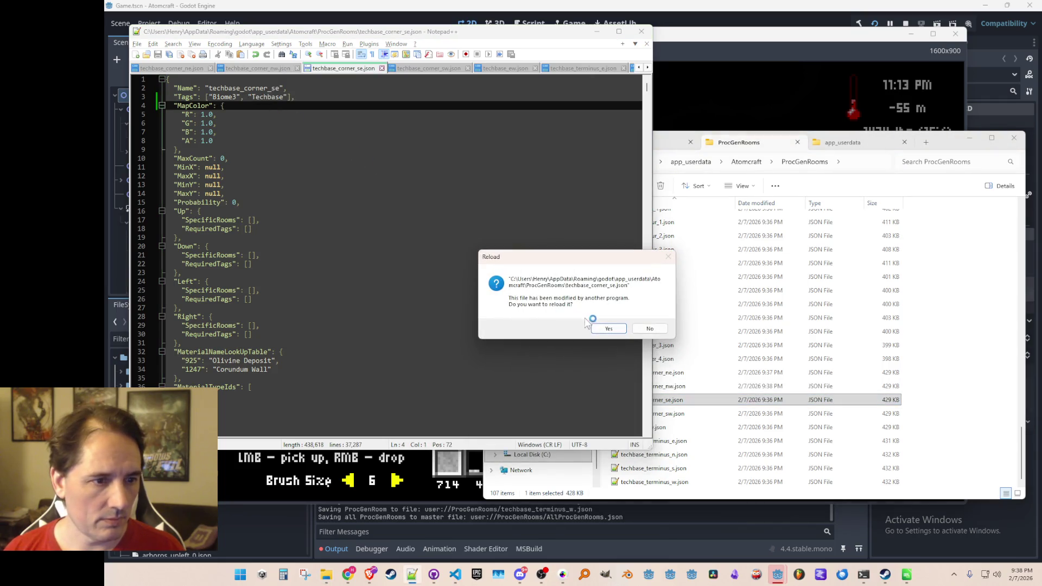
{"action": "left_click", "coordinate": [617, 330]}
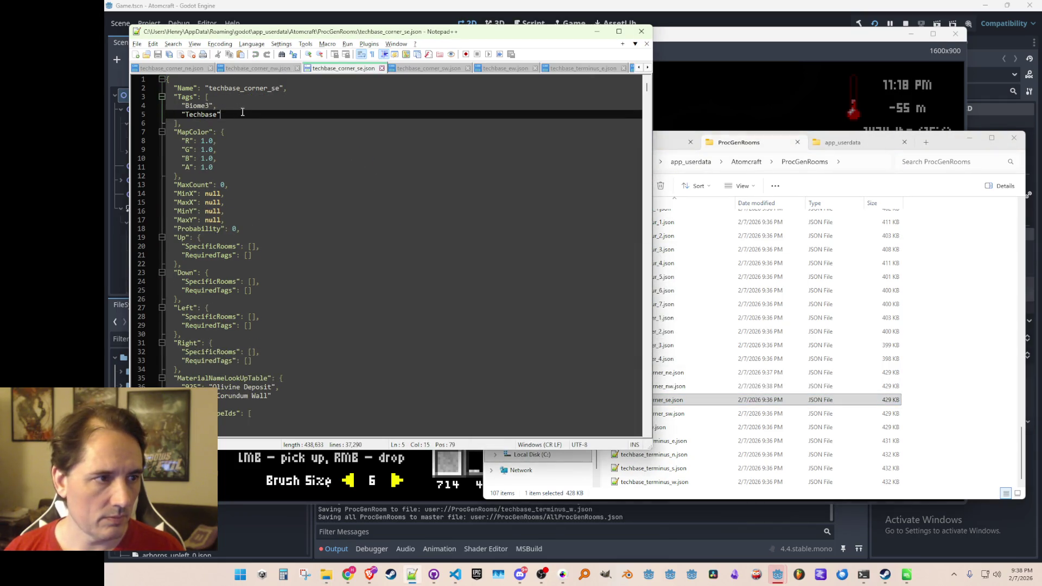
Give techbase_corner_se.json Down and Right tags after Biome3, correcting Left to Right, and save.
{"action": "key", "text": "Up"}
{"action": "key", "text": "Return"}
{"action": "type", "text": "Down\","}
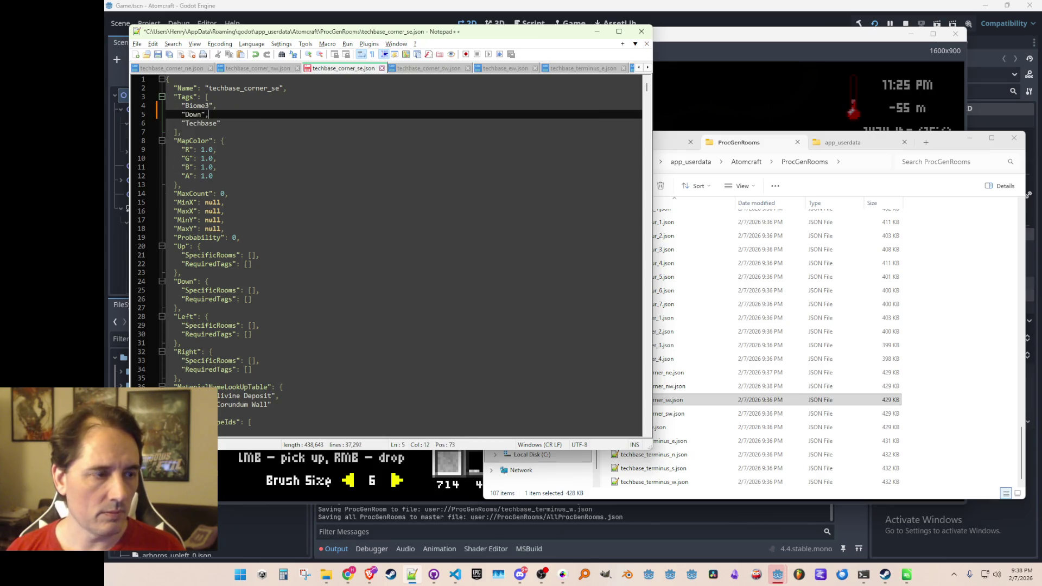
{"action": "key", "text": "Return"}
{"action": "type", "text": "\"Left\","}
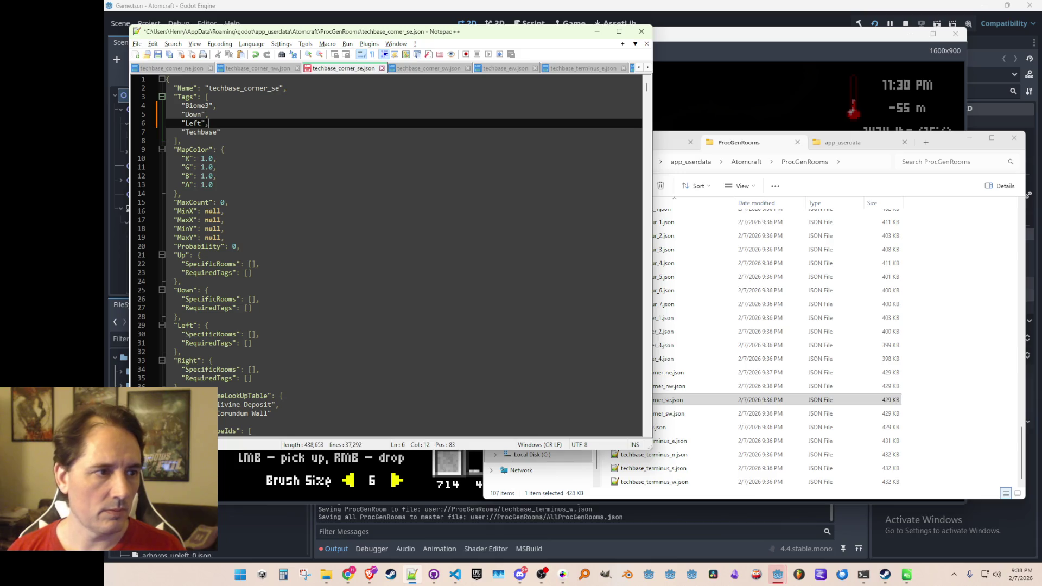
{"action": "key", "text": "ctrl+s"}
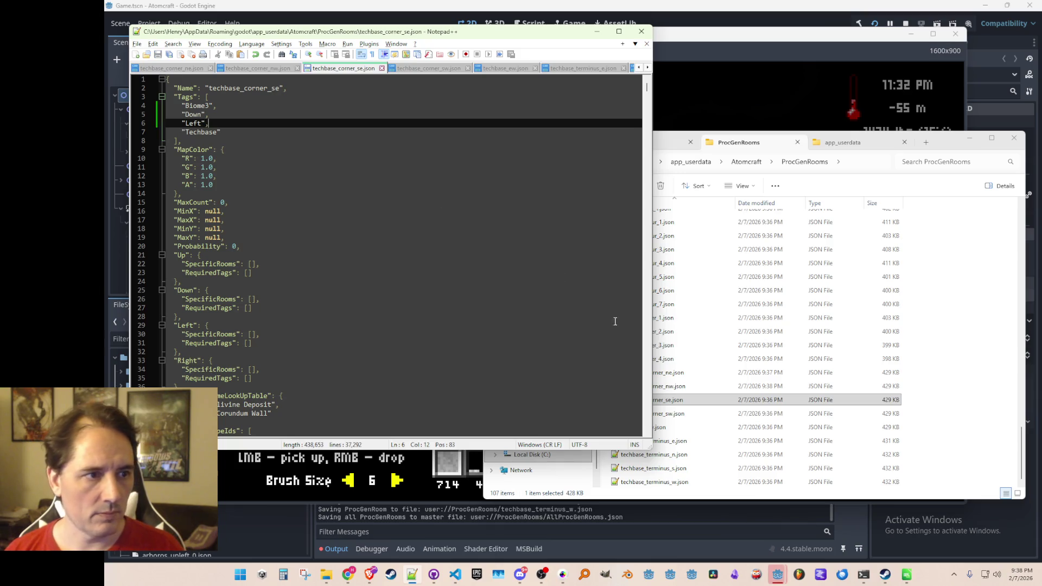
{"action": "left_click", "coordinate": [675, 403]}
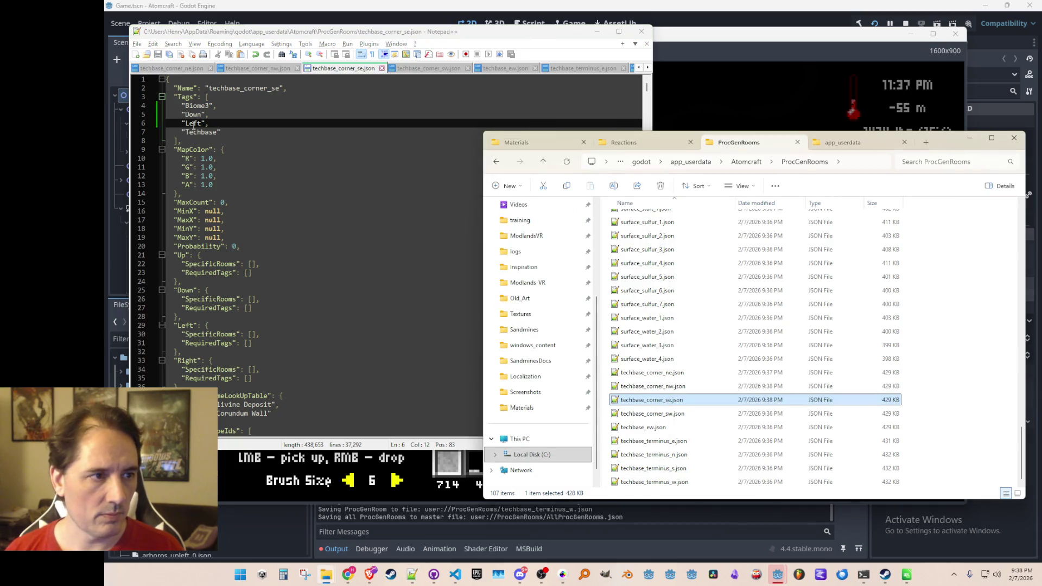
{"action": "double_click", "coordinate": [193, 124]}
{"action": "type", "text": "Right"}
{"action": "key", "text": "Escape"}
{"action": "key", "text": "ctrl+s"}
Review the tags of corner_nw, corner_ne and corner_se, then open techbase_corner_sw.json.
{"action": "left_click", "coordinate": [687, 410]}
{"action": "double_click", "coordinate": [685, 387]}
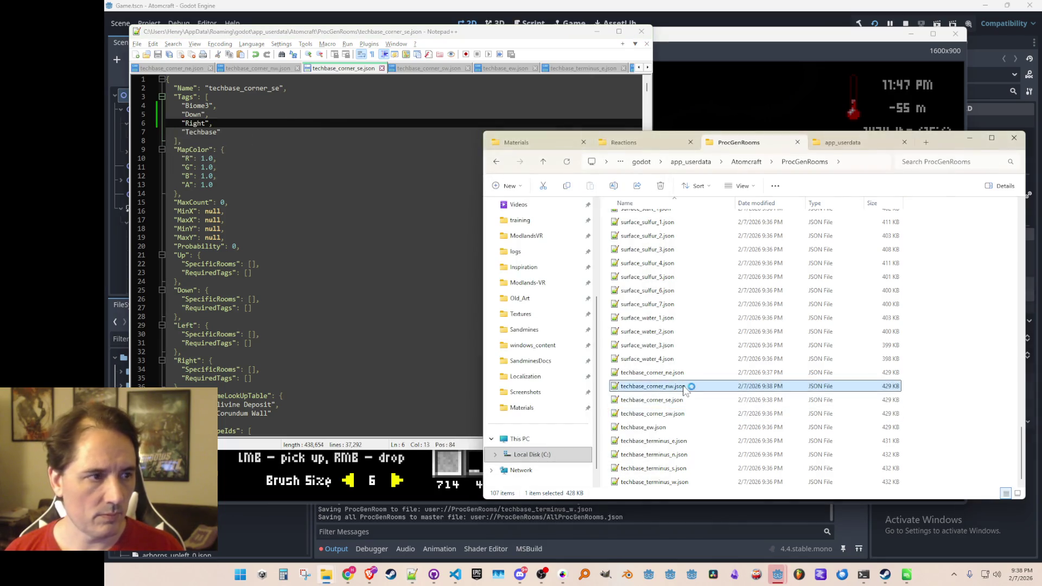
{"action": "left_click", "coordinate": [690, 384]}
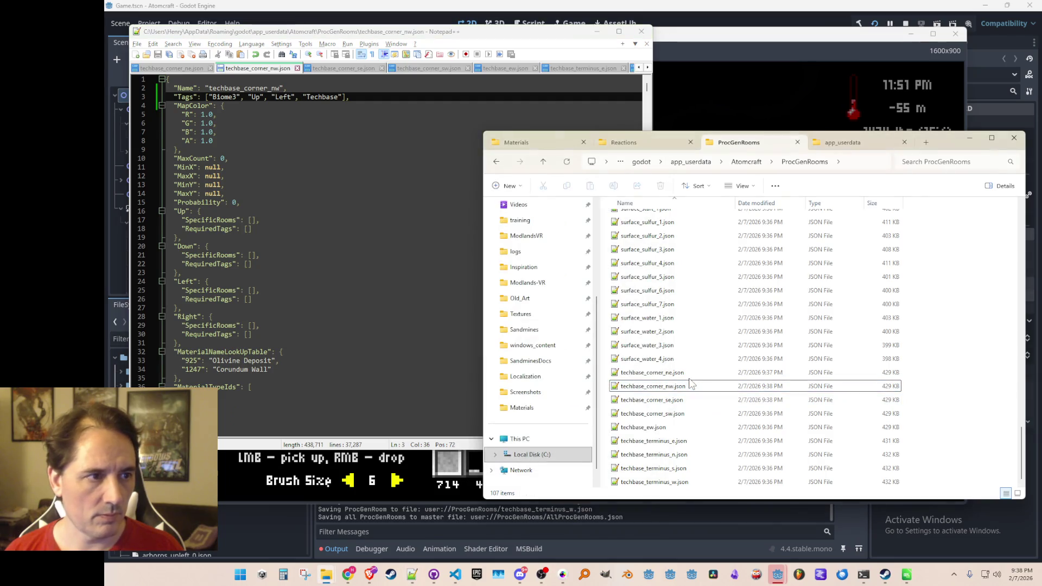
{"action": "double_click", "coordinate": [691, 373]}
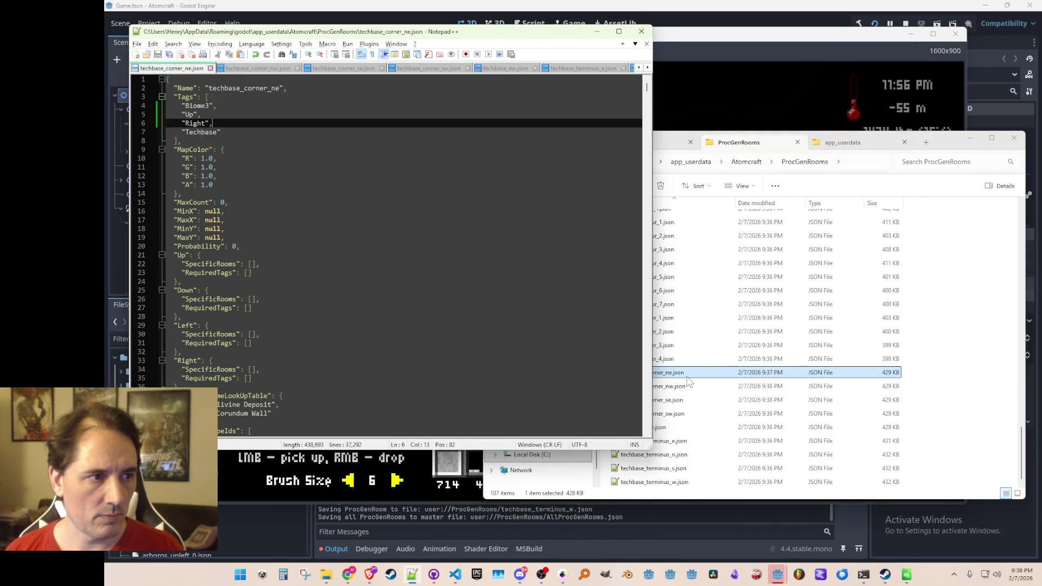
{"action": "double_click", "coordinate": [690, 400]}
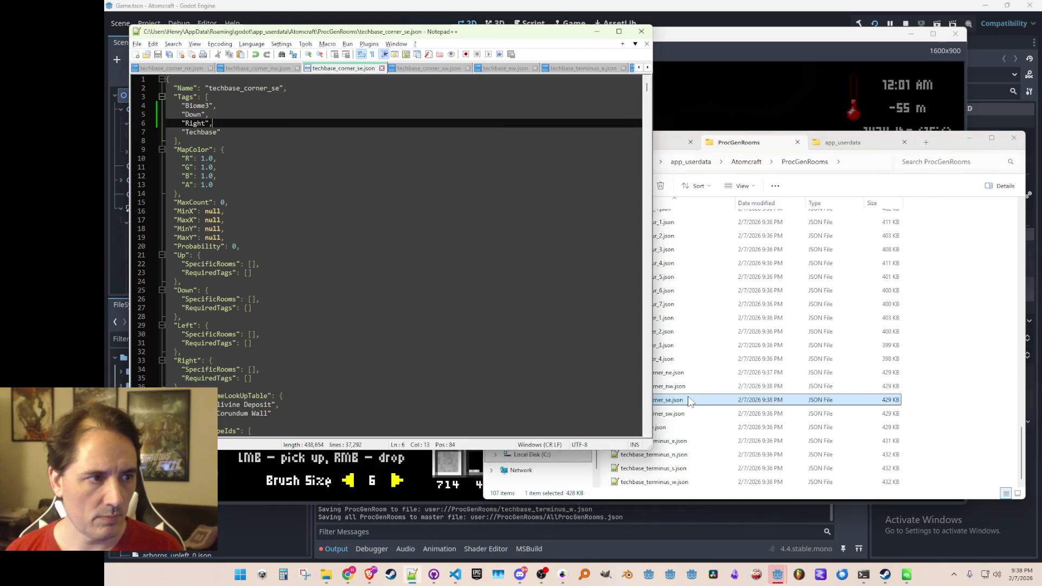
{"action": "double_click", "coordinate": [693, 414]}
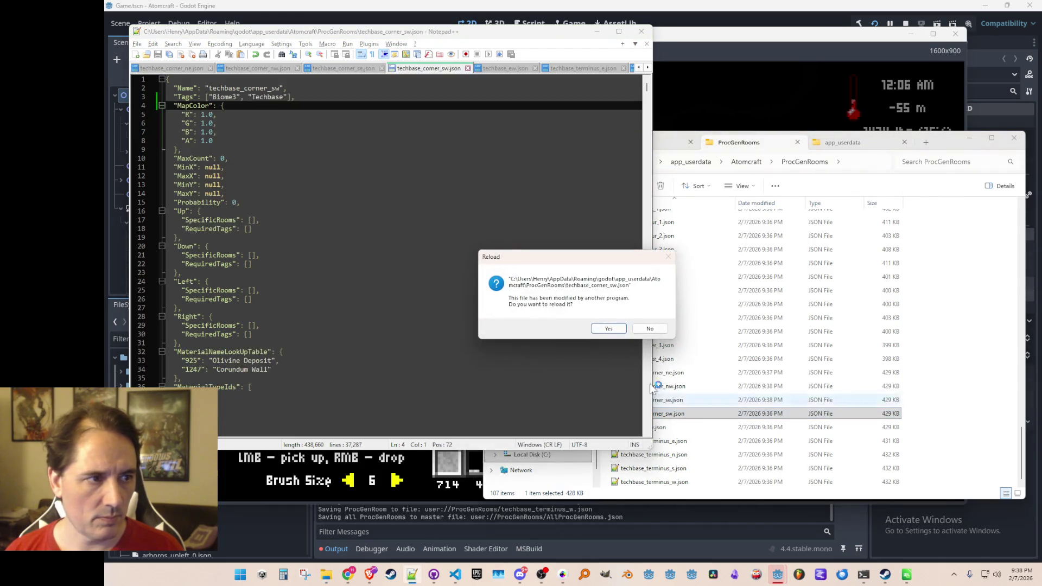
Reload techbase_corner_sw.json, add Down and Left tags after Biome3, and save it.
{"action": "left_click", "coordinate": [598, 326]}
{"action": "left_click", "coordinate": [209, 96]}
{"action": "key", "text": "Return"}
{"action": "left_click", "coordinate": [217, 105]}
{"action": "key", "text": "Return"}
{"action": "key", "text": "Return"}
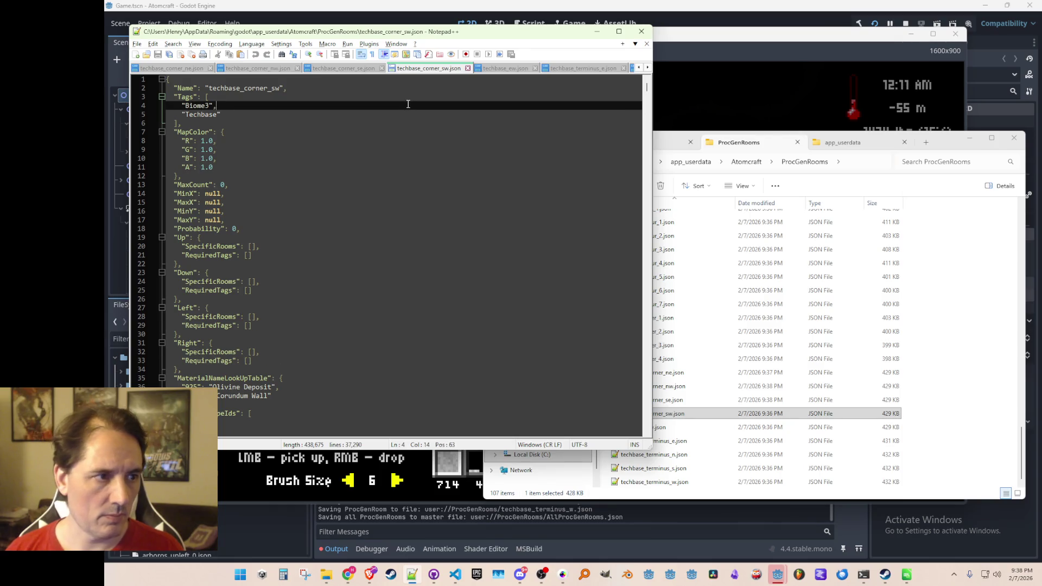
{"action": "type", "text": "\"Down\","}
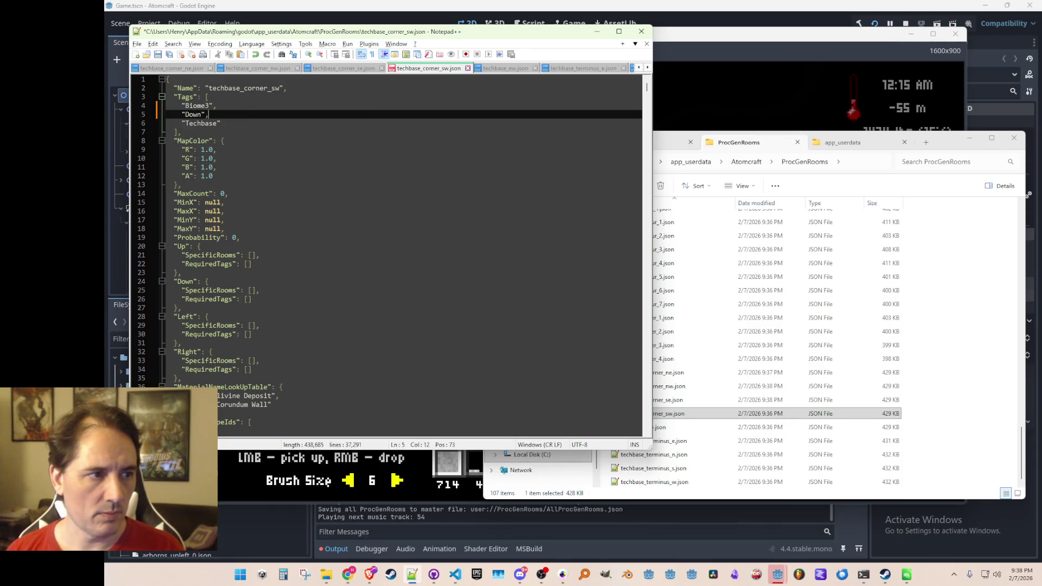
{"action": "key", "text": "Return"}
{"action": "type", "text": "\"Left\","}
{"action": "key", "text": "ctrl+s"}
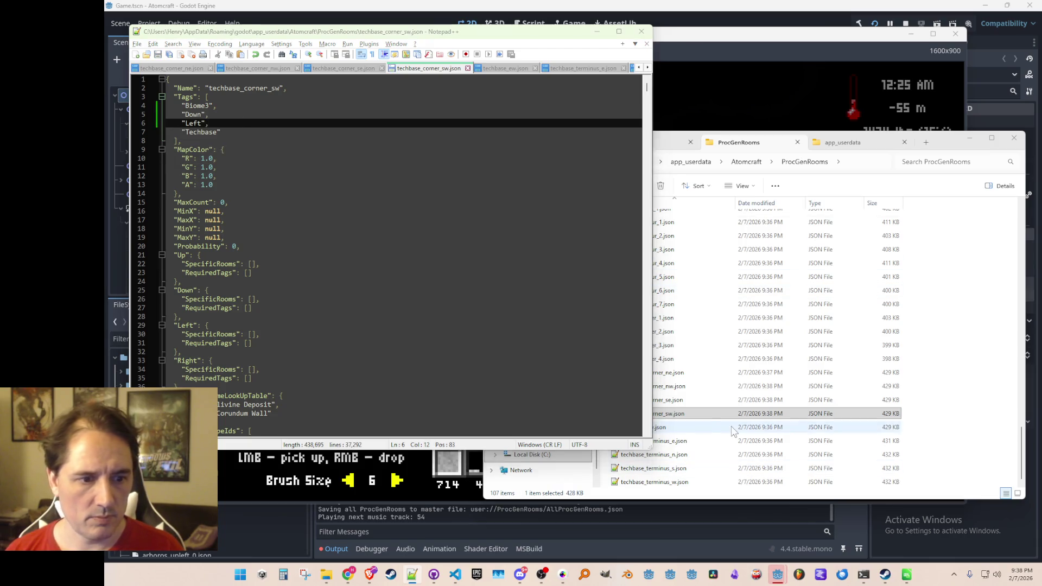
Tag techbase_ew.json with Left and Right and save, then open and reload techbase_terminus_e.json.
{"action": "left_click", "coordinate": [730, 427]}
{"action": "double_click", "coordinate": [730, 427]}
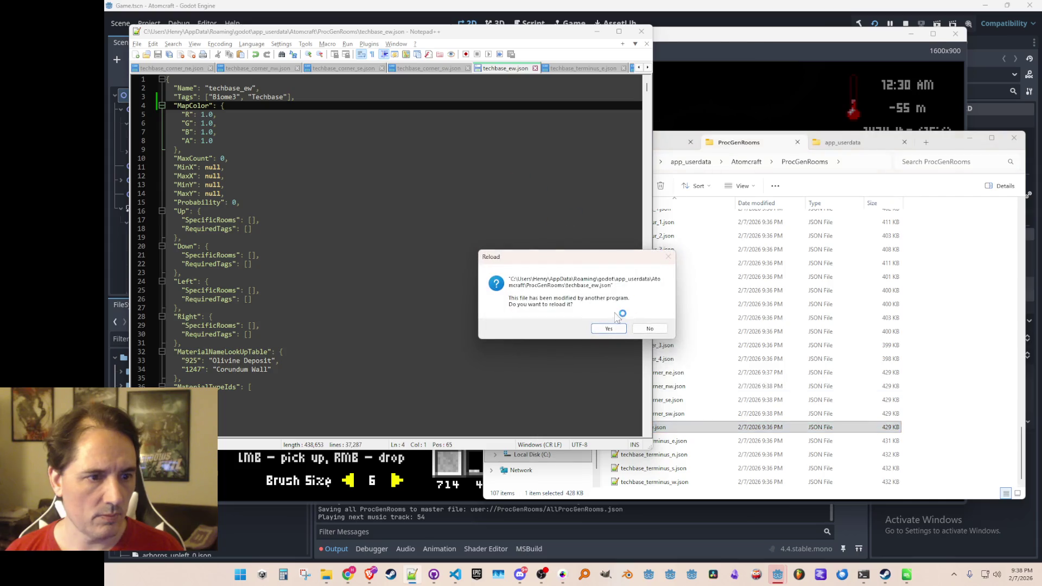
{"action": "left_click", "coordinate": [601, 331]}
{"action": "left_click", "coordinate": [276, 108]}
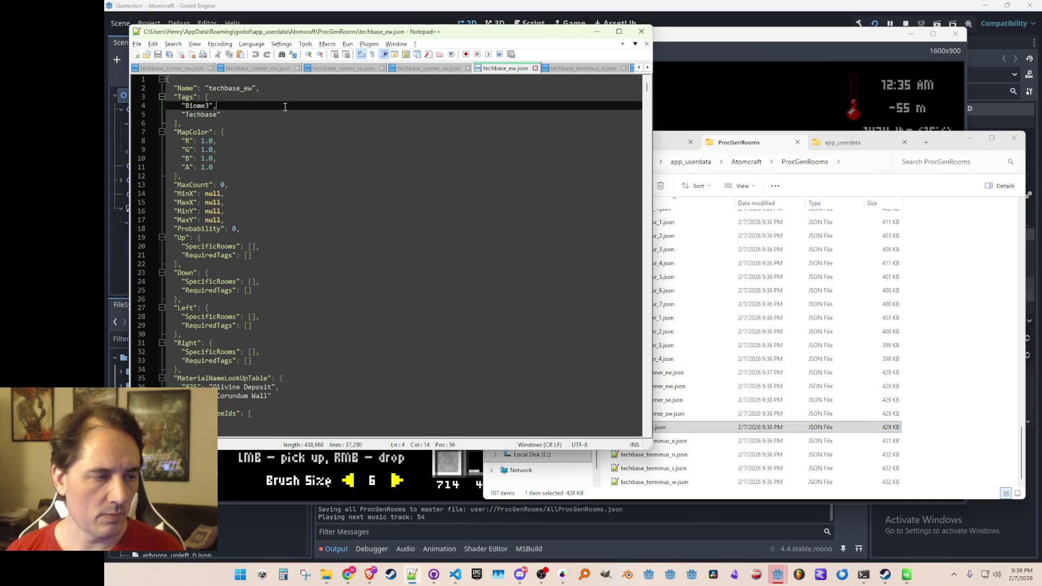
{"action": "key", "text": "Return"}
{"action": "type", "text": "\"Left\","}
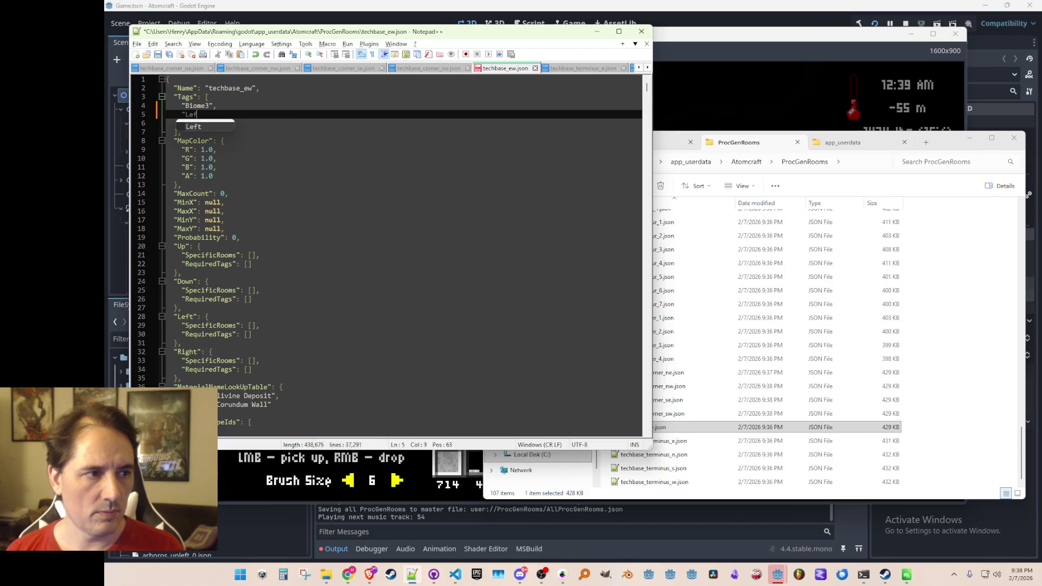
{"action": "key", "text": "Return"}
{"action": "type", "text": "\"Right\","}
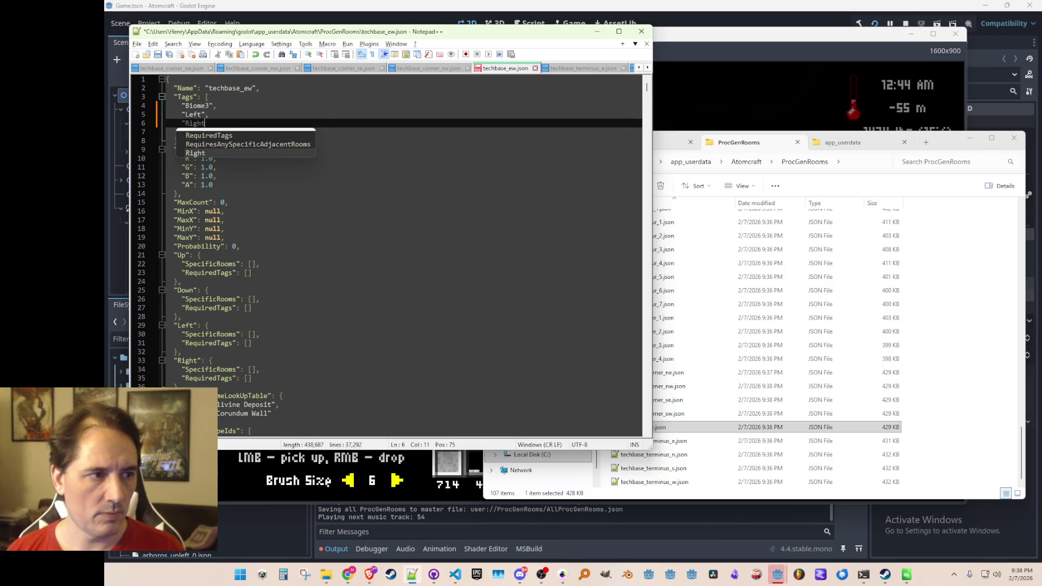
{"action": "key", "text": "ctrl+s"}
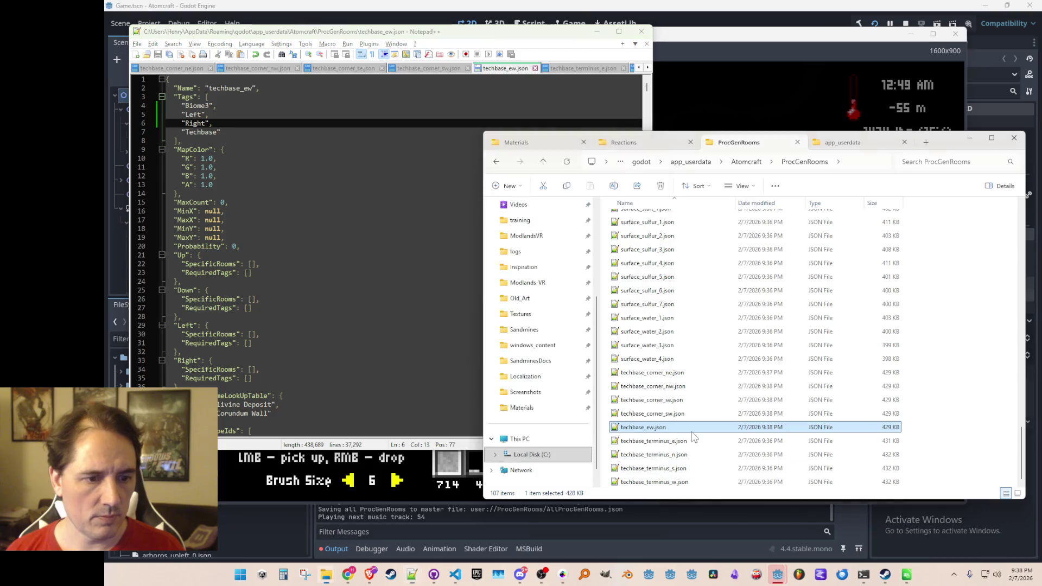
{"action": "double_click", "coordinate": [672, 440]}
{"action": "left_click", "coordinate": [597, 328]}
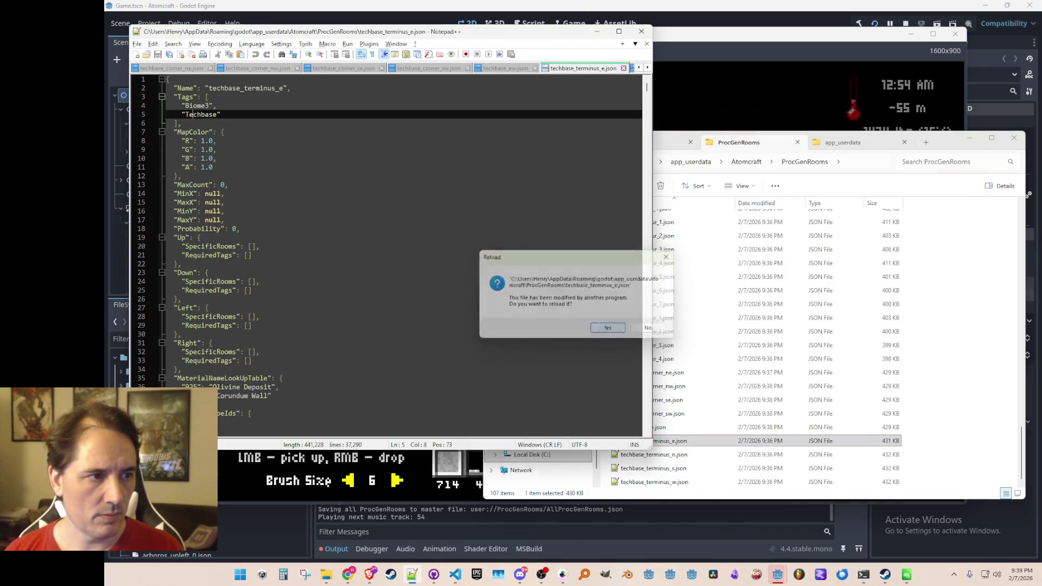
Add Terminus and Right tags after Biome3 in techbase_terminus_e.json and save.
{"action": "left_click", "coordinate": [366, 106]}
{"action": "key", "text": "Return"}
{"action": "type", "text": "\""}
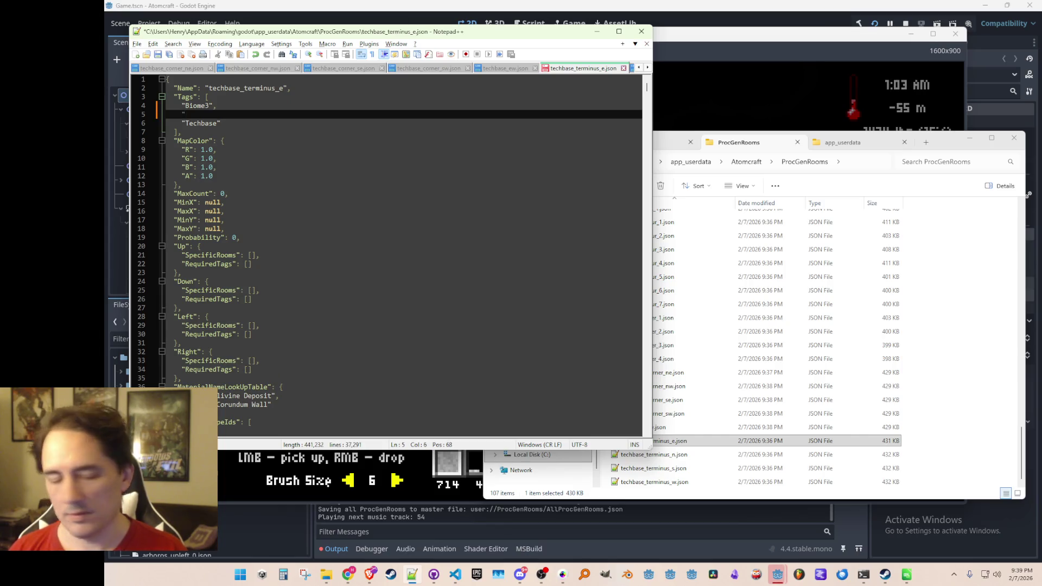
{"action": "type", "text": "Terminus\","}
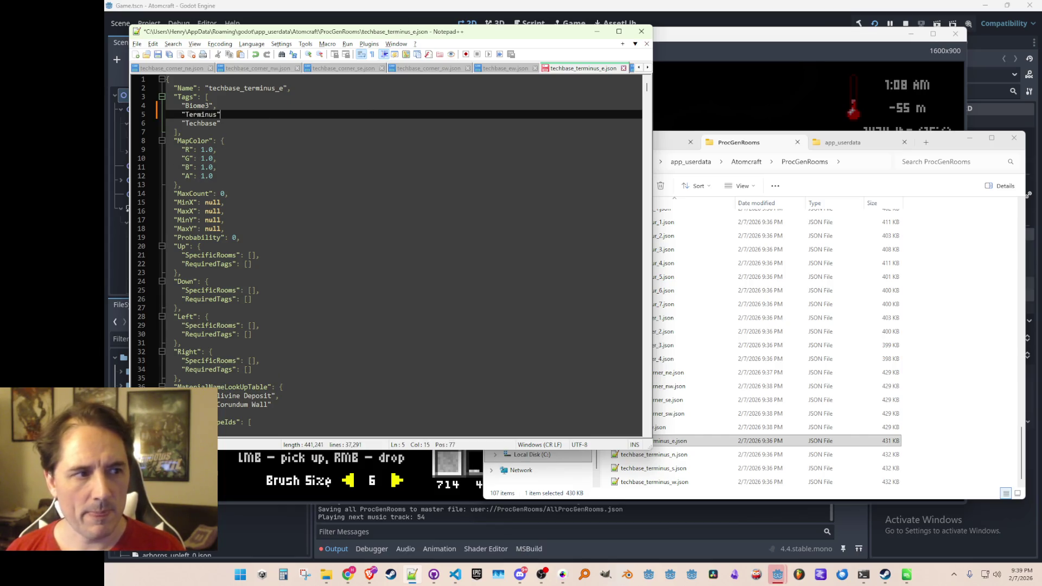
{"action": "key", "text": "Return"}
{"action": "type", "text": "\""}
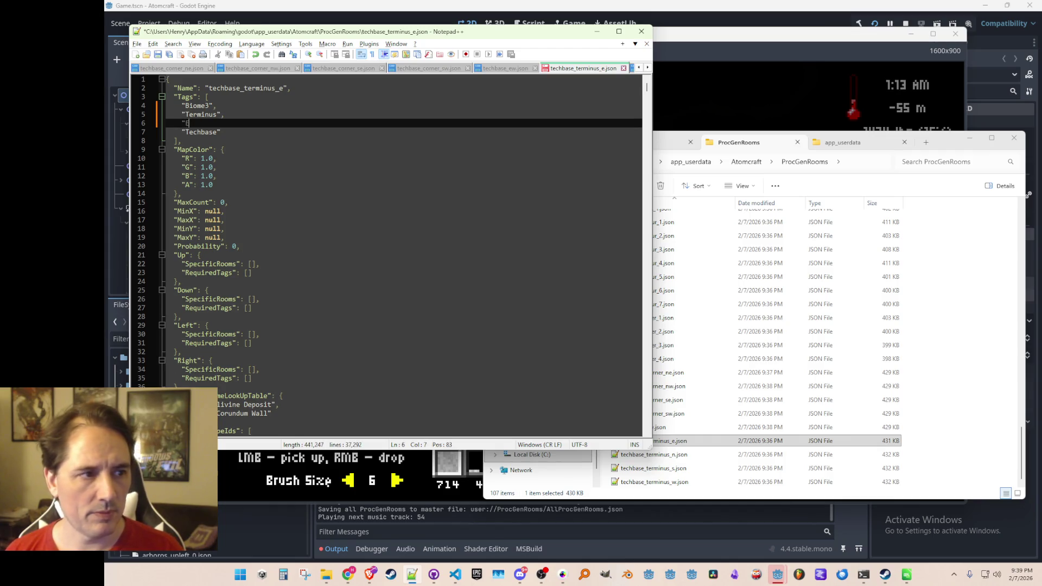
{"action": "type", "text": "Right\""}
{"action": "key", "text": "ctrl+s"}
Open and reload techbase_terminus_n.json, add Terminus and Up tags, and save.
{"action": "double_click", "coordinate": [651, 455]}
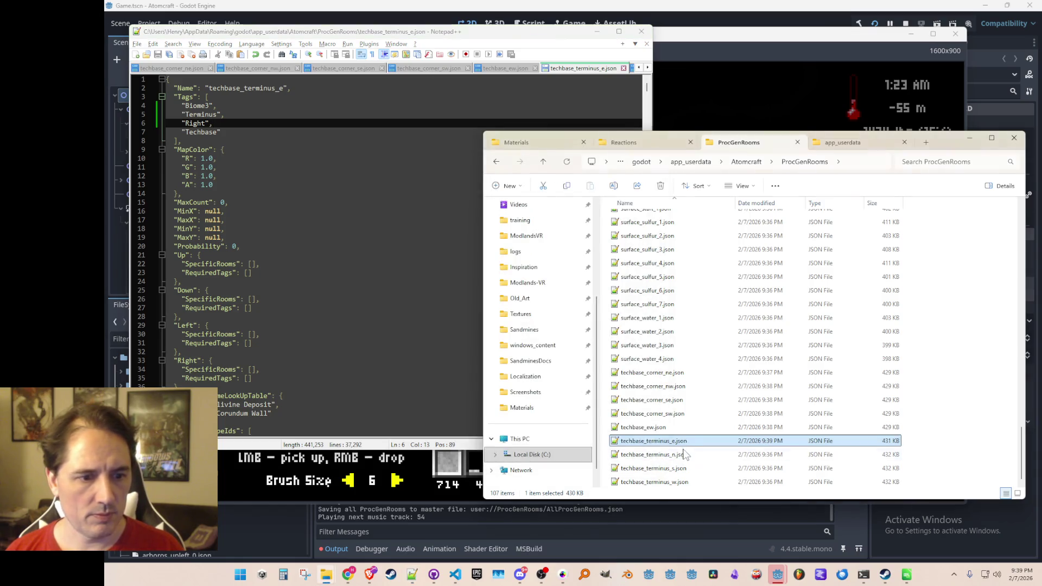
{"action": "left_click", "coordinate": [609, 329]}
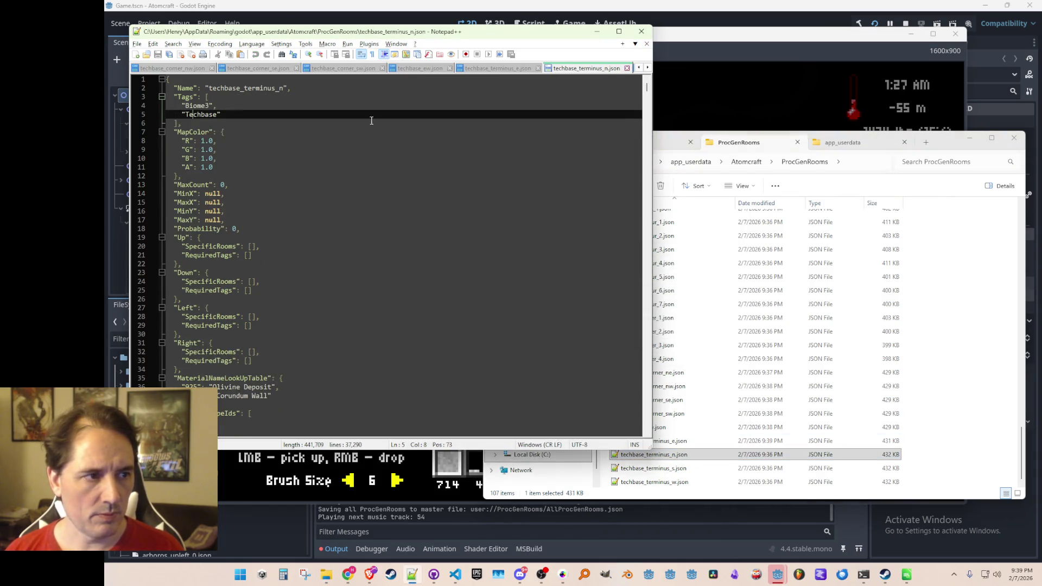
{"action": "left_click", "coordinate": [375, 106]}
{"action": "key", "text": "Return"}
{"action": "type", "text": "Terminus\","}
{"action": "key", "text": "Return"}
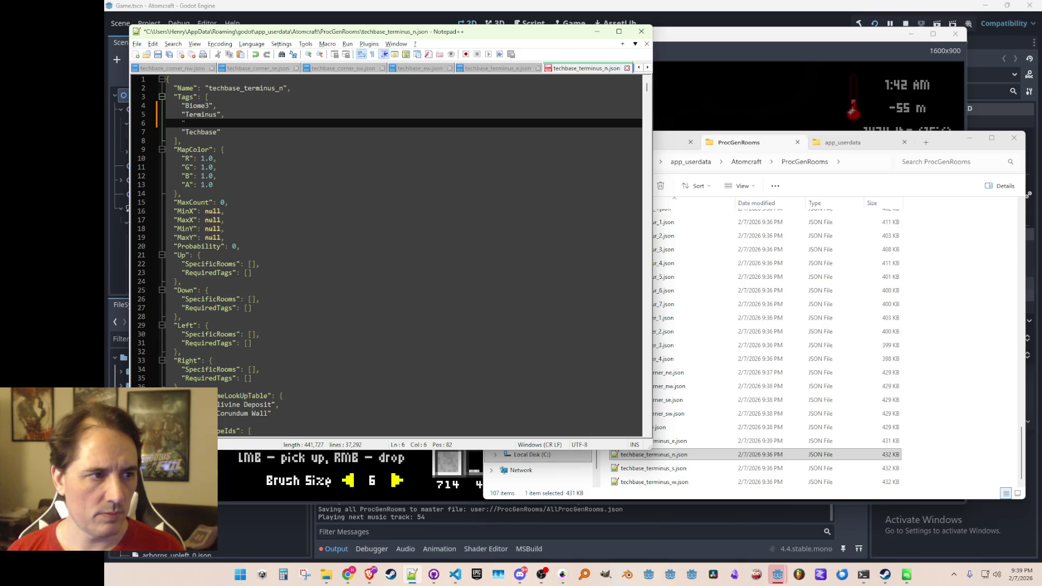
{"action": "type", "text": "Up\","}
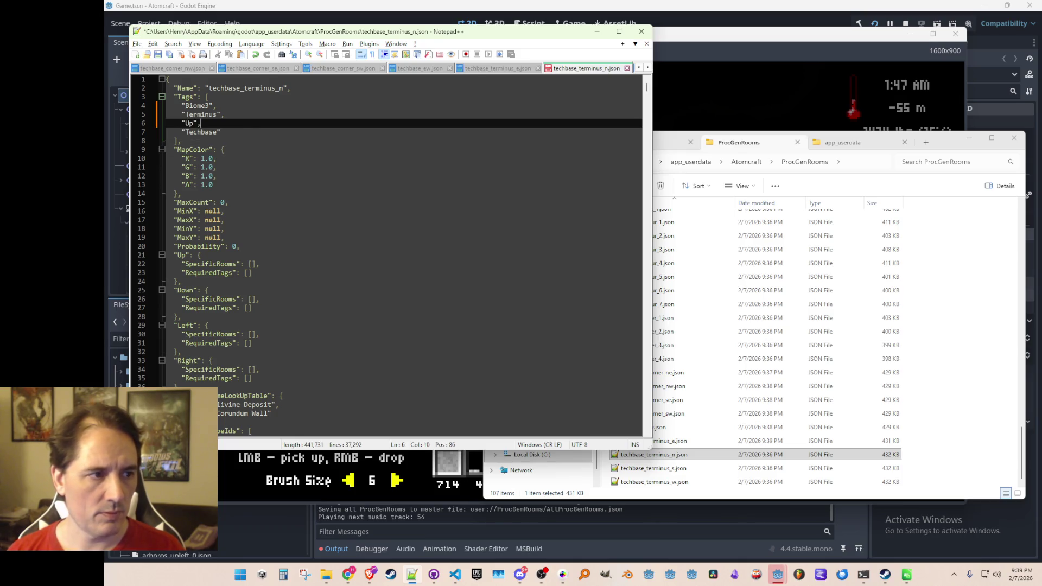
{"action": "key", "text": "ctrl+s"}
Open and reload techbase_terminus_s.json, add Terminus and Down tags, and save.
{"action": "double_click", "coordinate": [653, 468]}
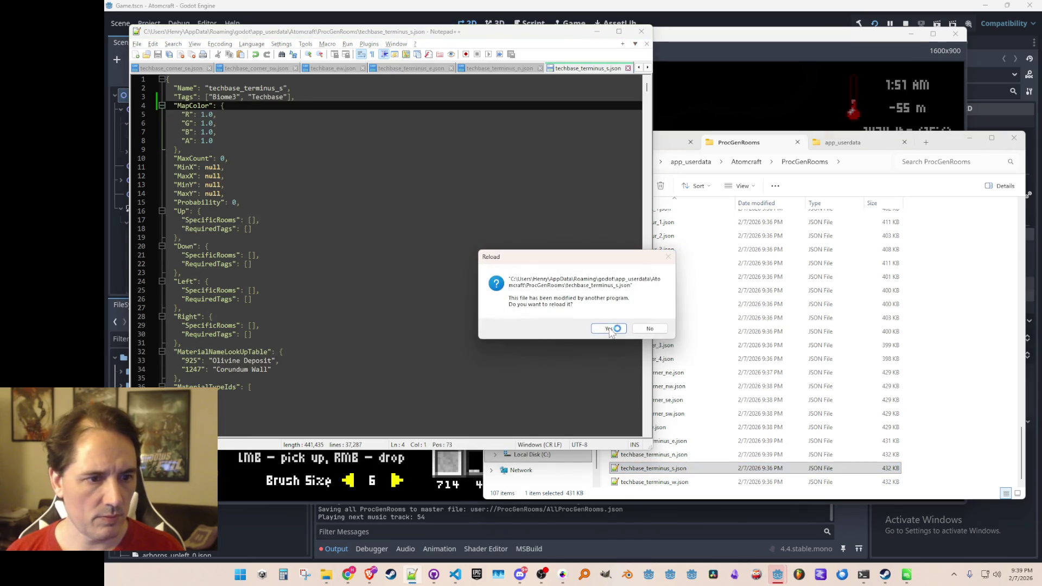
{"action": "left_click", "coordinate": [614, 332]}
{"action": "key", "text": "Up"}
{"action": "key", "text": "Return"}
{"action": "type", "text": "\"Terminus"}
{"action": "key", "text": "Return"}
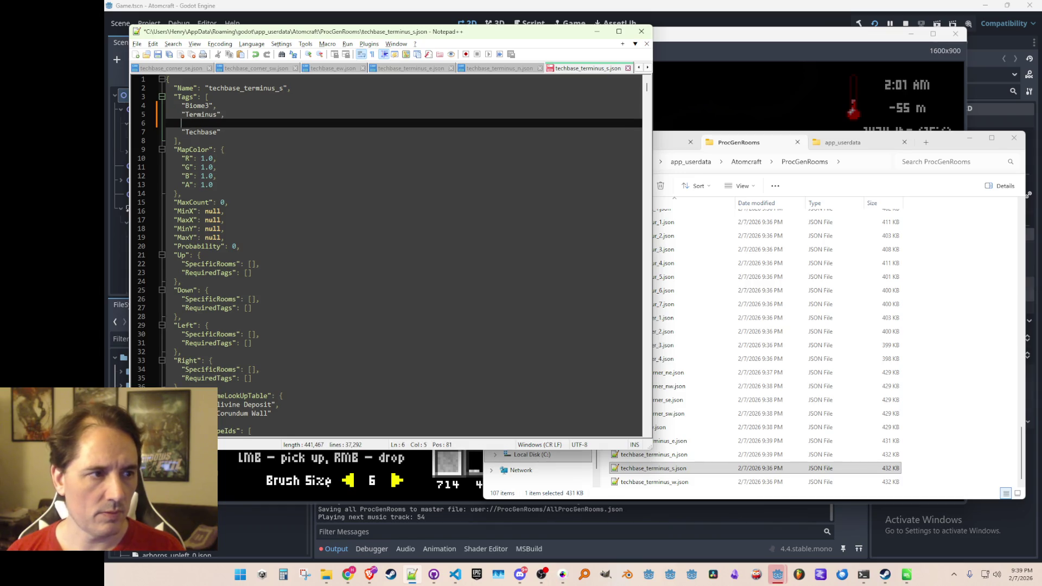
{"action": "type", "text": "Down\","}
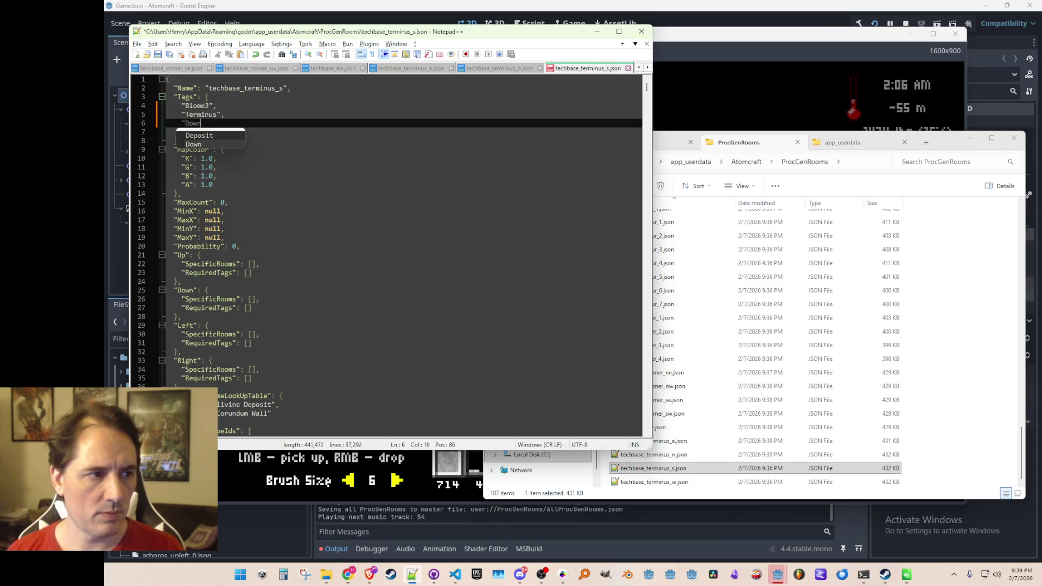
{"action": "key", "text": "ctrl+s"}
Add Terminus and Left tags to techbase_terminus_w.json and save, then reopen techbase_ew.json.
{"action": "double_click", "coordinate": [699, 481]}
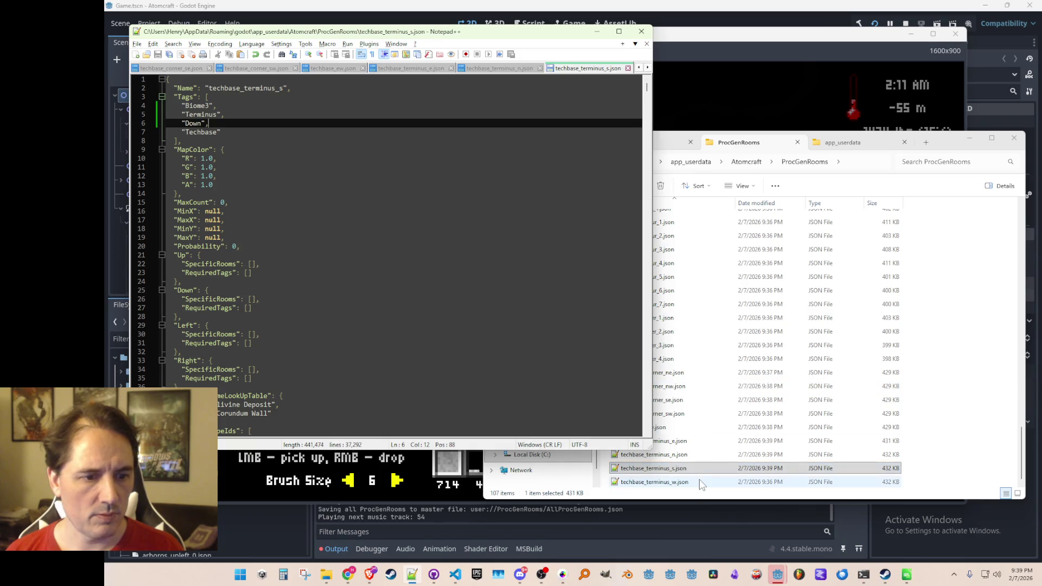
{"action": "left_click", "coordinate": [422, 105]}
{"action": "key", "text": "Return"}
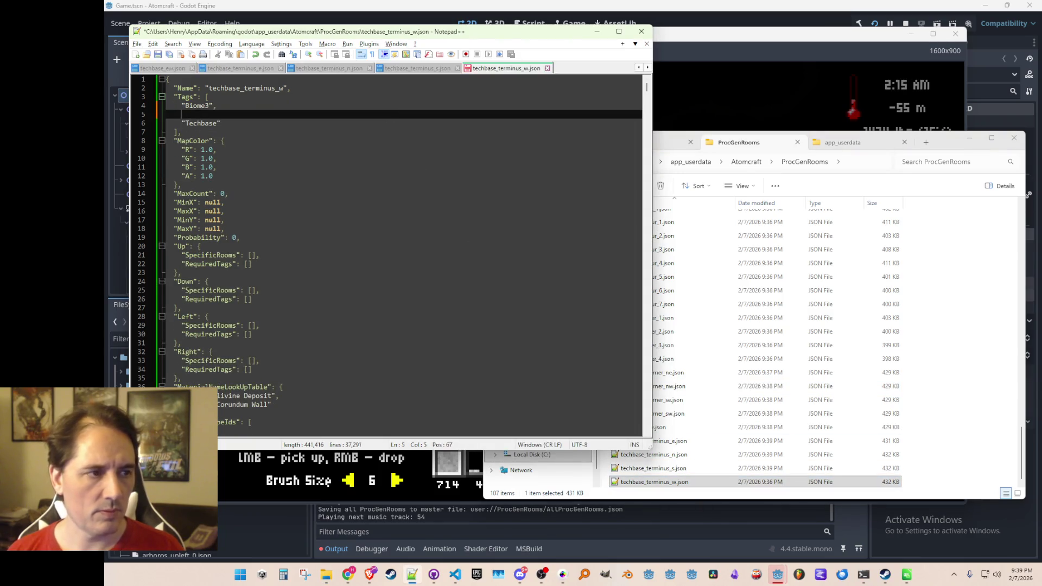
{"action": "type", "text": "\"Terminus\""}
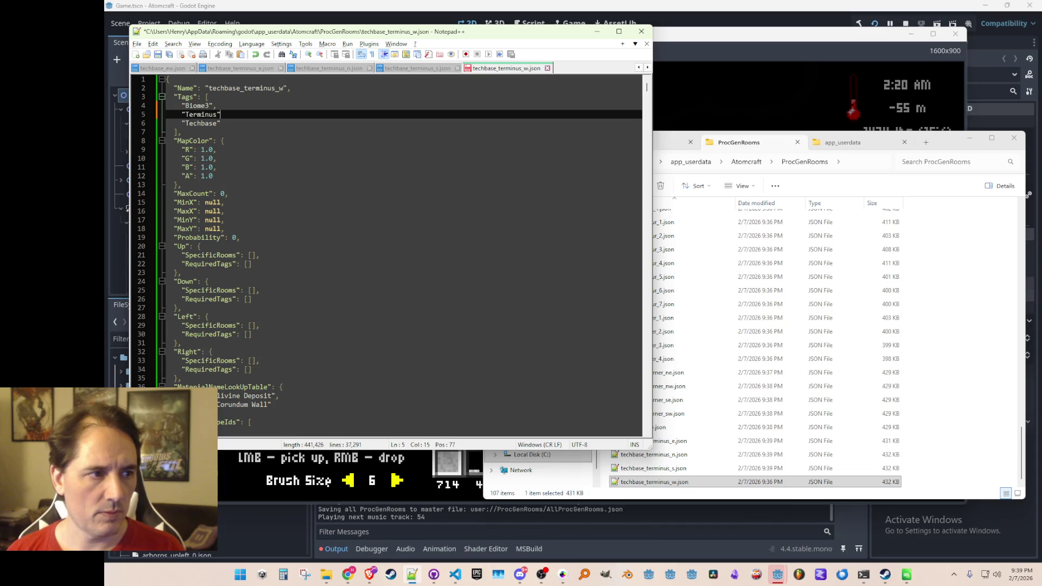
{"action": "type", "text": ","}
{"action": "key", "text": "Return"}
{"action": "type", "text": "Left\""}
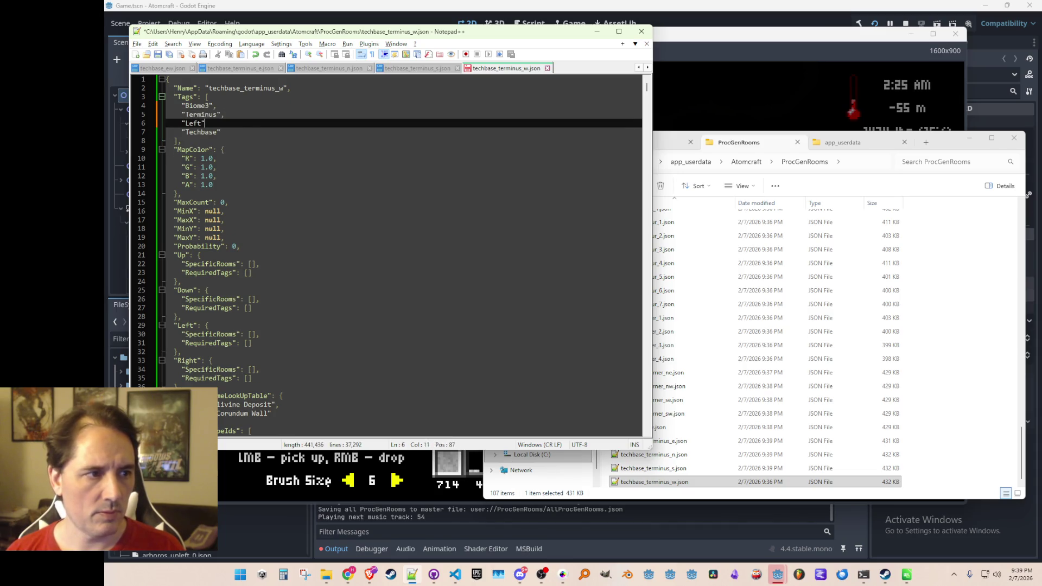
{"action": "key", "text": "ctrl+s"}
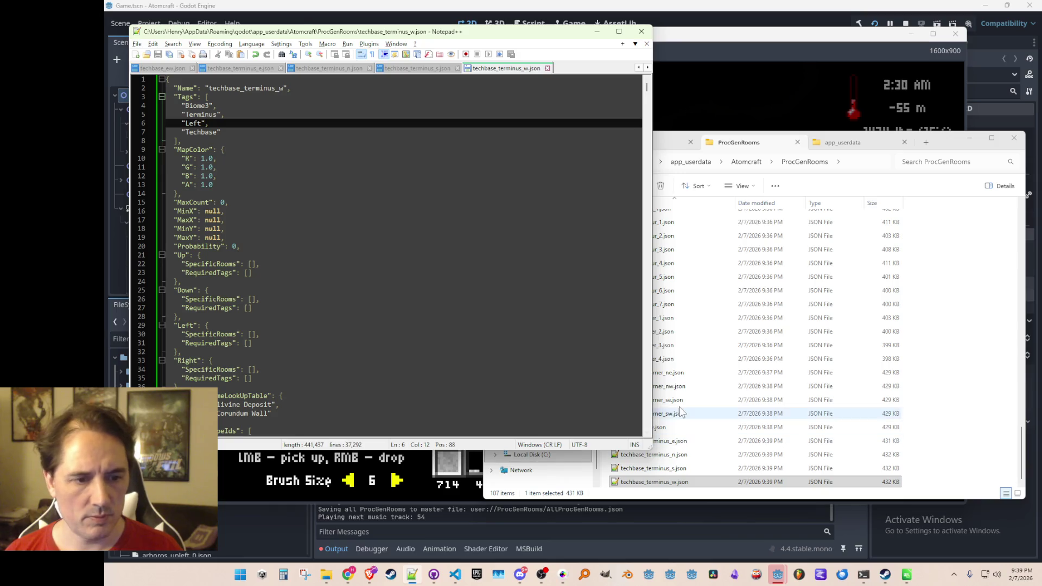
{"action": "left_click", "coordinate": [679, 406]}
{"action": "double_click", "coordinate": [679, 427]}
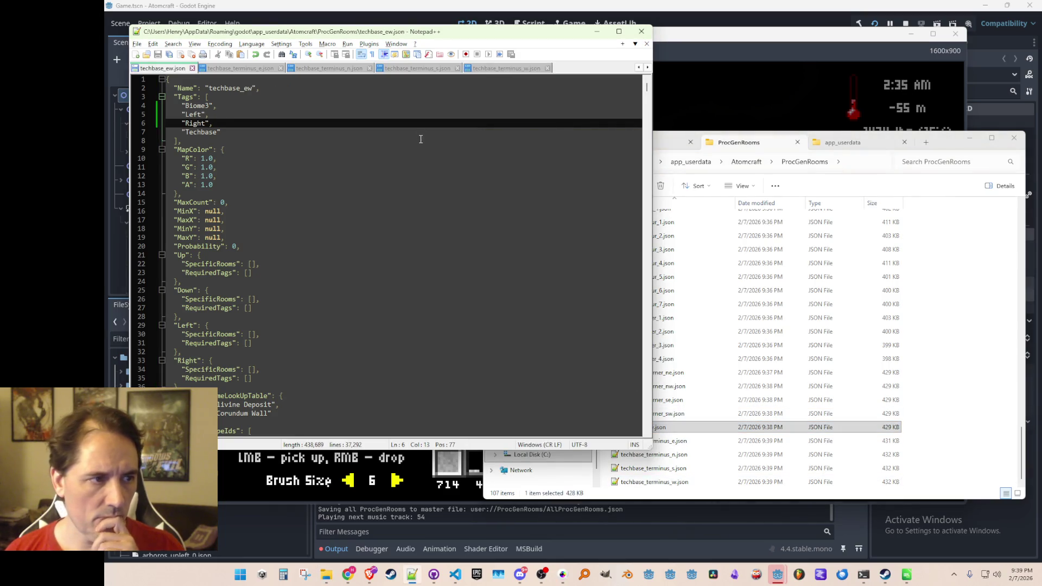
Bring the ProcGenRooms list forward and select techbase_corner_se, corner_sw, then corner_ne.
{"action": "left_click", "coordinate": [417, 118]}
{"action": "left_click", "coordinate": [671, 373]}
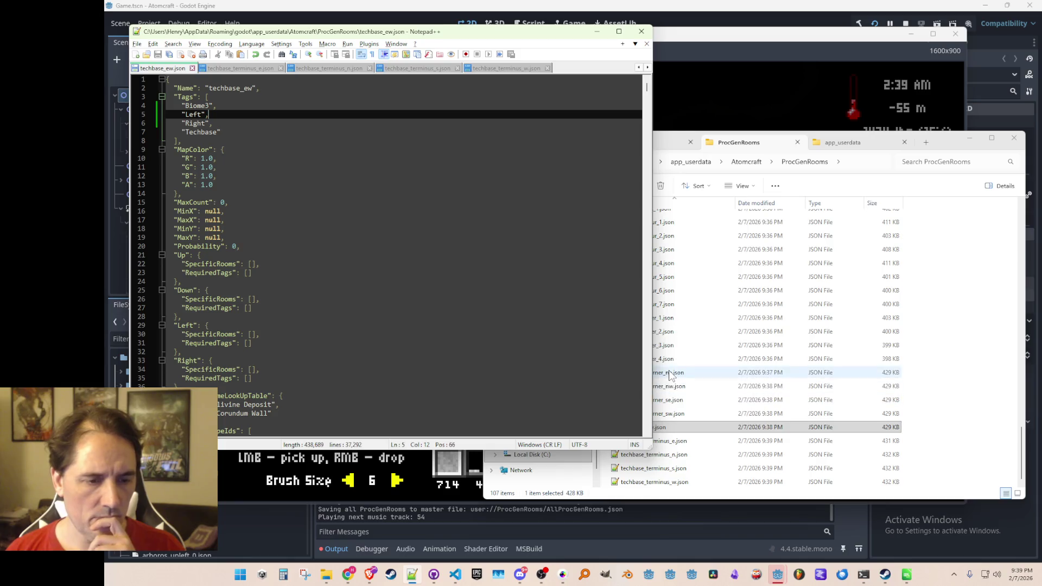
{"action": "left_click", "coordinate": [675, 400]}
{"action": "left_click", "coordinate": [677, 414]}
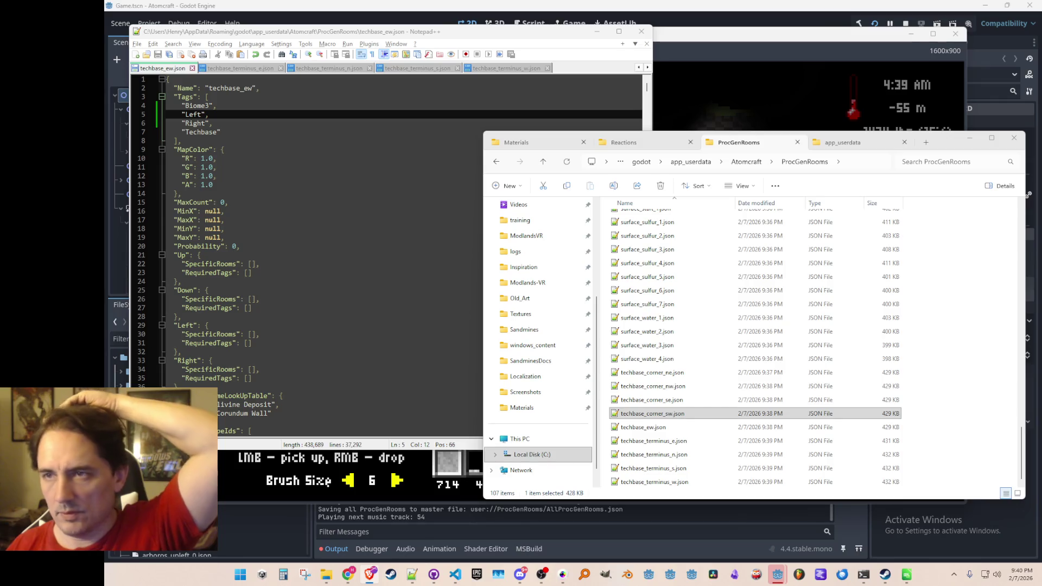
{"action": "left_click", "coordinate": [684, 373]}
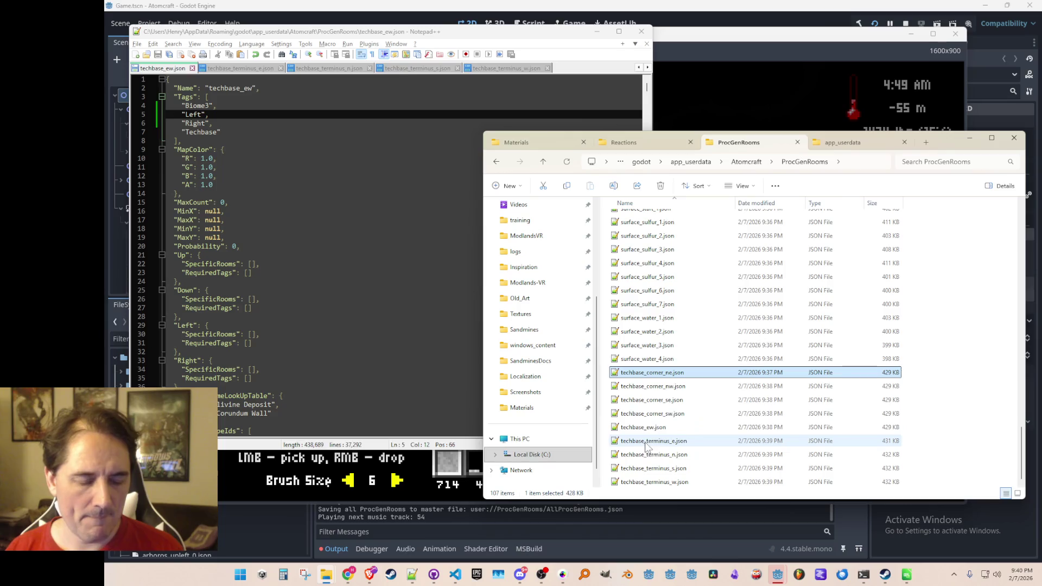
{"action": "left_click", "coordinate": [666, 442]}
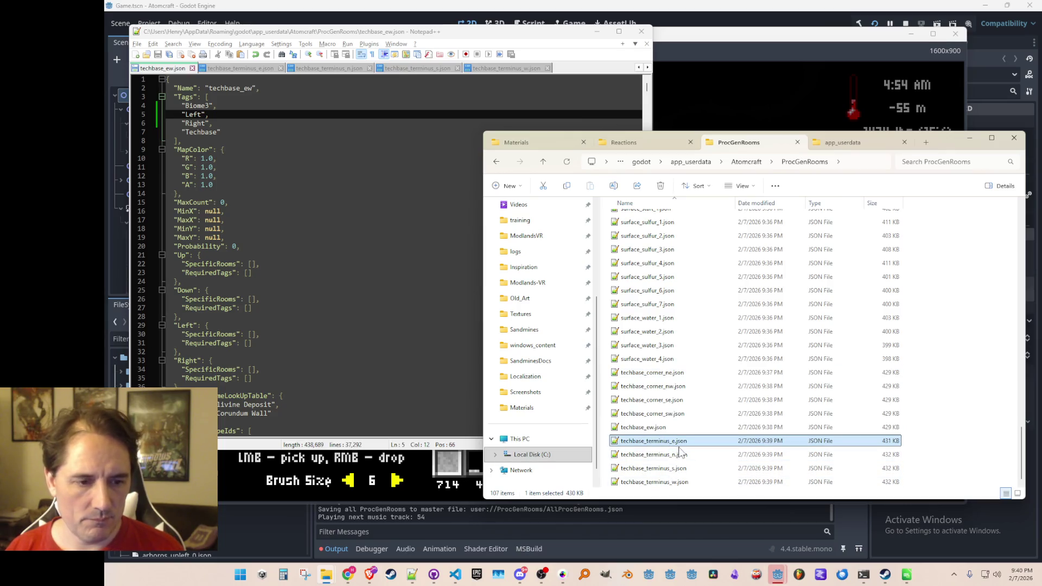
{"action": "left_click", "coordinate": [679, 455]}
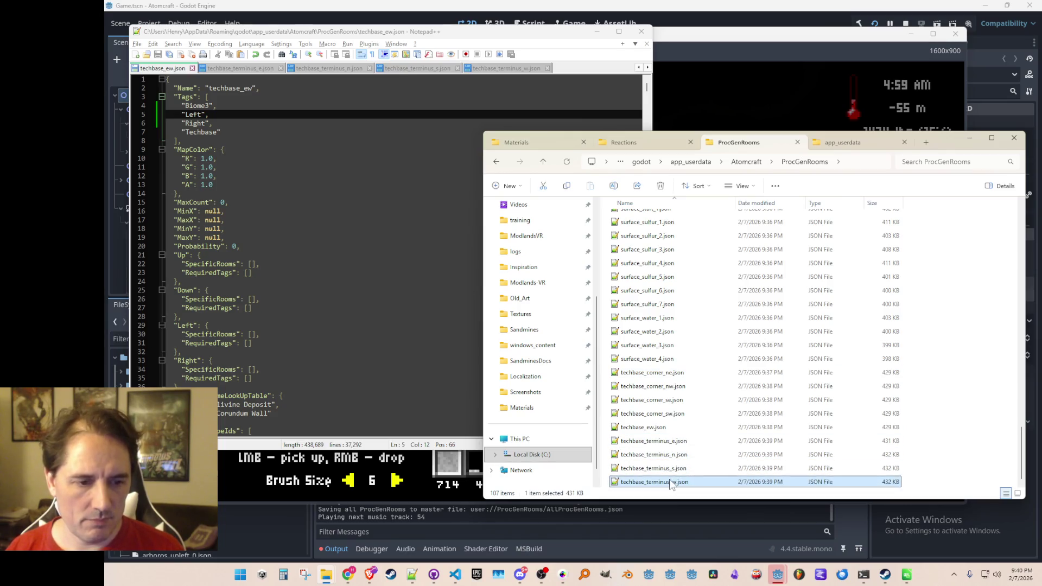
{"action": "left_click", "coordinate": [681, 442]}
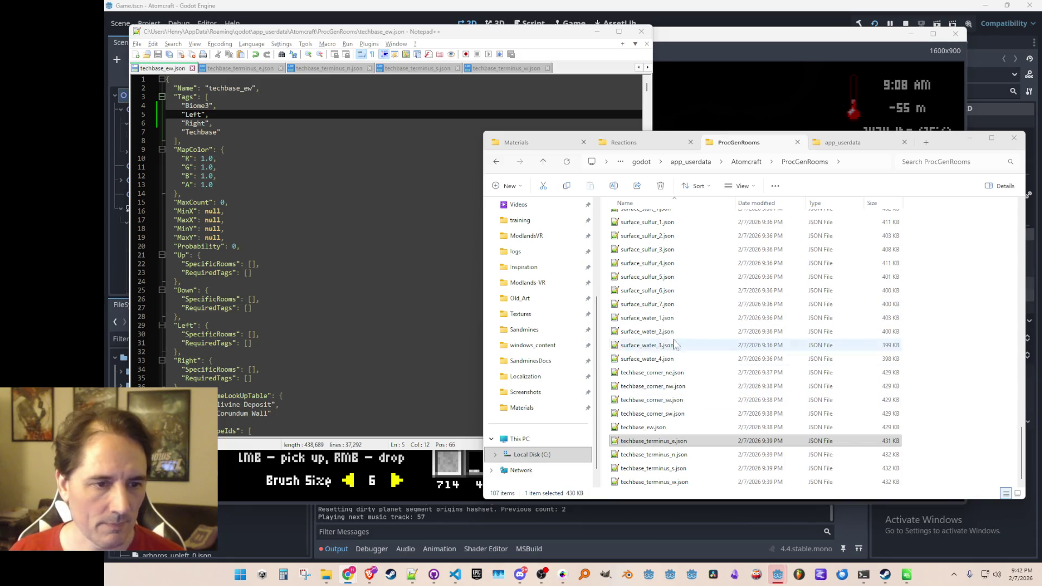
{"action": "scroll", "coordinate": [670, 332], "scroll_direction": "up", "scroll_amount": 1}
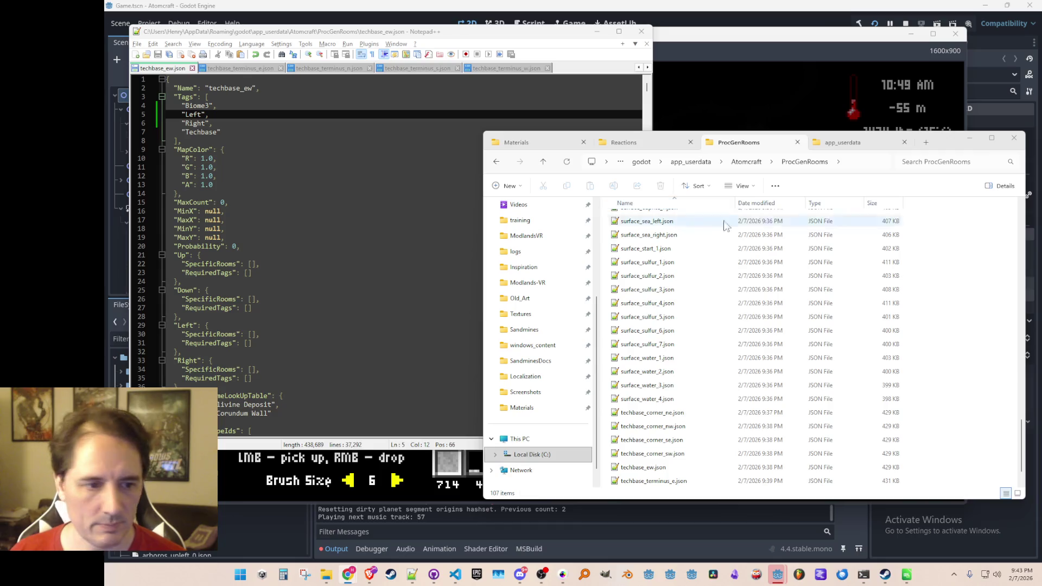
{"action": "scroll", "coordinate": [689, 388], "scroll_direction": "down", "scroll_amount": 1}
{"action": "left_click", "coordinate": [689, 386]}
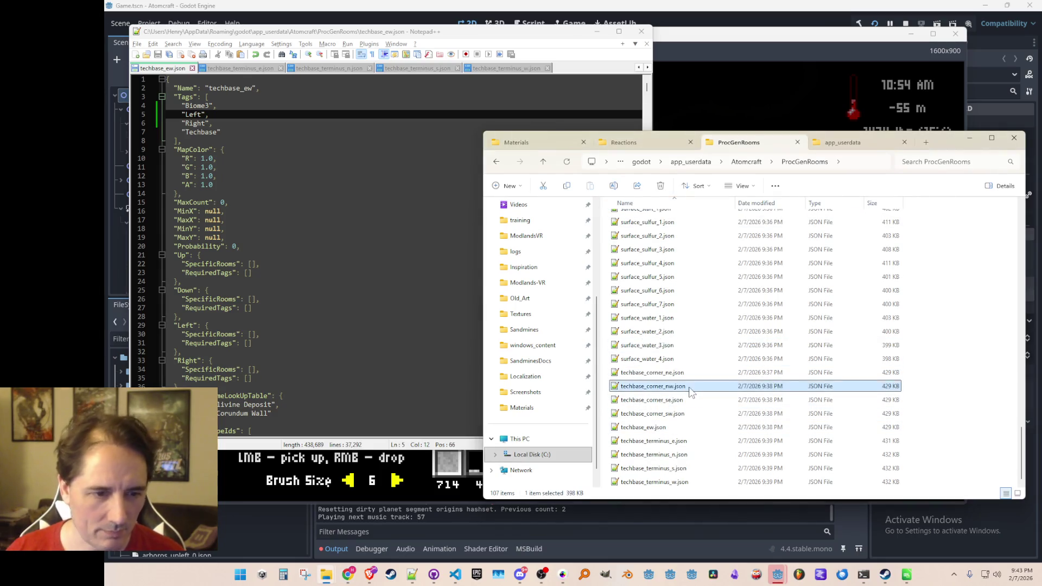
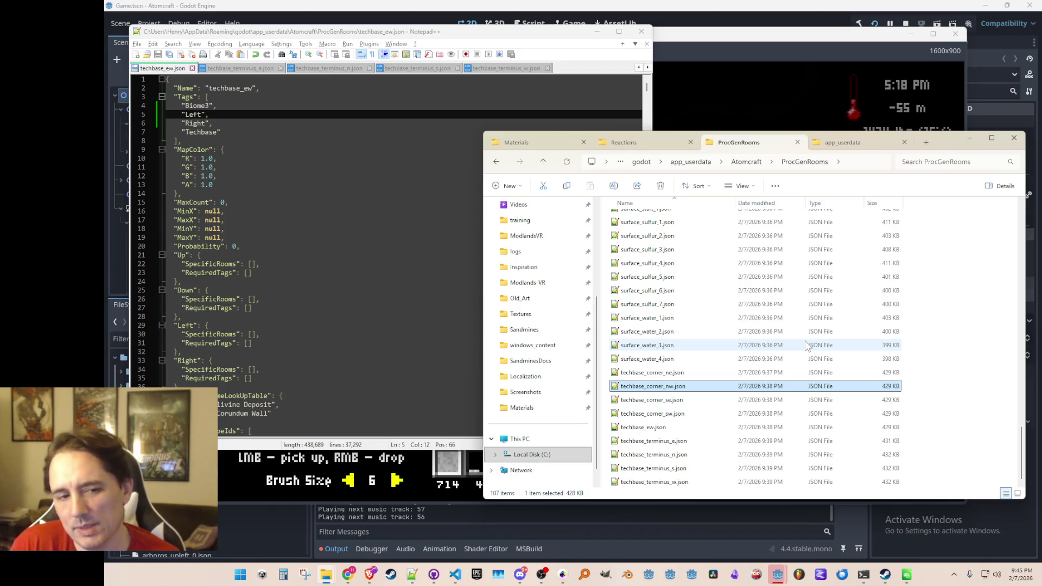
Open techbase_corner_nw.json and techbase_corner_ne.json in Notepad++ and compare their Biome3 Tags arrays.
{"action": "double_click", "coordinate": [708, 388]}
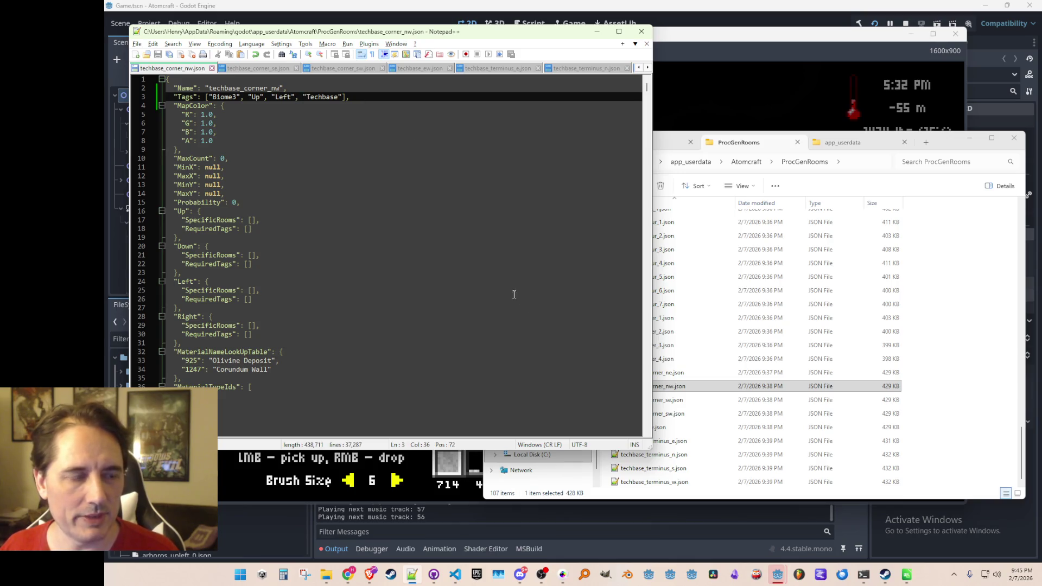
{"action": "left_click", "coordinate": [694, 373]}
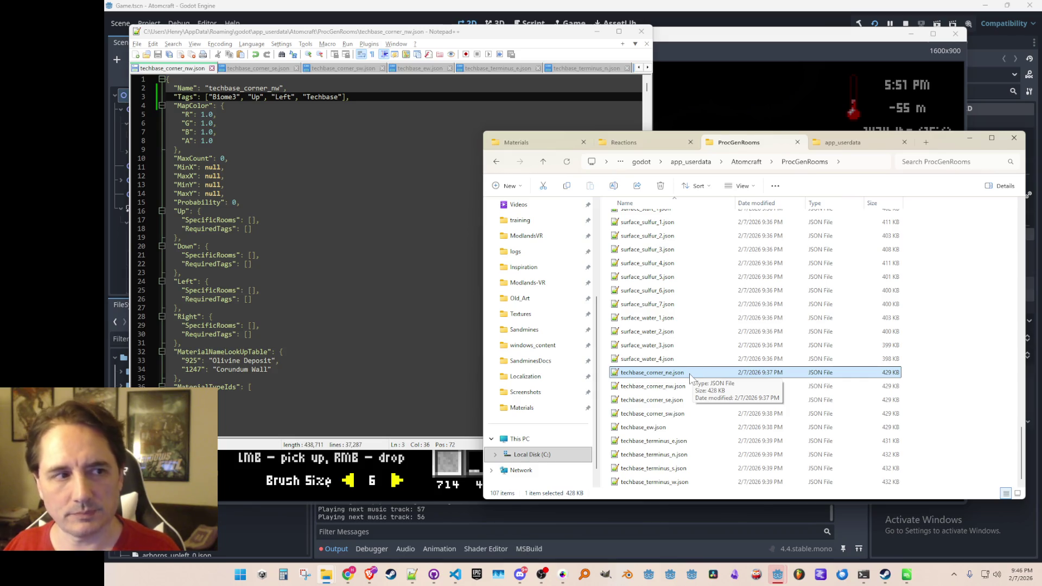
{"action": "double_click", "coordinate": [667, 373]}
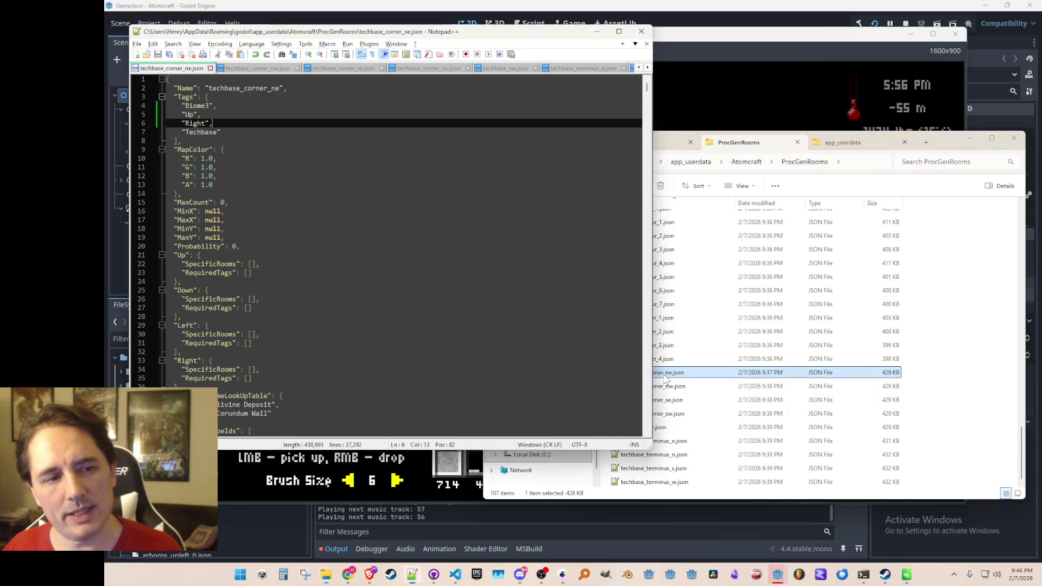
{"action": "double_click", "coordinate": [673, 387]}
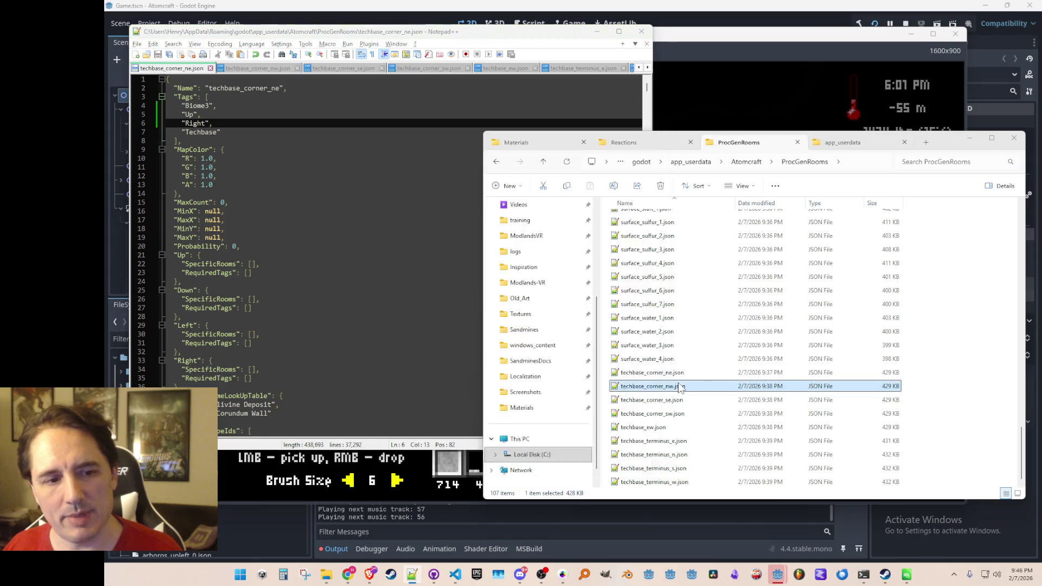
{"action": "left_click", "coordinate": [695, 393]}
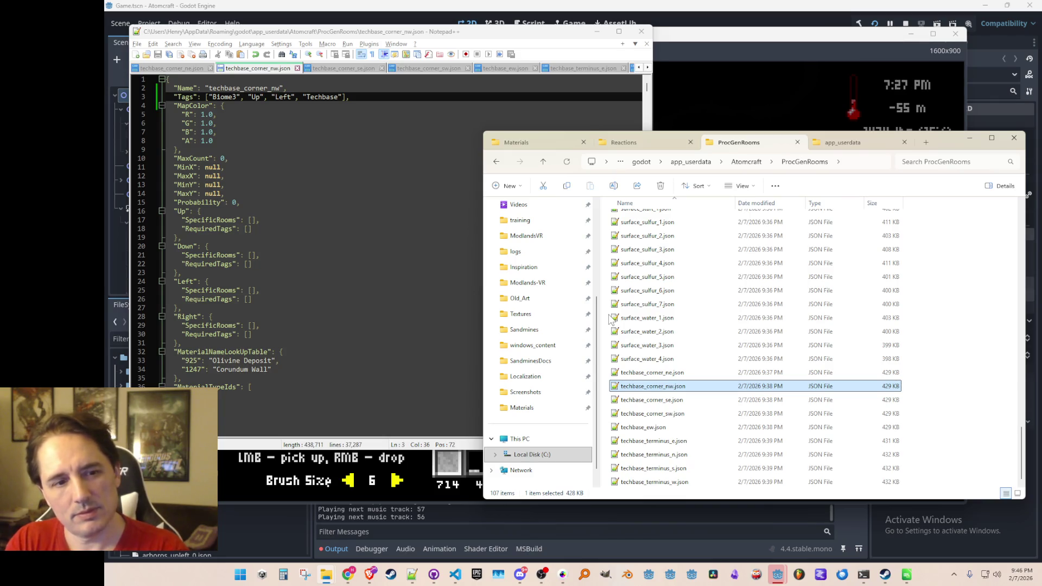
Run export_all_rooms in the game console to write AllProcGenRooms.json, then stop the game.
{"action": "left_click", "coordinate": [773, 43]}
{"action": "type", "text": "export_all_rooms"}
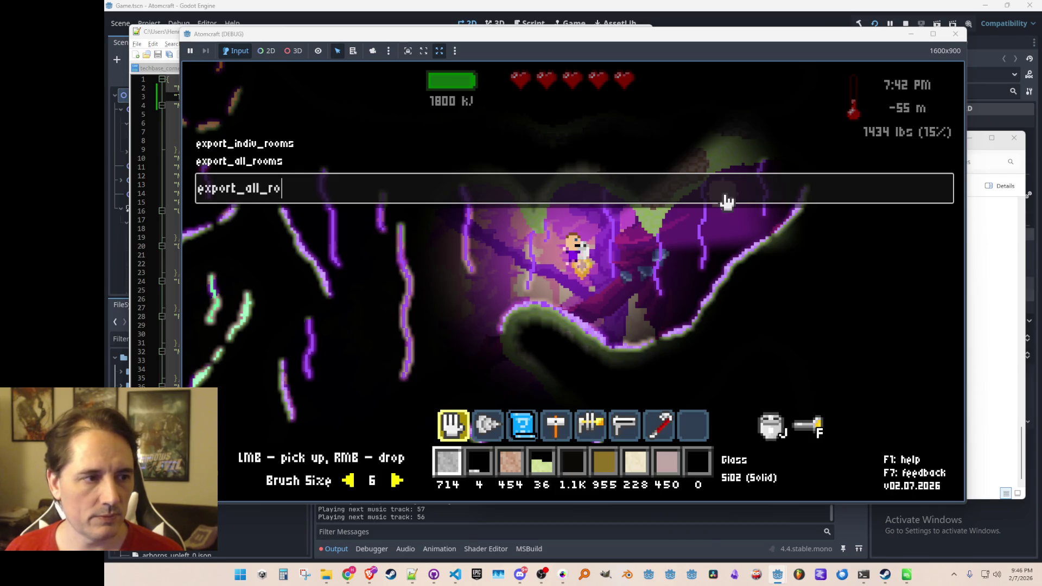
{"action": "key", "text": "Return"}
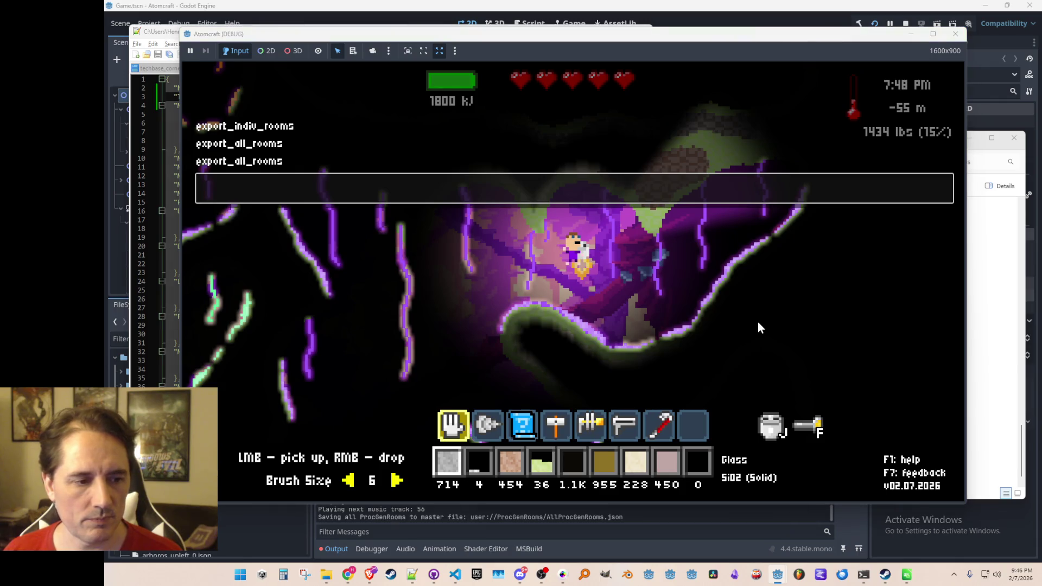
{"action": "key", "text": "alt+F4"}
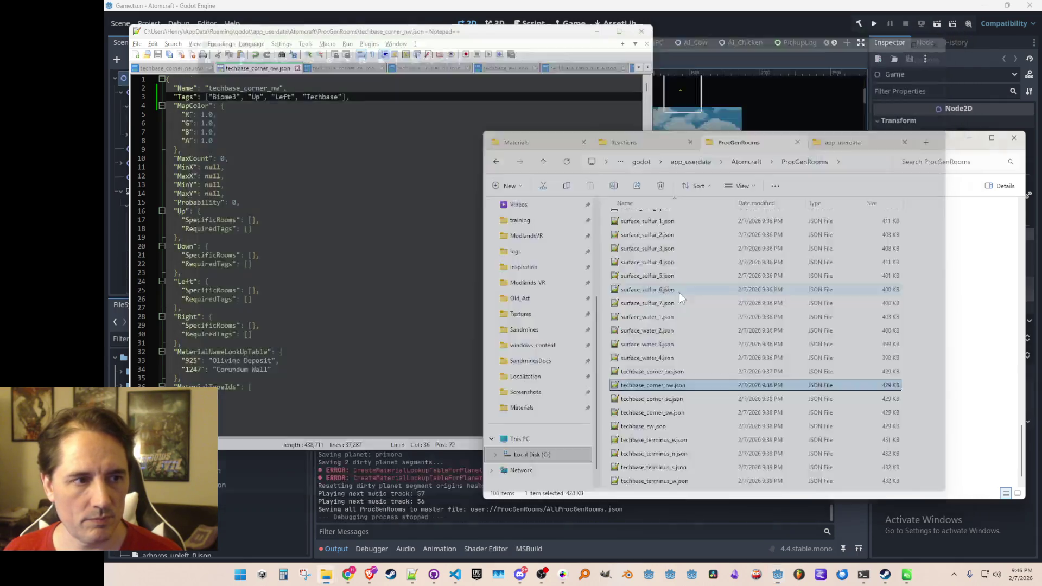
Close Notepad++ and delete AllProcGenRooms.json from Godot's FileSystem.
{"action": "key", "text": "F5"}
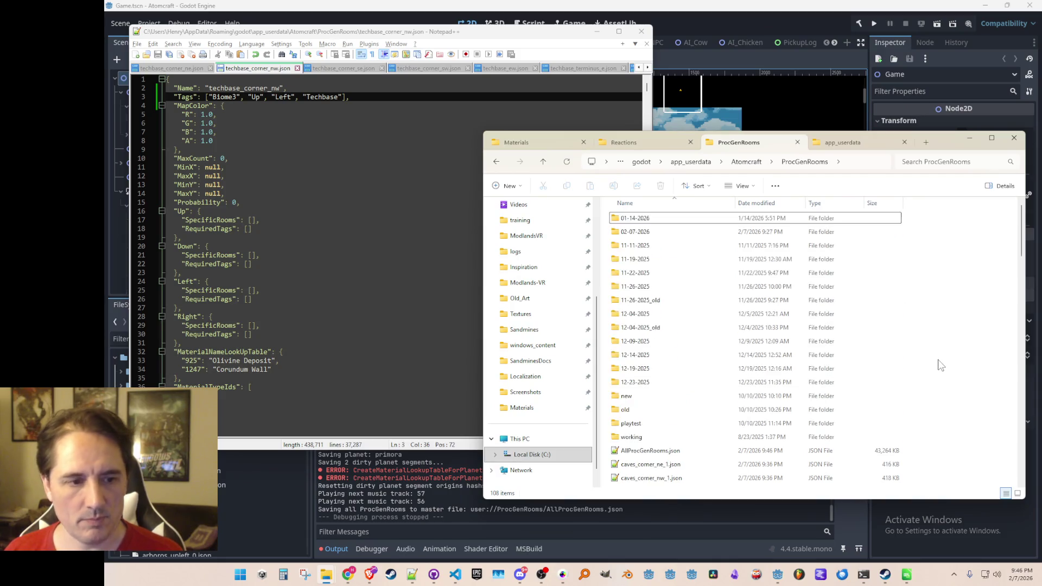
{"action": "scroll", "coordinate": [673, 315], "scroll_direction": "down", "scroll_amount": 3}
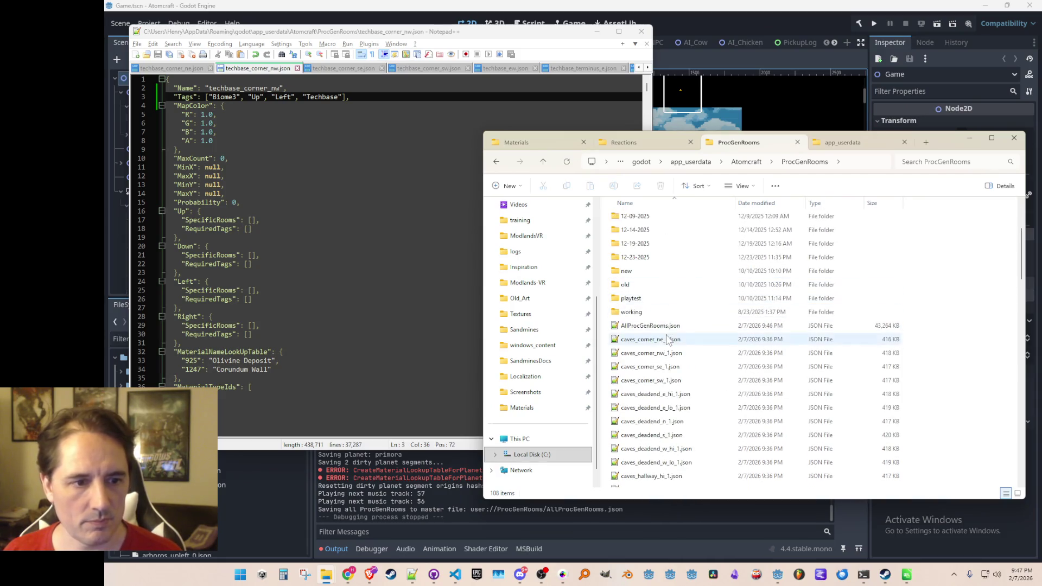
{"action": "left_click", "coordinate": [672, 324]}
{"action": "left_click", "coordinate": [641, 31]}
{"action": "left_click", "coordinate": [212, 443]}
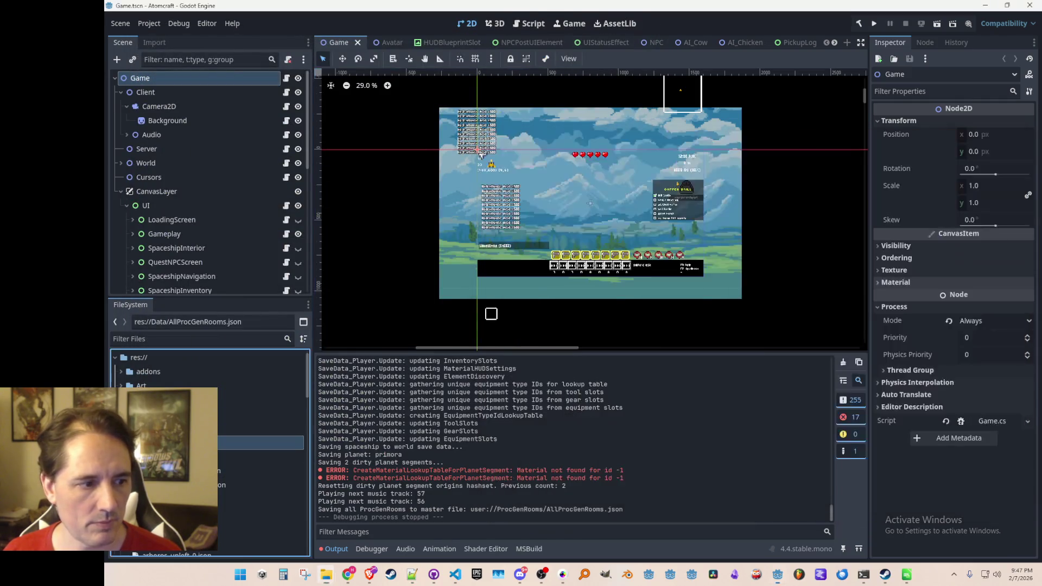
{"action": "key", "text": "Delete"}
{"action": "key", "text": "Return"}
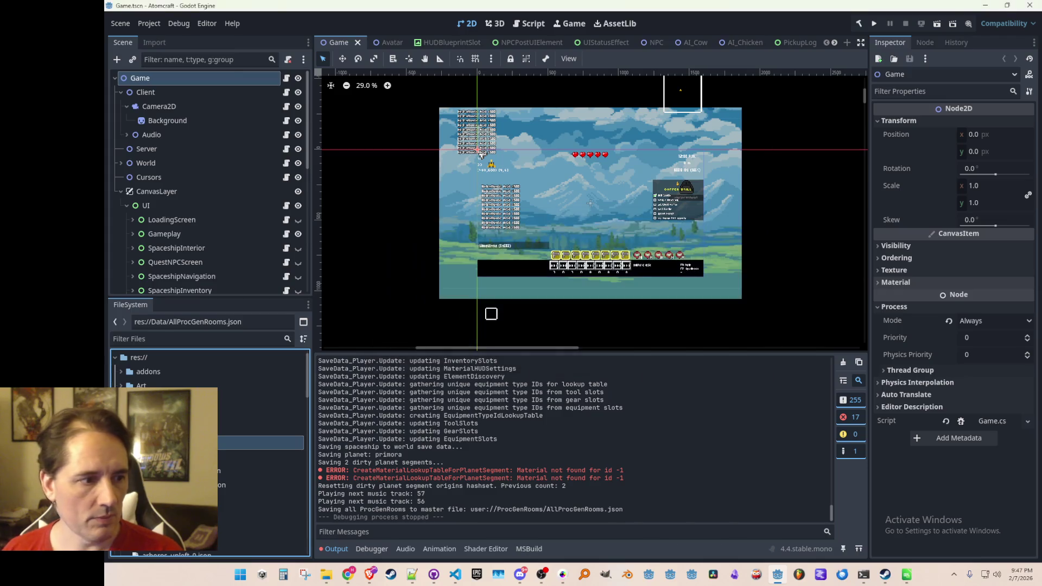
Delete the 90 exported room JSON files from the ProcGenRooms folder.
{"action": "key", "text": "alt+Tab"}
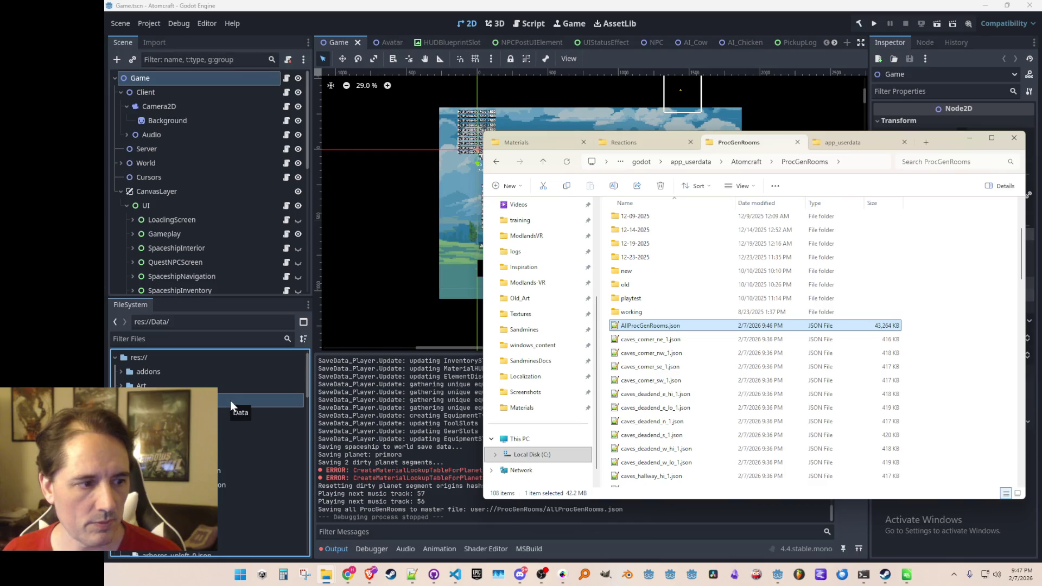
{"action": "left_click", "coordinate": [606, 374]}
{"action": "left_click", "coordinate": [646, 339]}
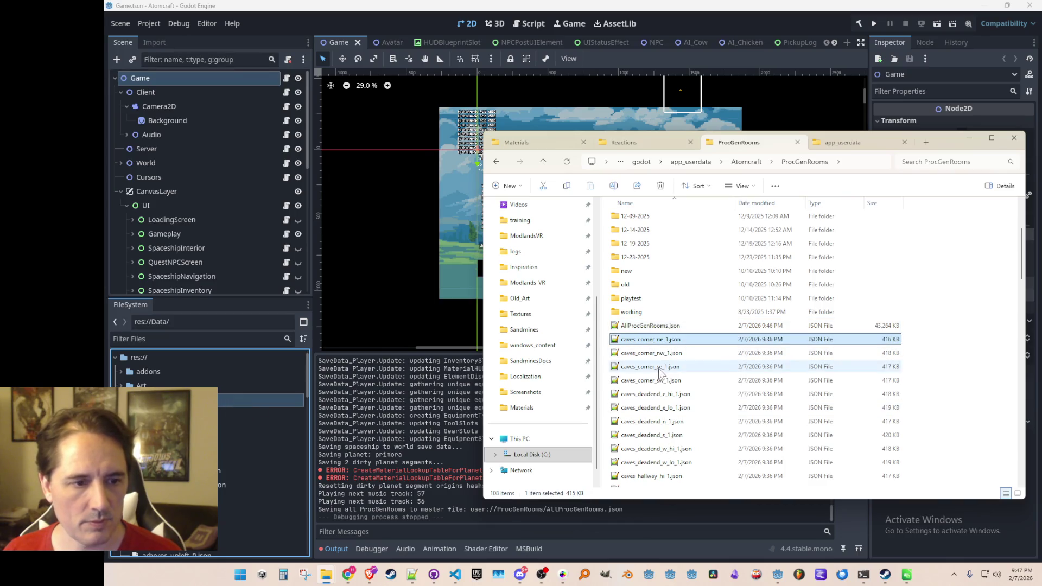
{"action": "scroll", "coordinate": [673, 380], "scroll_direction": "down", "scroll_amount": 10}
{"action": "scroll", "coordinate": [673, 385], "scroll_direction": "down", "scroll_amount": 10}
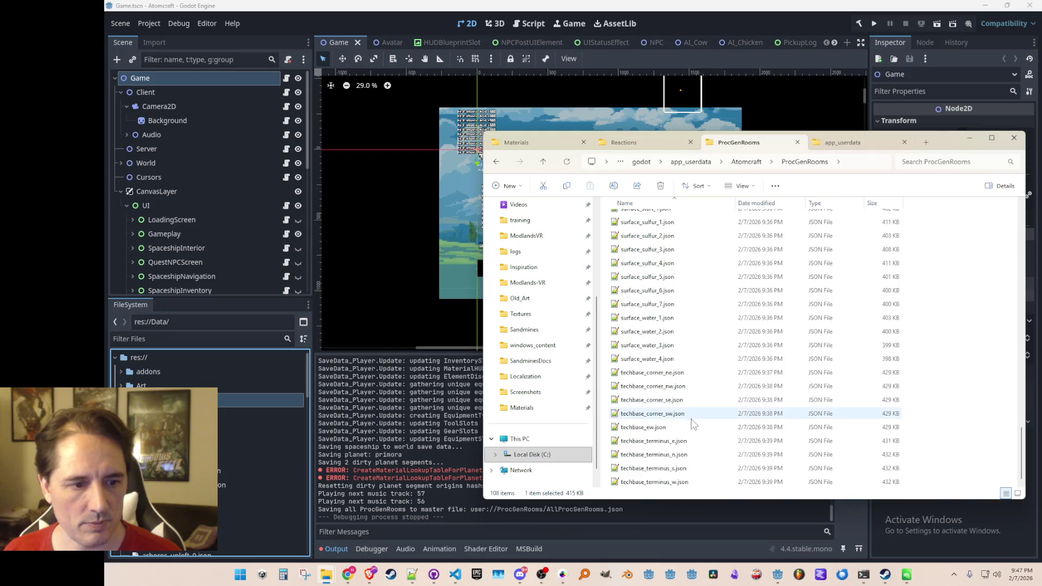
{"action": "left_click", "coordinate": [680, 482], "text": "shift"}
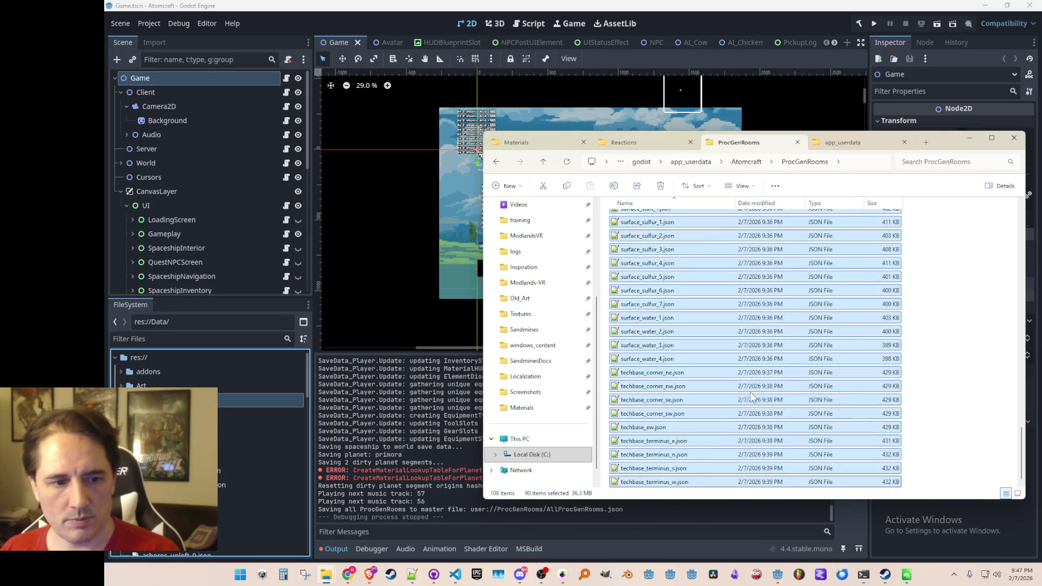
{"action": "key", "text": "Delete"}
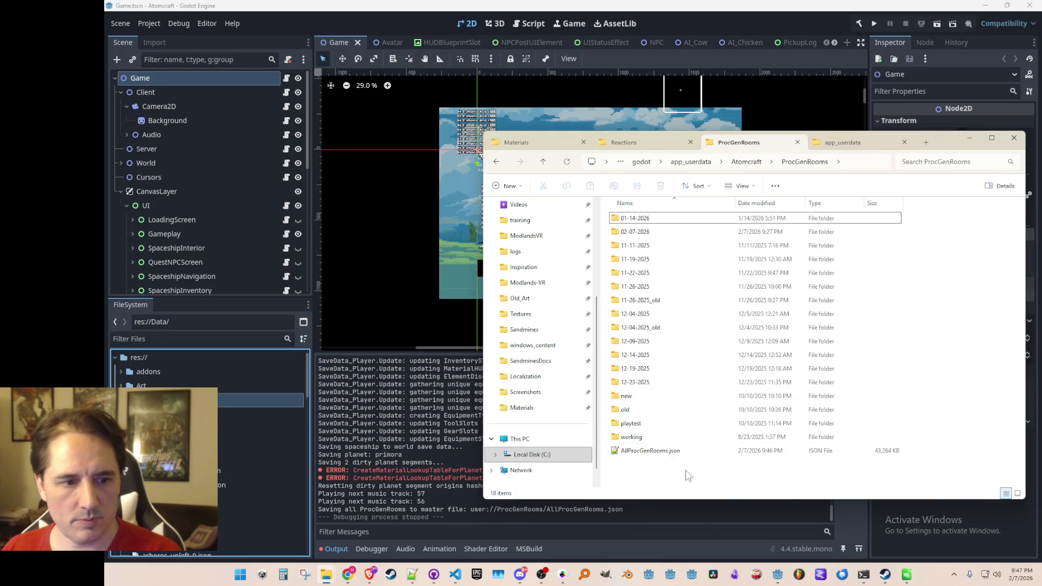
Move the 15 techbase and mushroom_caves room files into 02-07-2026, replacing older copies.
{"action": "left_click", "coordinate": [755, 162]}
{"action": "double_click", "coordinate": [668, 342]}
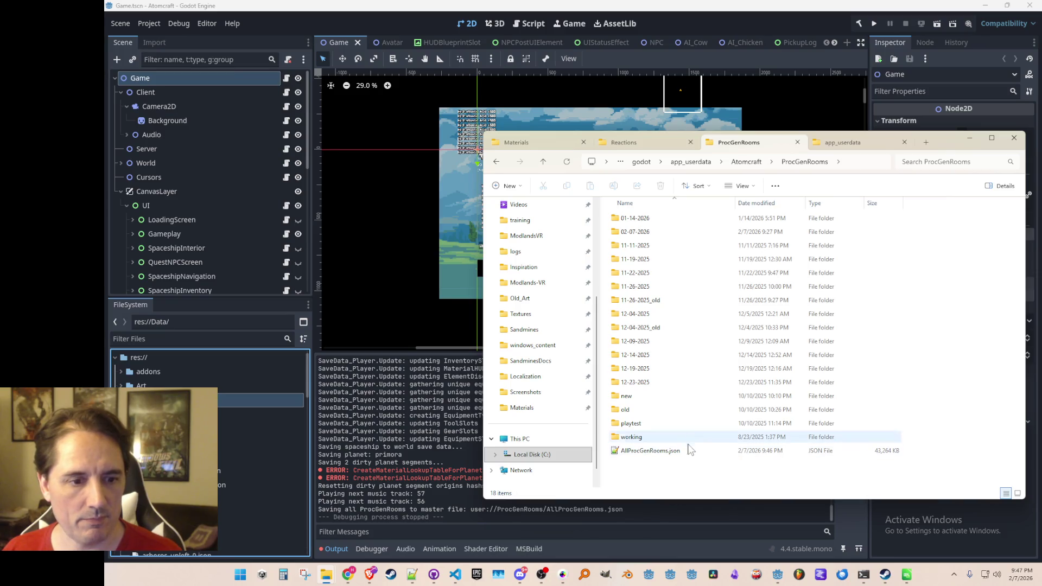
{"action": "left_click", "coordinate": [687, 452]}
{"action": "scroll", "coordinate": [689, 454], "scroll_direction": "down", "scroll_amount": 15}
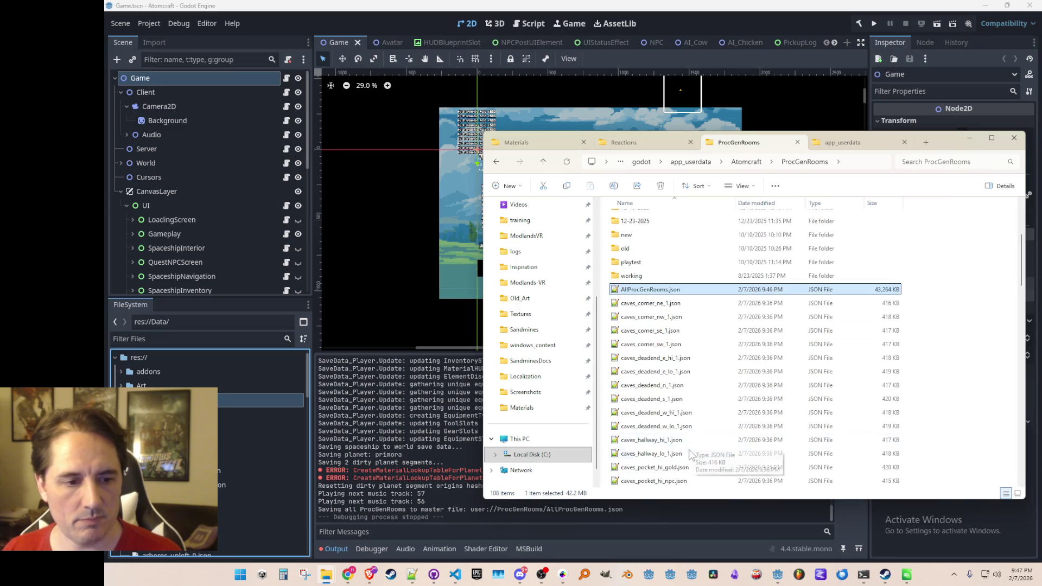
{"action": "scroll", "coordinate": [987, 351], "scroll_direction": "down", "scroll_amount": 5}
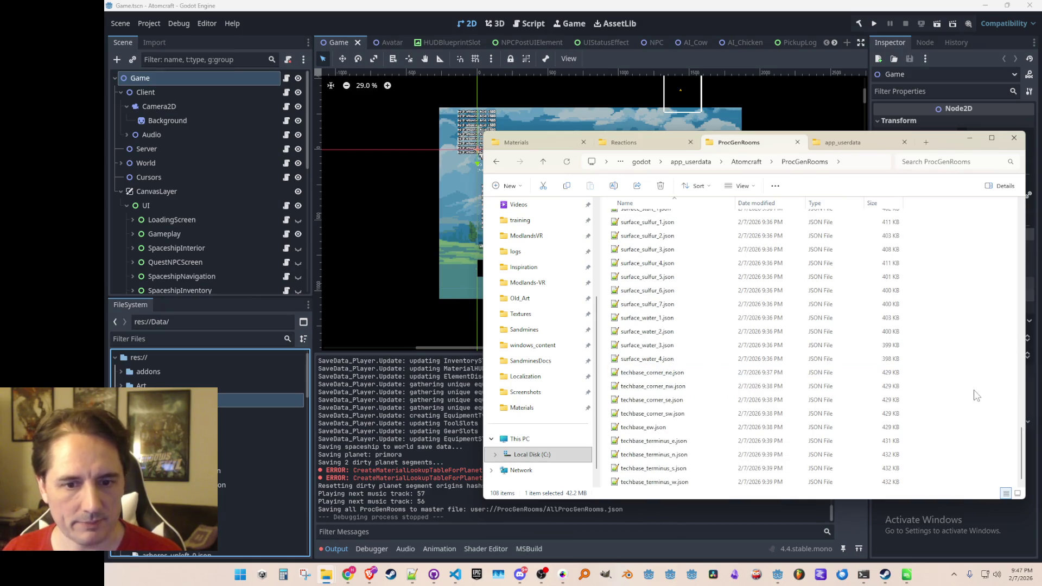
{"action": "left_click", "coordinate": [673, 481]}
{"action": "left_click", "coordinate": [678, 373], "text": "shift"}
{"action": "scroll", "coordinate": [711, 366], "scroll_direction": "up", "scroll_amount": 5}
{"action": "scroll", "coordinate": [710, 366], "scroll_direction": "up", "scroll_amount": 2}
{"action": "left_click_drag", "start_coordinate": [710, 348], "coordinate": [703, 255]}
{"action": "scroll", "coordinate": [778, 321], "scroll_direction": "down", "scroll_amount": 7}
{"action": "scroll", "coordinate": [778, 320], "scroll_direction": "up", "scroll_amount": 8}
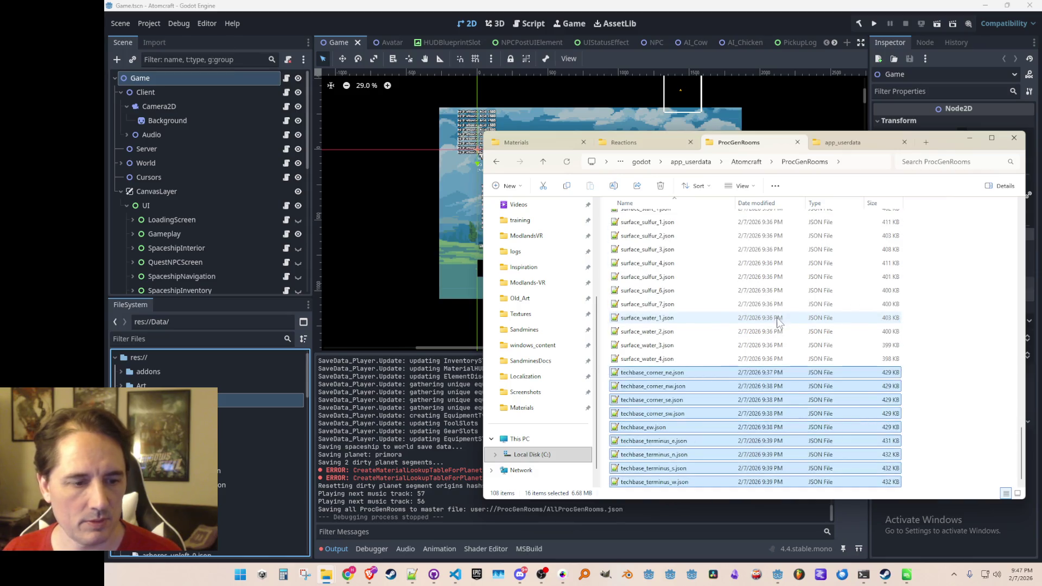
{"action": "left_click", "coordinate": [700, 303], "text": "ctrl"}
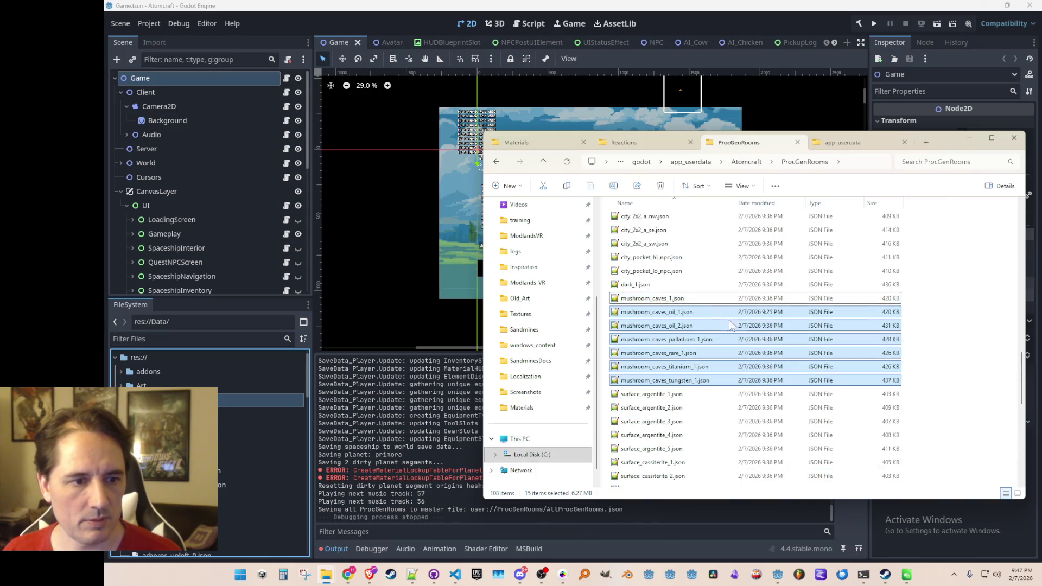
{"action": "scroll", "coordinate": [753, 348], "scroll_direction": "down", "scroll_amount": 10}
{"action": "scroll", "coordinate": [760, 352], "scroll_direction": "up", "scroll_amount": 10}
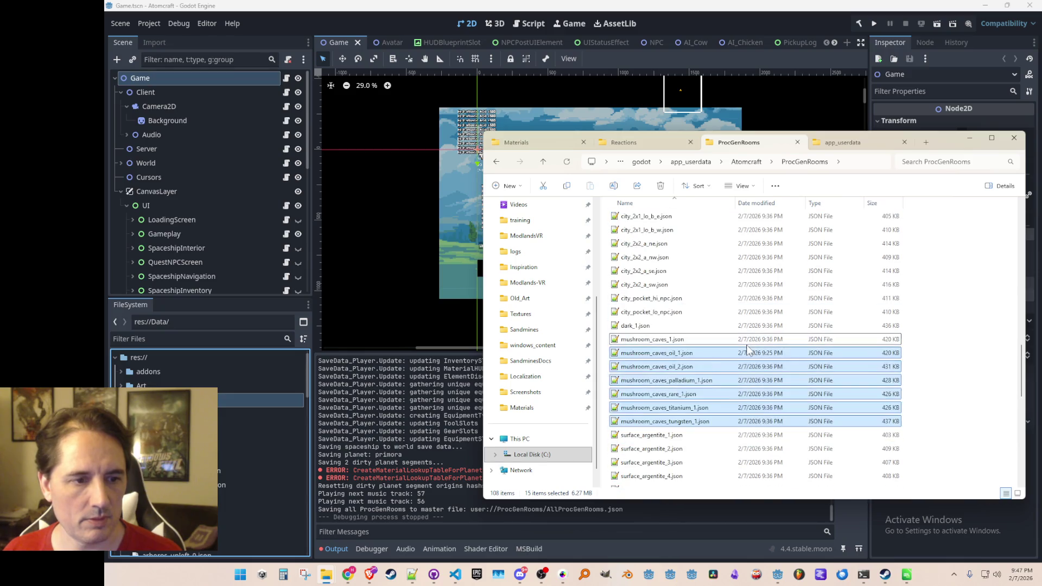
{"action": "mouse_move", "coordinate": [663, 400]}
{"action": "left_mouse_down"}
{"action": "mouse_move", "coordinate": [747, 205]}
{"action": "mouse_move", "coordinate": [696, 240]}
{"action": "left_mouse_up"}
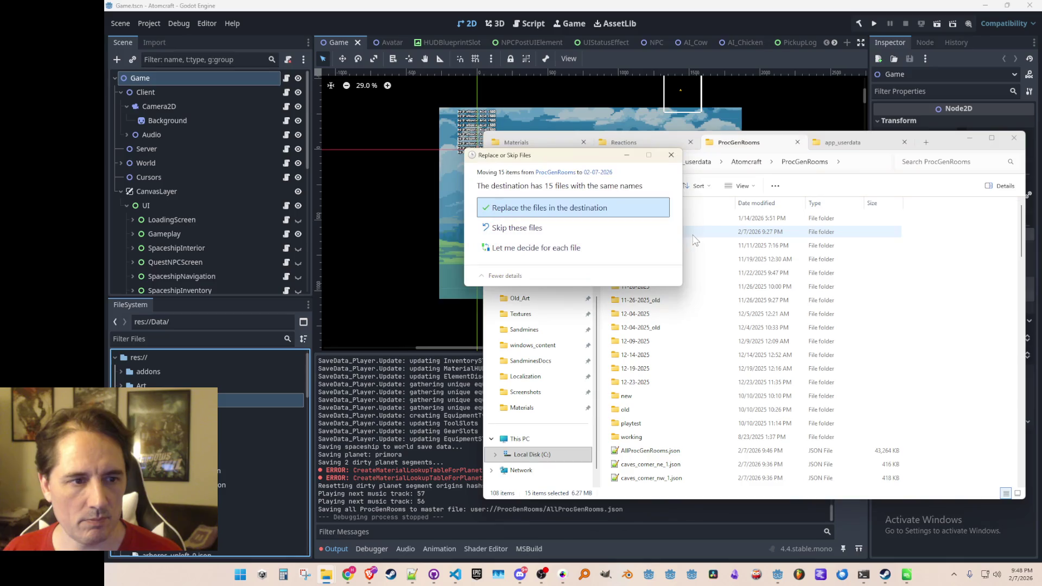
{"action": "left_click", "coordinate": [582, 208]}
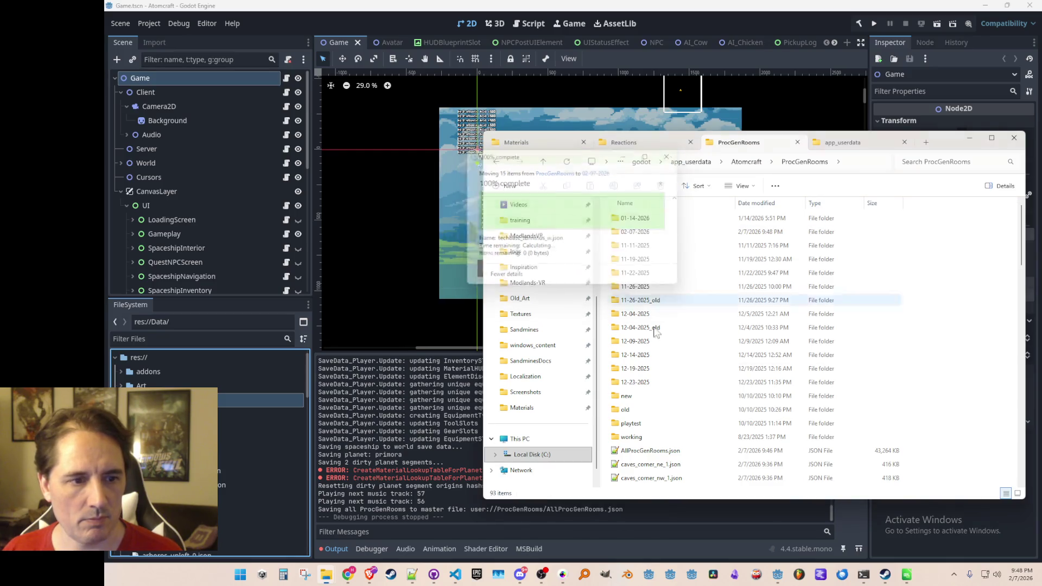
Delete the remaining 76 loose JSON files, then open the 02-07-2026 folder.
{"action": "left_click", "coordinate": [655, 451]}
{"action": "key", "text": "shift+End"}
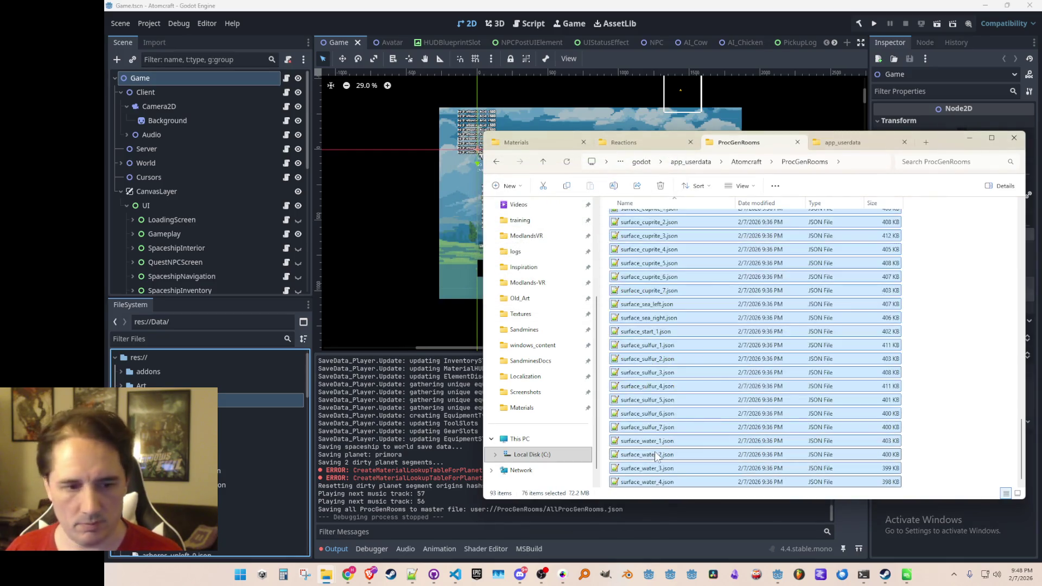
{"action": "key", "text": "Delete"}
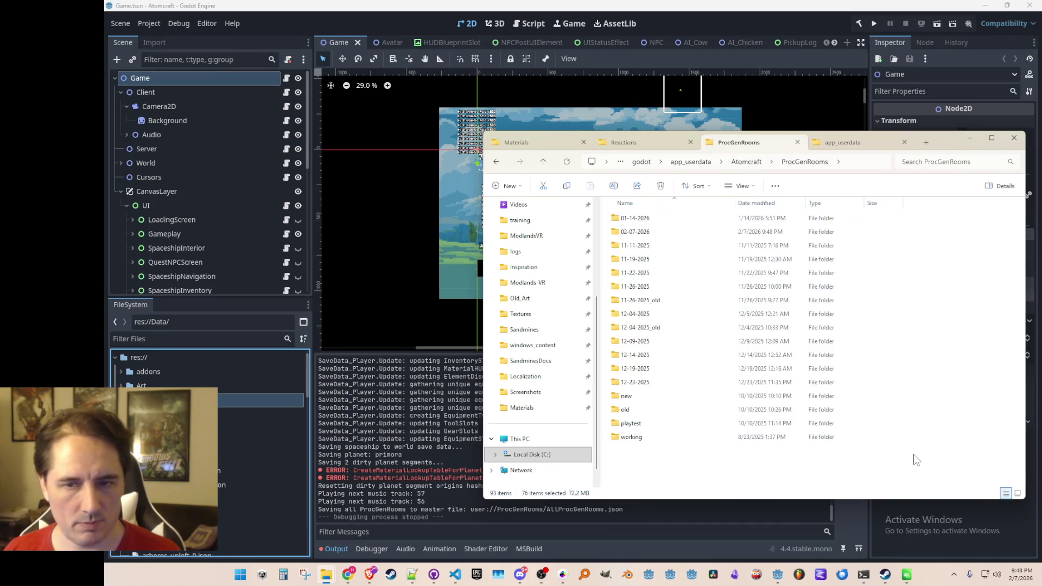
{"action": "double_click", "coordinate": [671, 231]}
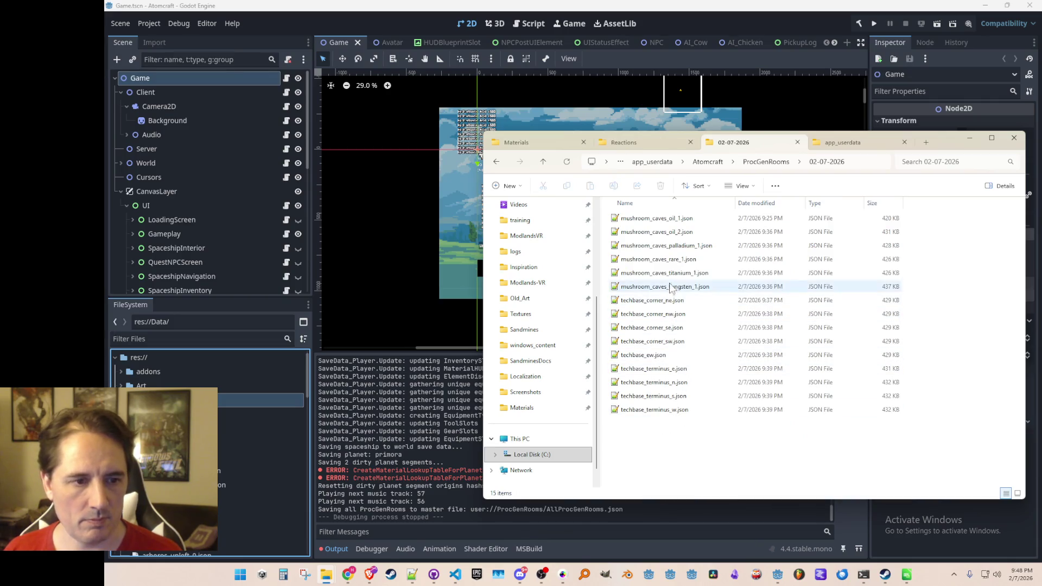
Review the mushroom_caves titanium, palladium and oil files plus the techbase corner files in Notepad++.
{"action": "double_click", "coordinate": [664, 272]}
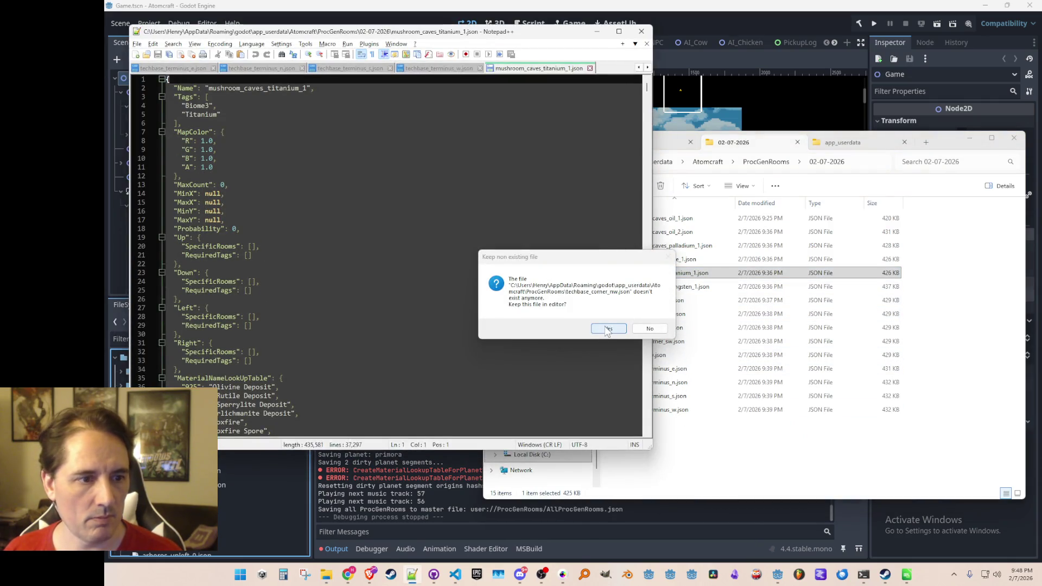
{"action": "left_click", "coordinate": [646, 331]}
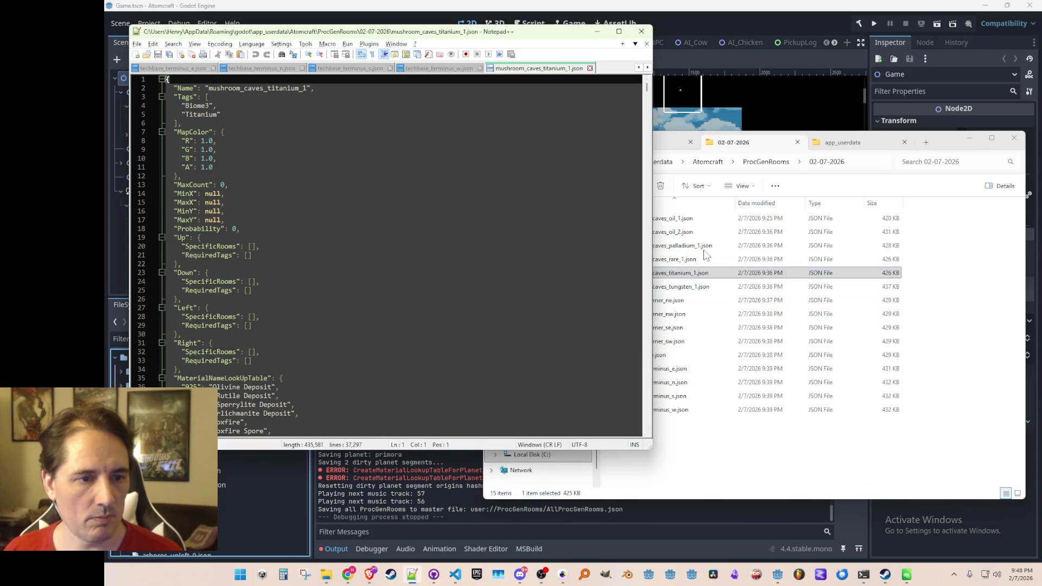
{"action": "double_click", "coordinate": [700, 246]}
{"action": "double_click", "coordinate": [681, 232]}
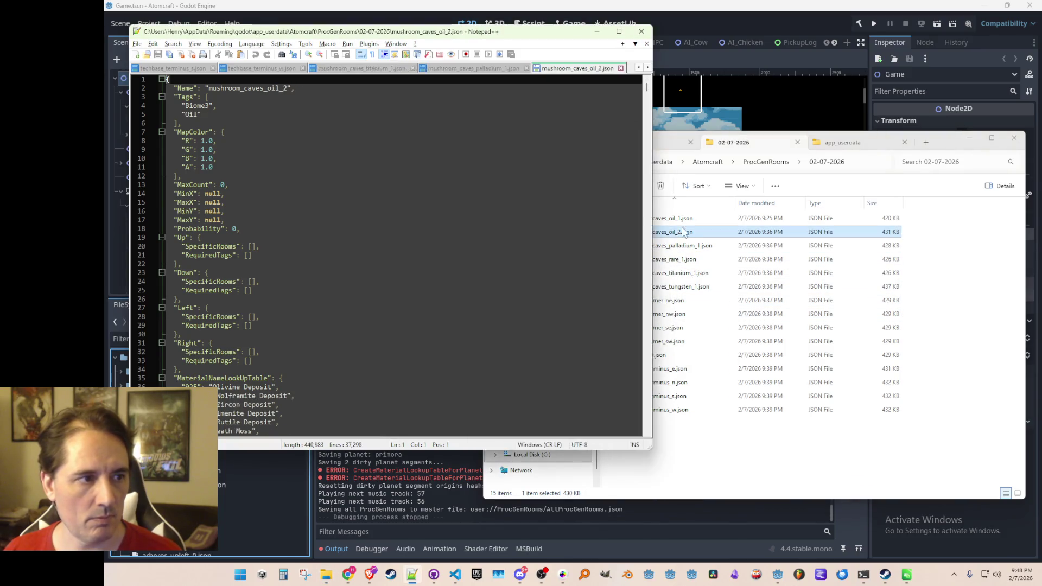
{"action": "double_click", "coordinate": [673, 218]}
{"action": "double_click", "coordinate": [685, 245]}
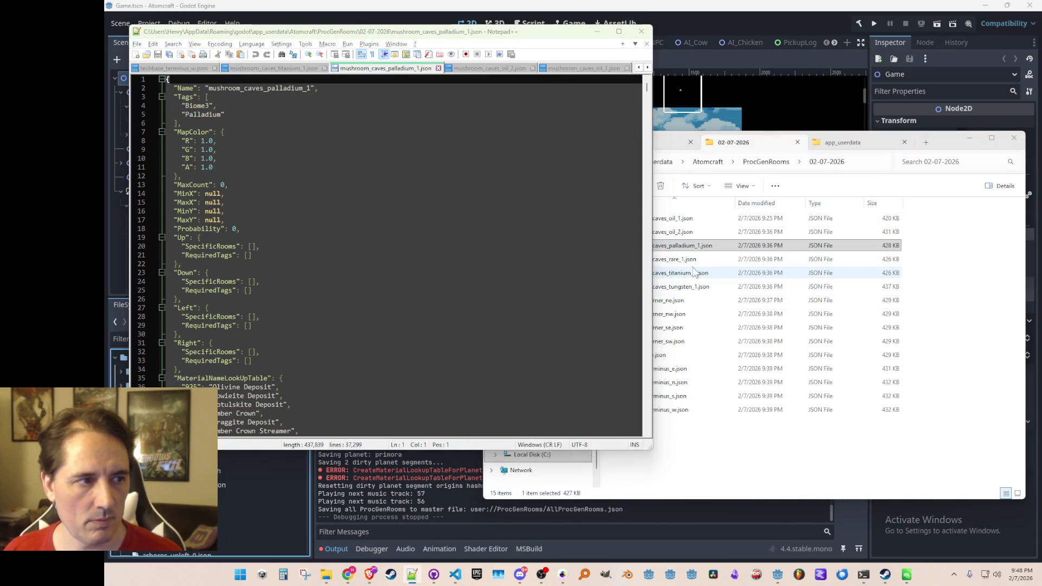
{"action": "left_click", "coordinate": [694, 272]}
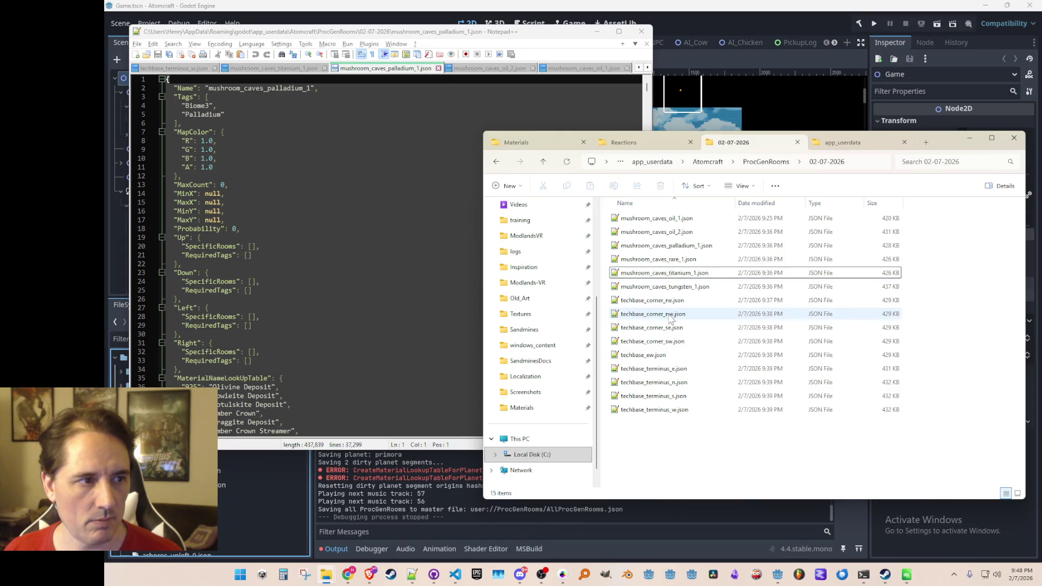
{"action": "double_click", "coordinate": [669, 313]}
{"action": "double_click", "coordinate": [675, 300]}
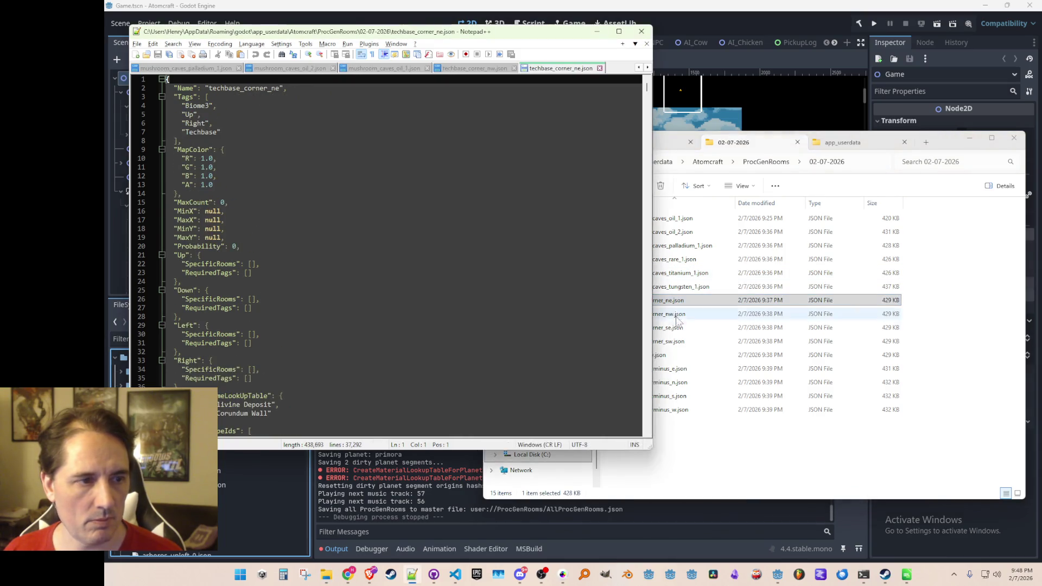
{"action": "double_click", "coordinate": [673, 327]}
Correct the Name in mushroom_caves_oil_1.json to mushroom_caves_oil_1 and save it.
{"action": "double_click", "coordinate": [689, 218]}
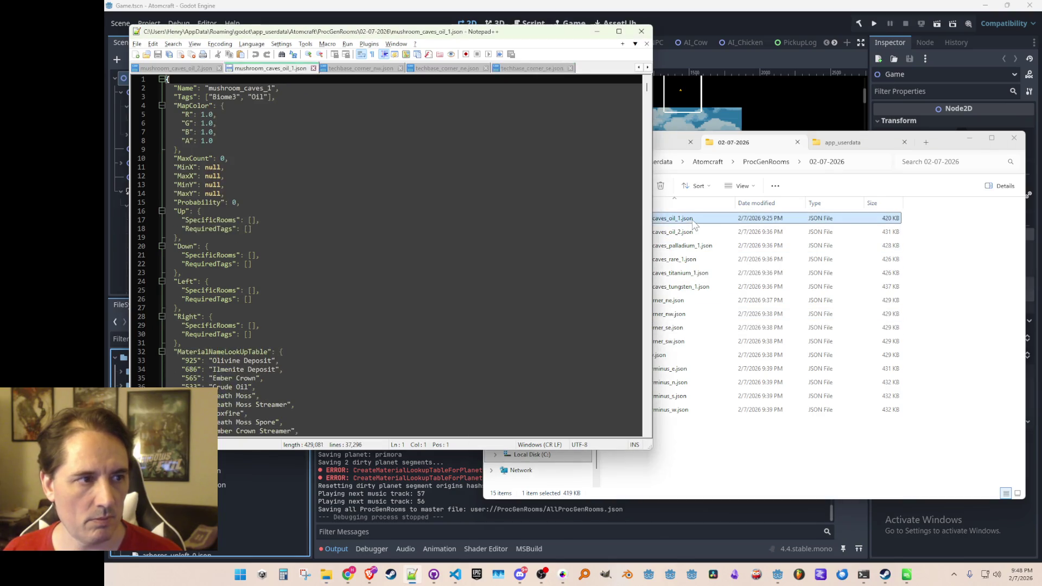
{"action": "left_click", "coordinate": [267, 88]}
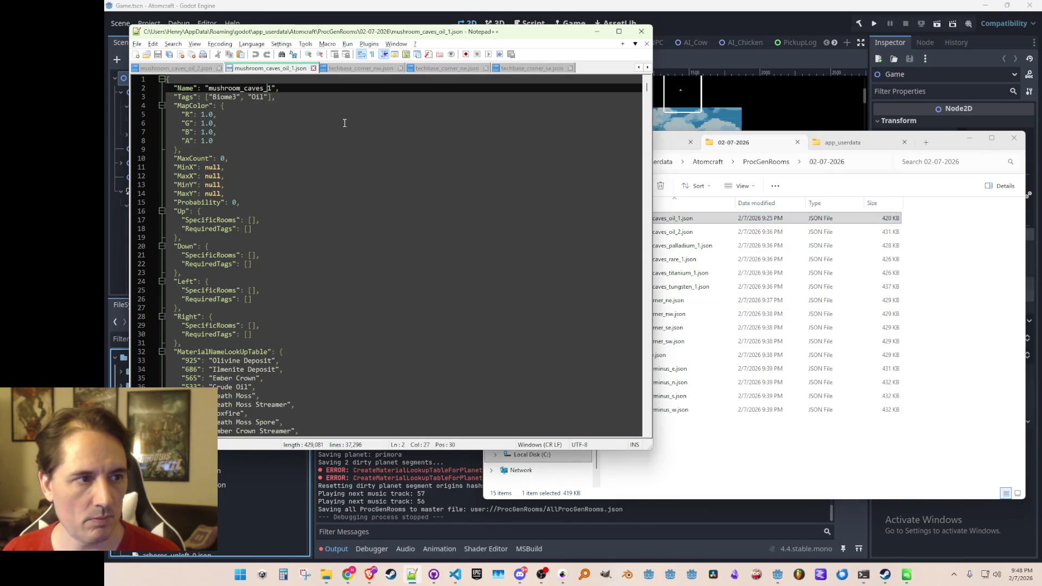
{"action": "type", "text": "oil"}
{"action": "key", "text": "ctrl+s"}
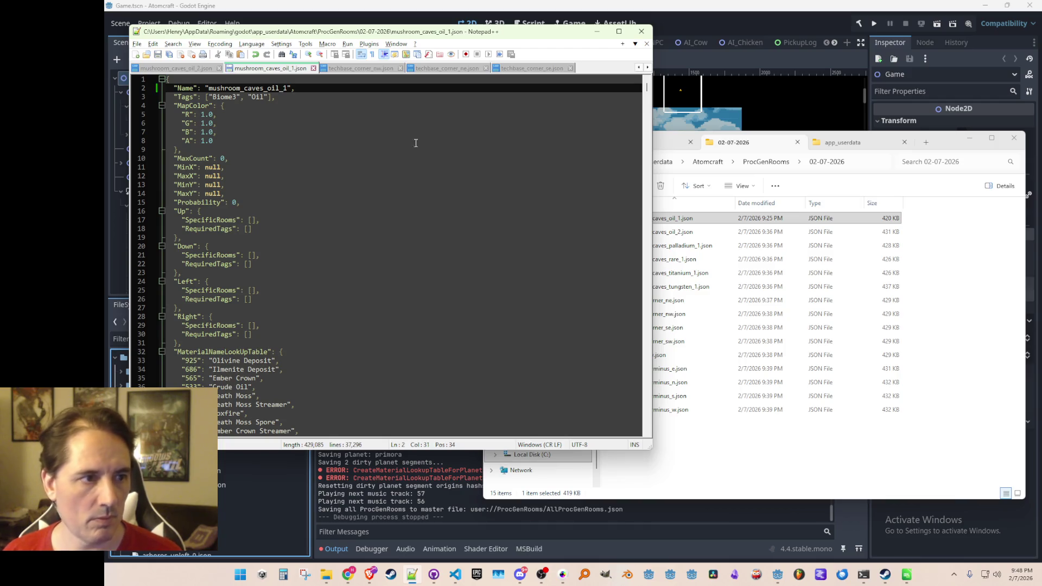
Check mushroom_caves oil_2, palladium_1, rare_1, tungsten_1 and the techbase corner nw, se, sw files.
{"action": "double_click", "coordinate": [674, 232]}
{"action": "double_click", "coordinate": [687, 246]}
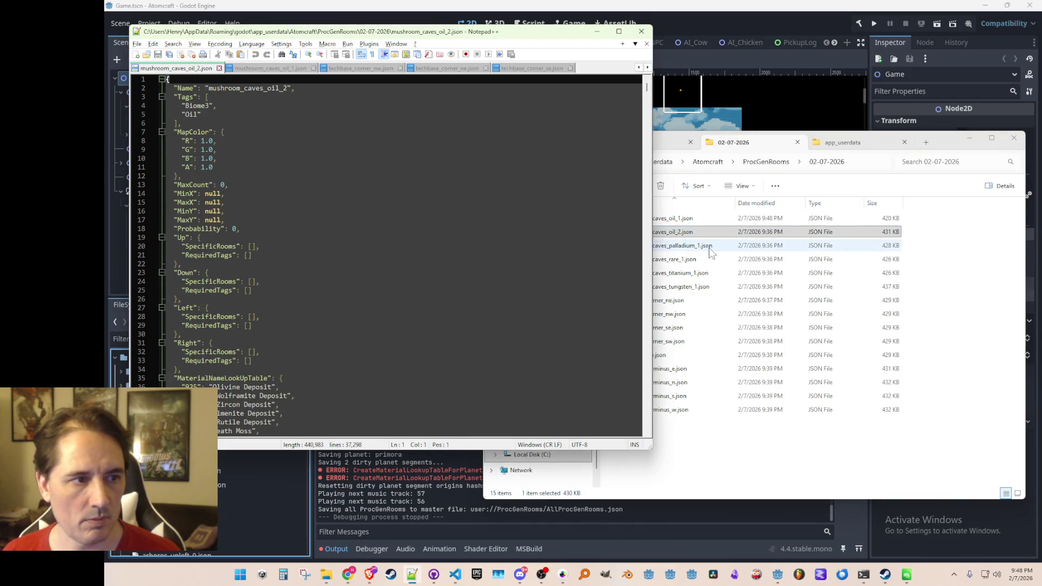
{"action": "double_click", "coordinate": [699, 259]}
{"action": "double_click", "coordinate": [699, 286]}
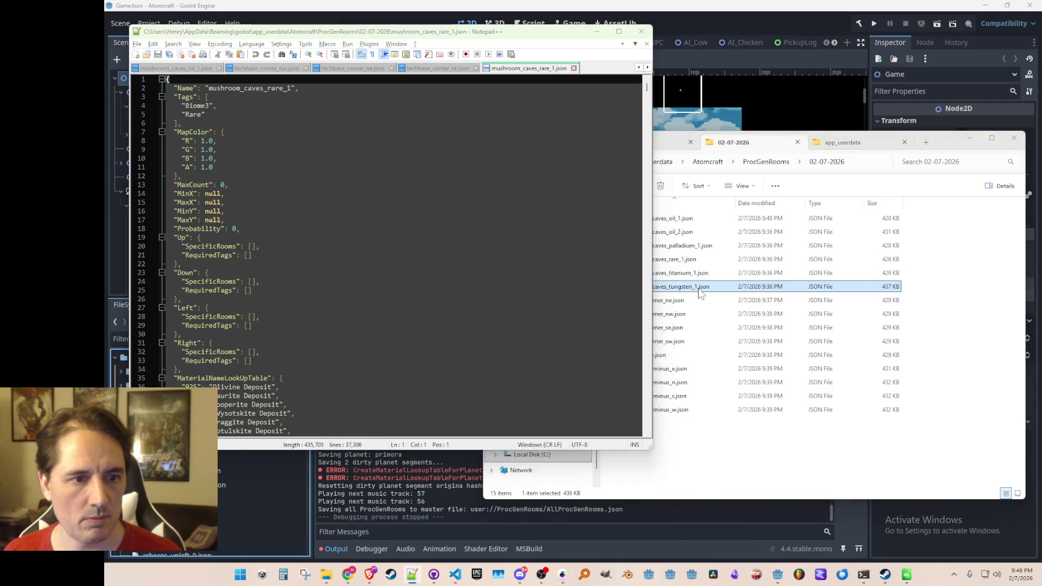
{"action": "left_click", "coordinate": [695, 302]}
{"action": "double_click", "coordinate": [689, 310]}
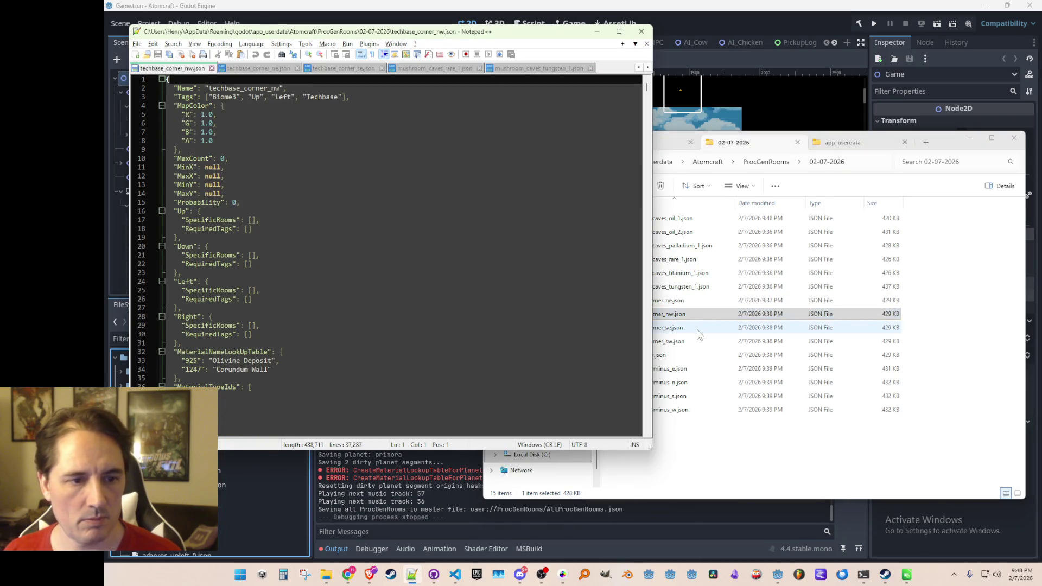
{"action": "double_click", "coordinate": [700, 328]}
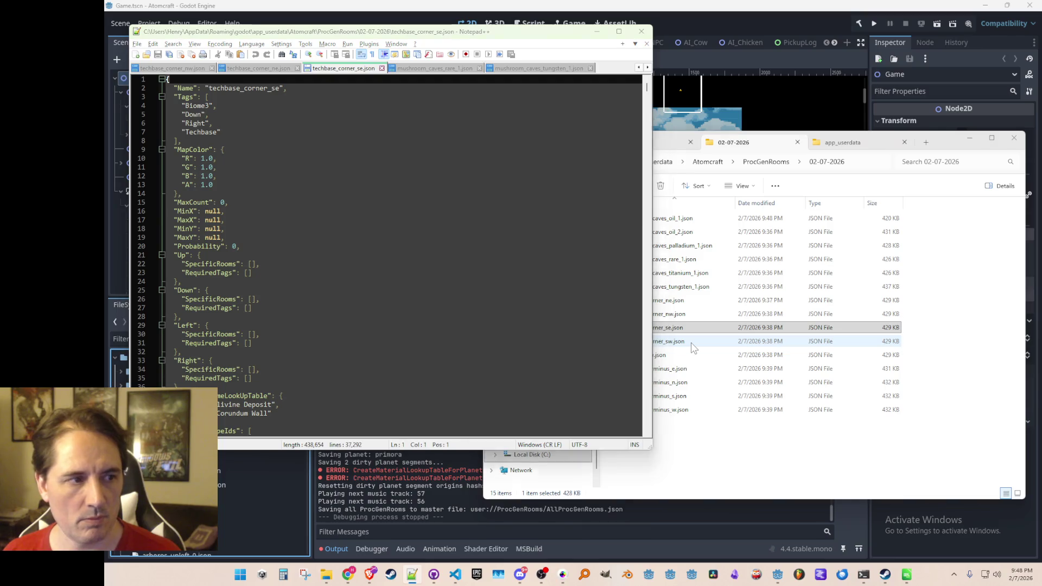
{"action": "double_click", "coordinate": [691, 342]}
{"action": "left_click", "coordinate": [688, 356]}
Check techbase_ew and the four techbase_terminus files, then minimize Notepad++ for Godot.
{"action": "double_click", "coordinate": [688, 356]}
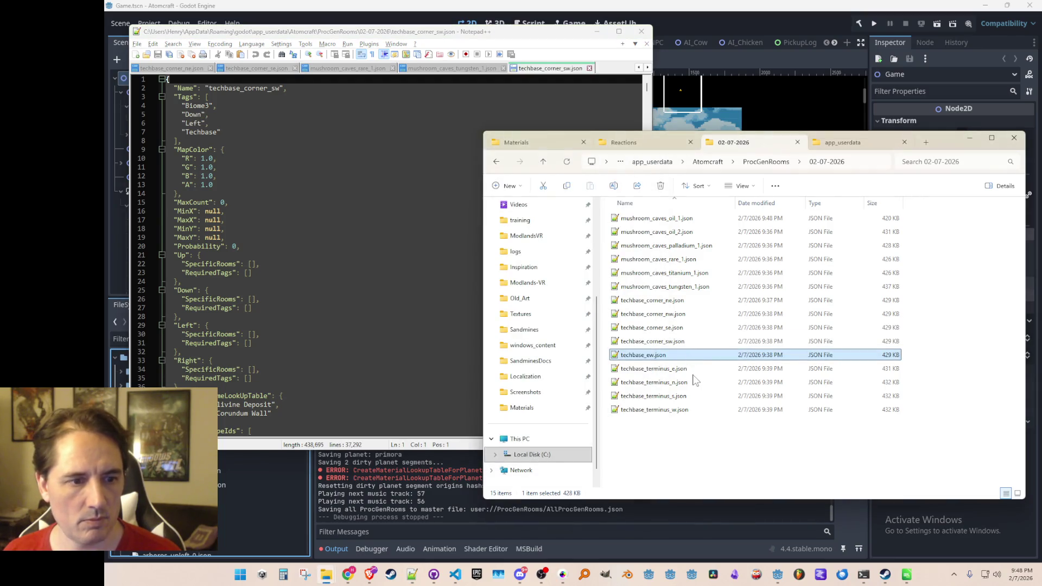
{"action": "double_click", "coordinate": [695, 370]}
{"action": "double_click", "coordinate": [694, 383]}
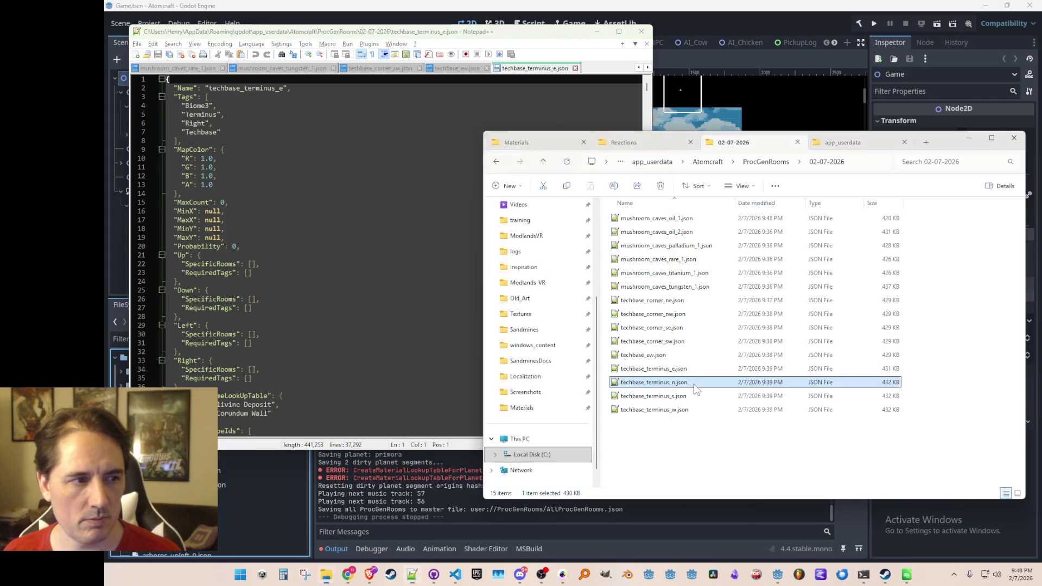
{"action": "double_click", "coordinate": [698, 396]}
{"action": "double_click", "coordinate": [700, 410]}
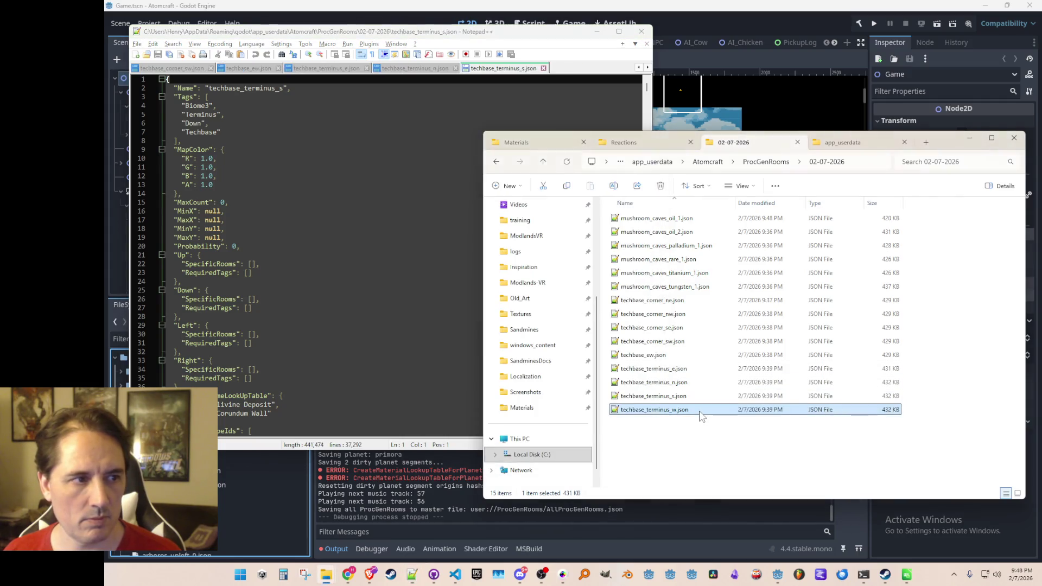
{"action": "left_click", "coordinate": [714, 467]}
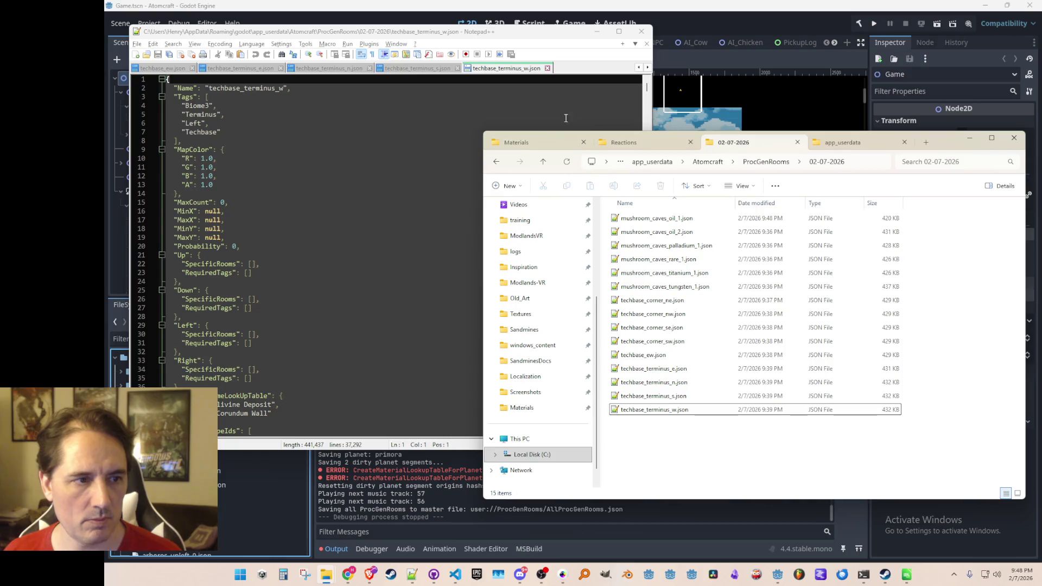
{"action": "left_click", "coordinate": [597, 31]}
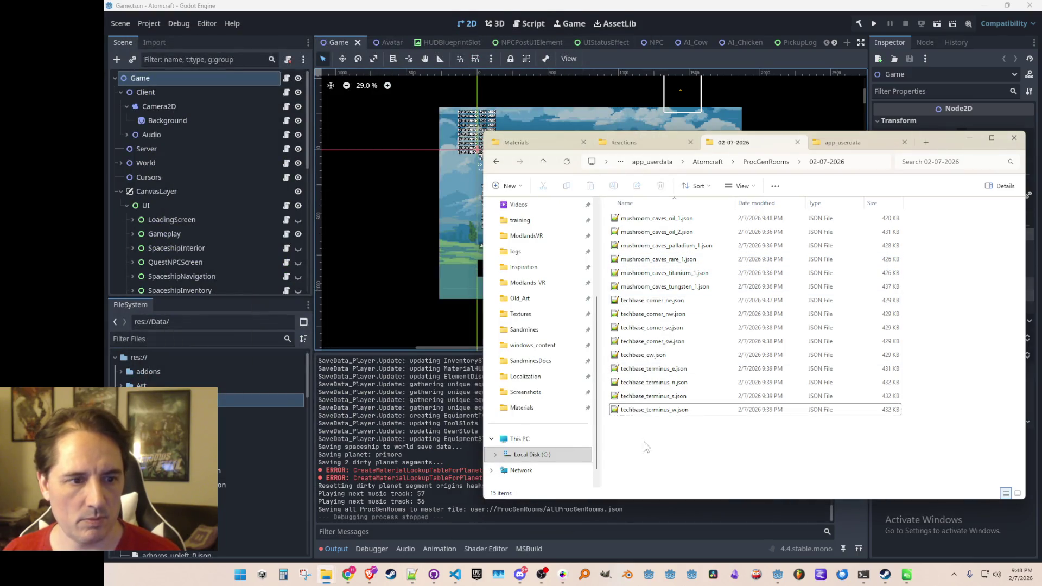
{"action": "left_click", "coordinate": [771, 22]}
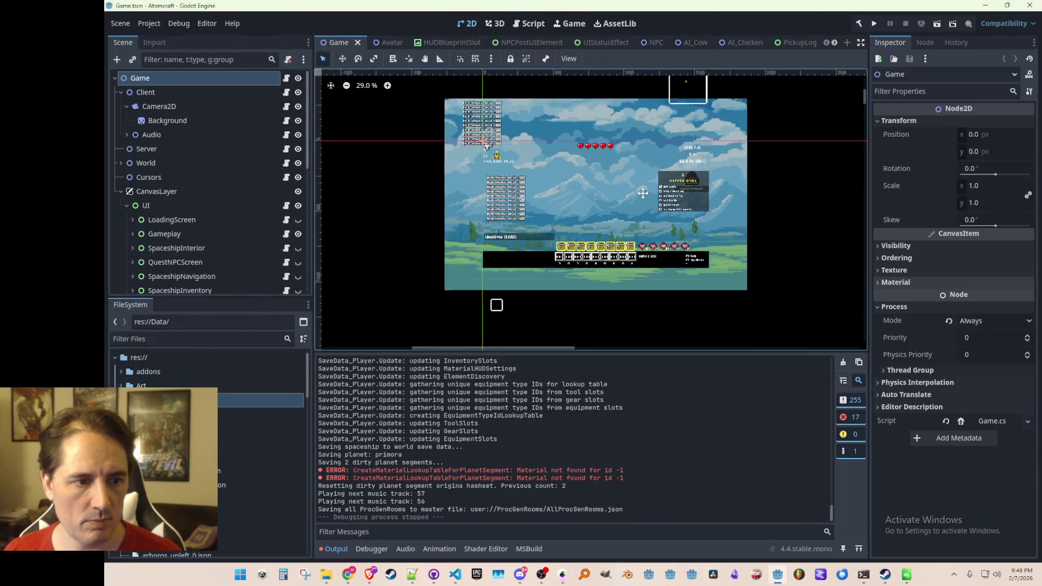
Save the current Godot scene and switch to ChunkOrigin.cs in VS Code.
{"action": "key", "text": "ctrl+s"}
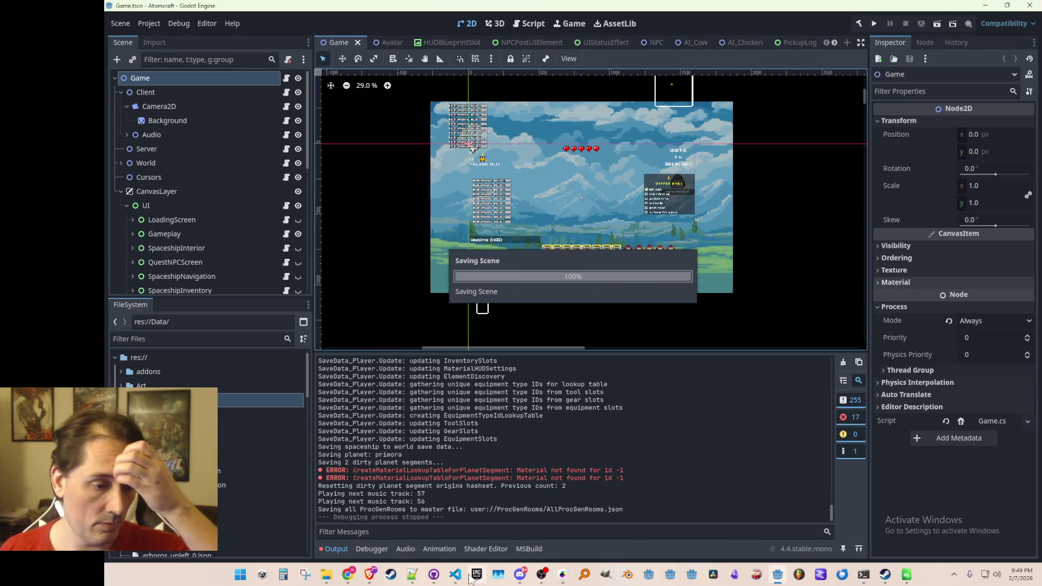
{"action": "left_click", "coordinate": [456, 574]}
{"action": "left_click", "coordinate": [678, 324]}
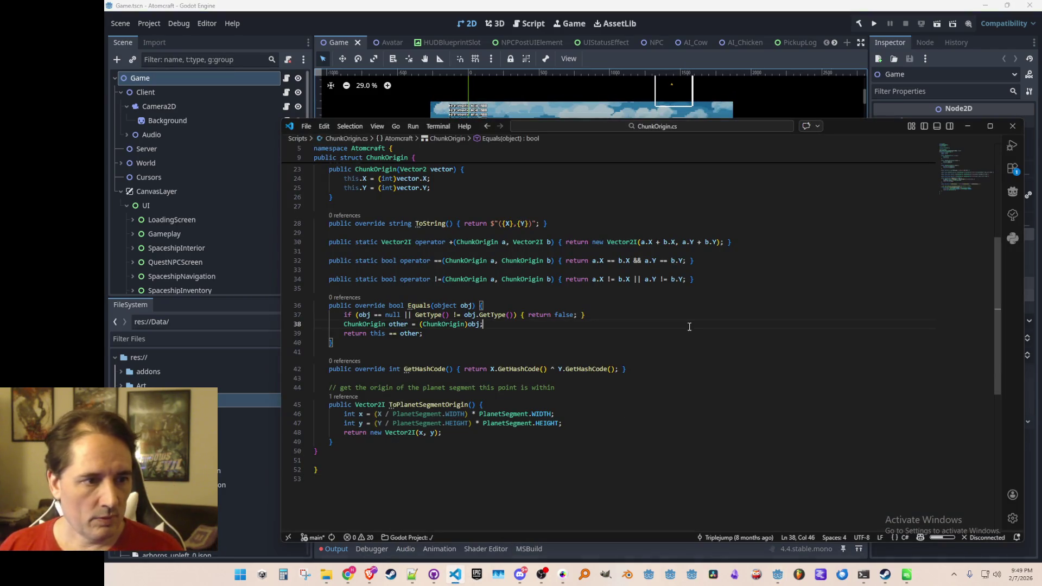
Commit AllProcGenRooms.json to main as 'added first iteration of biome 3 rooms' and push to origin.
{"action": "left_click", "coordinate": [434, 574]}
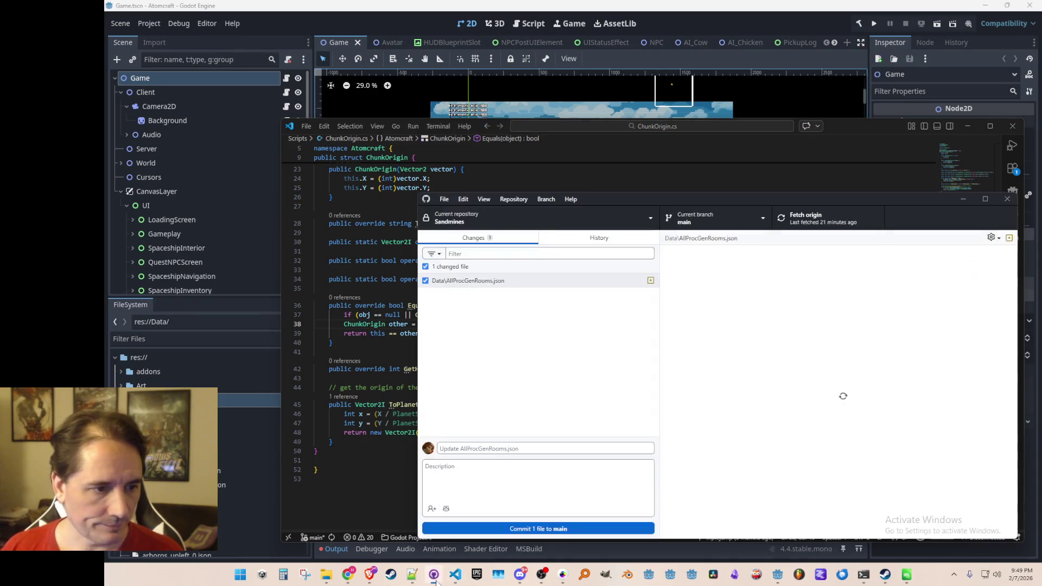
{"action": "left_click", "coordinate": [534, 452]}
{"action": "type", "text": "added "}
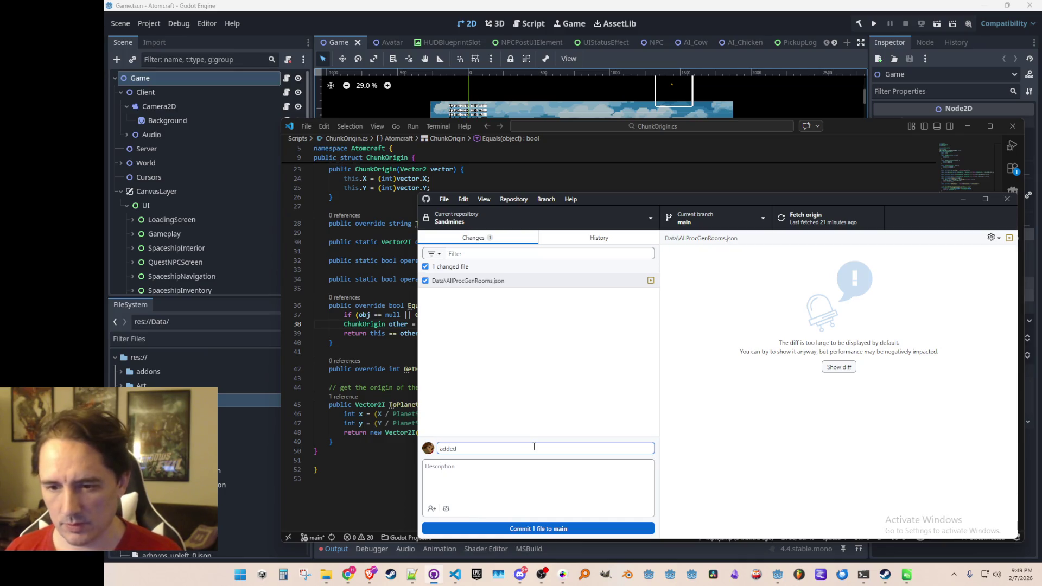
{"action": "type", "text": "first iteration"}
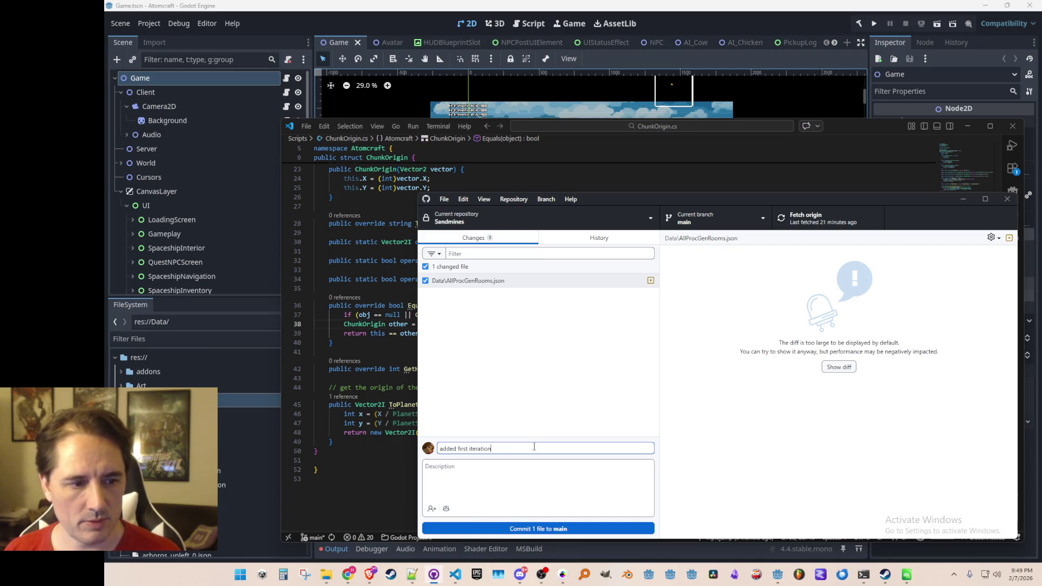
{"action": "type", "text": " of biome 3 rooms"}
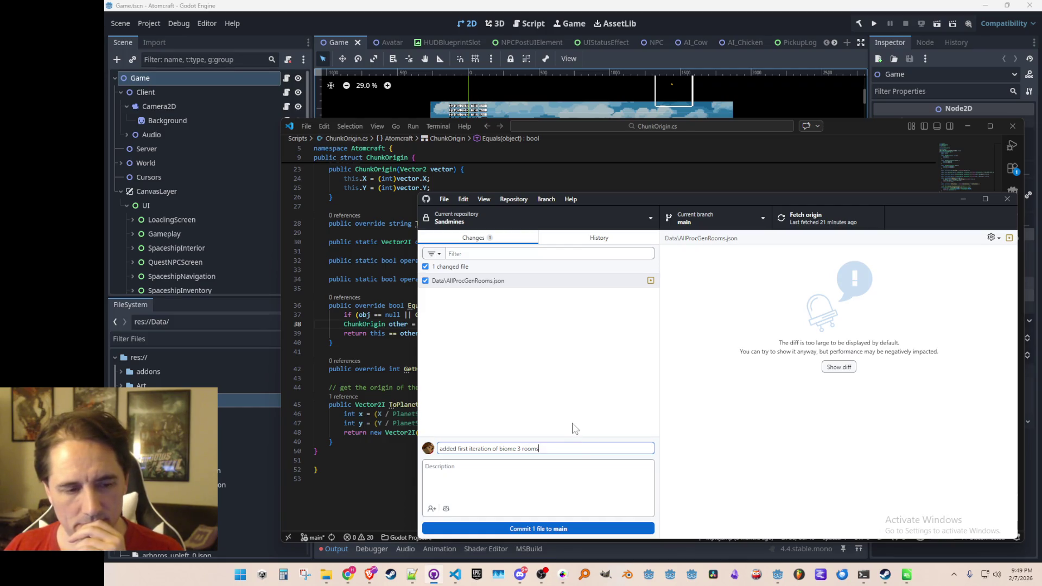
{"action": "left_click", "coordinate": [576, 534]}
{"action": "left_click", "coordinate": [819, 212]}
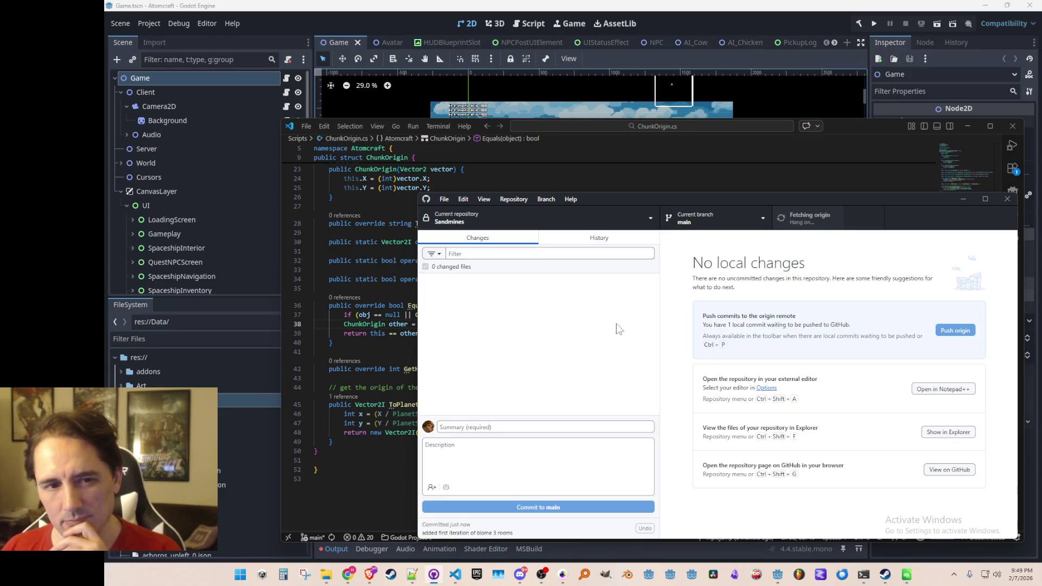
{"action": "left_click", "coordinate": [963, 200]}
{"action": "left_click", "coordinate": [640, 344]}
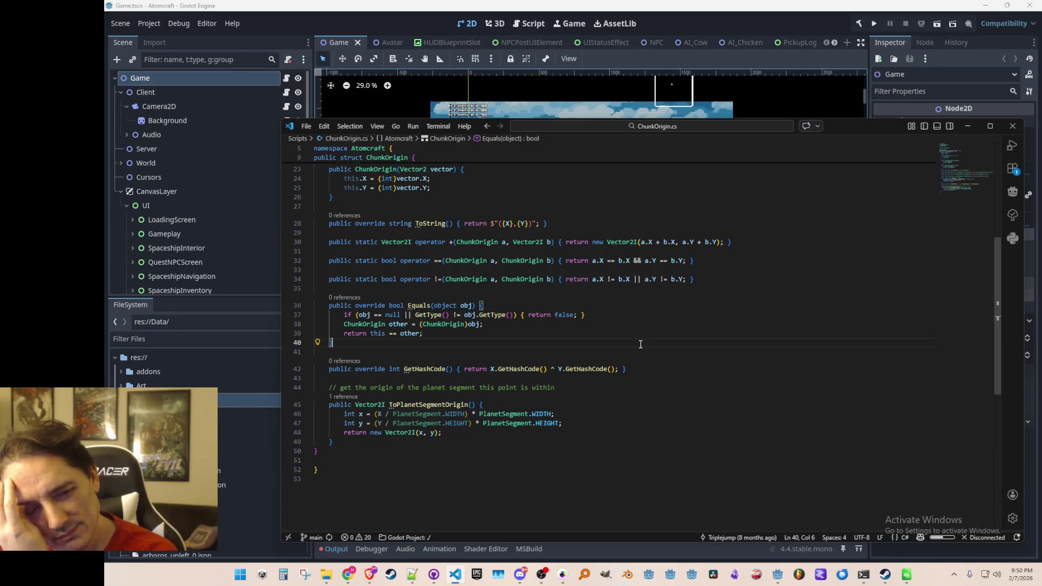
{"action": "left_click", "coordinate": [608, 355]}
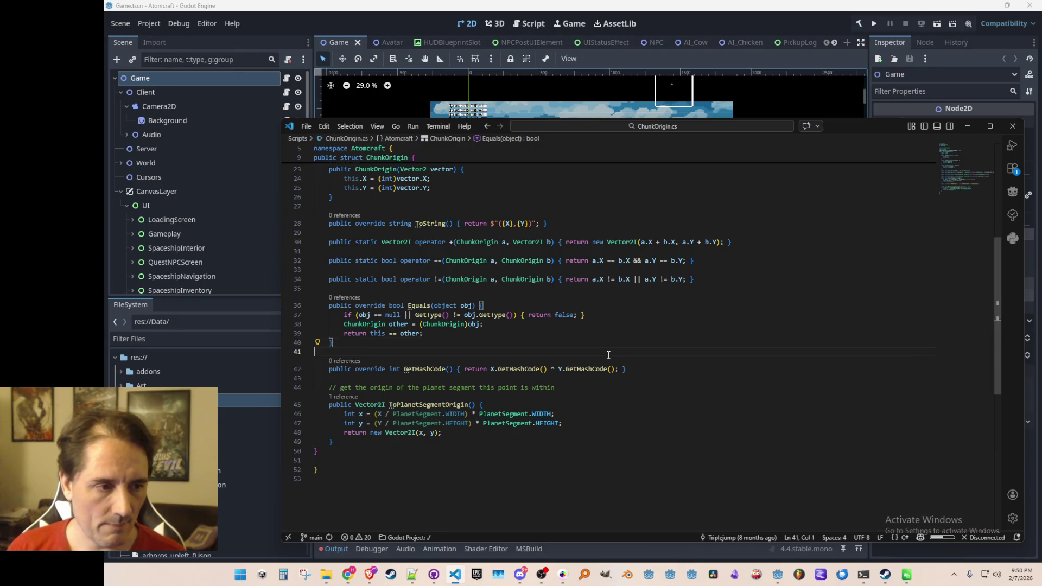
Open ProcGen_3.cs in VS Code with a quick file search.
{"action": "key", "text": "ctrl+p"}
{"action": "type", "text": "Piocgen"}
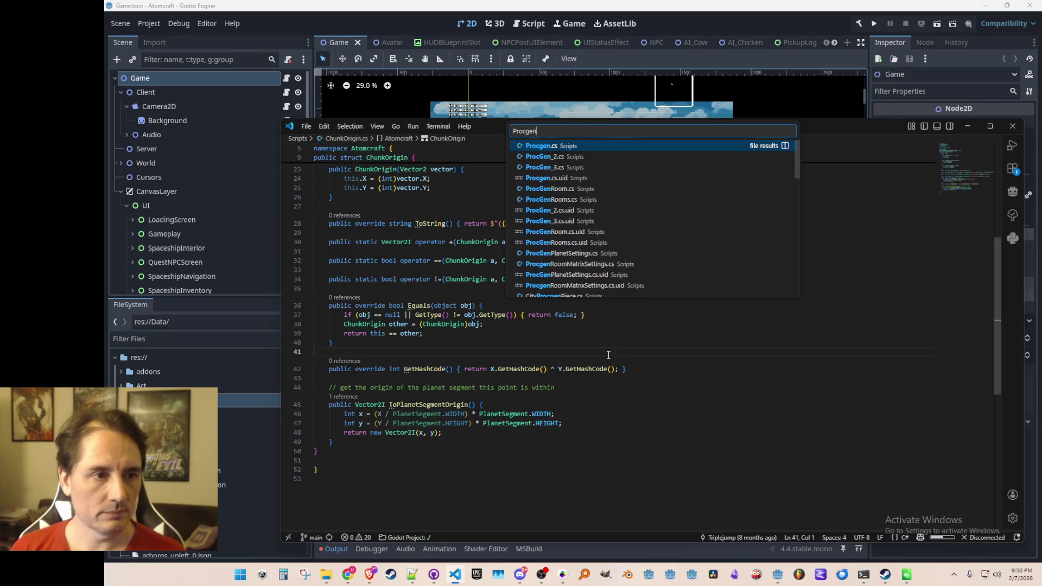
{"action": "left_click", "coordinate": [583, 180]}
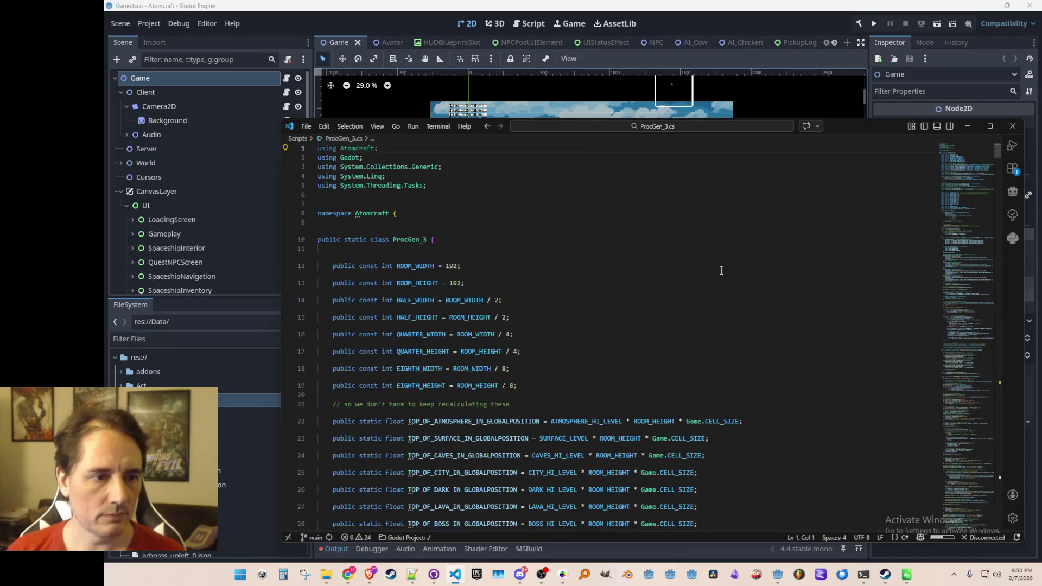
{"action": "scroll", "coordinate": [705, 269], "scroll_direction": "down", "scroll_amount": 10}
{"action": "left_click_drag", "start_coordinate": [959, 182], "coordinate": [959, 184]}
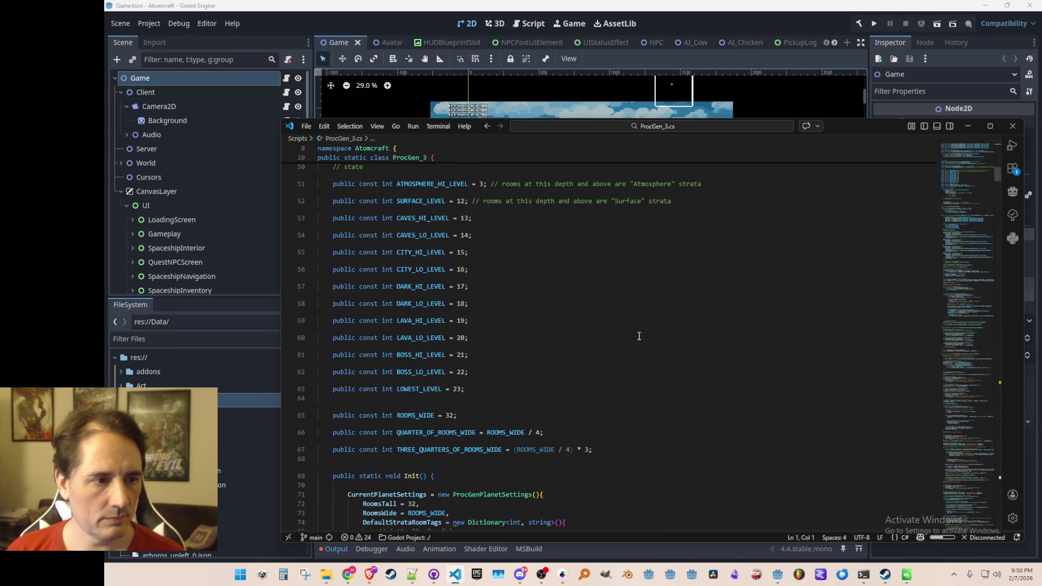
{"action": "scroll", "coordinate": [427, 330], "scroll_direction": "up", "scroll_amount": 1}
Raise DARK_LO_LEVEL to 19, LAVA_HI 20, LAVA_LO 21, BOSS_HI 22, and BOSS_LO 23.
{"action": "left_click", "coordinate": [486, 319]}
{"action": "scroll", "coordinate": [543, 353], "scroll_direction": "down", "scroll_amount": 1}
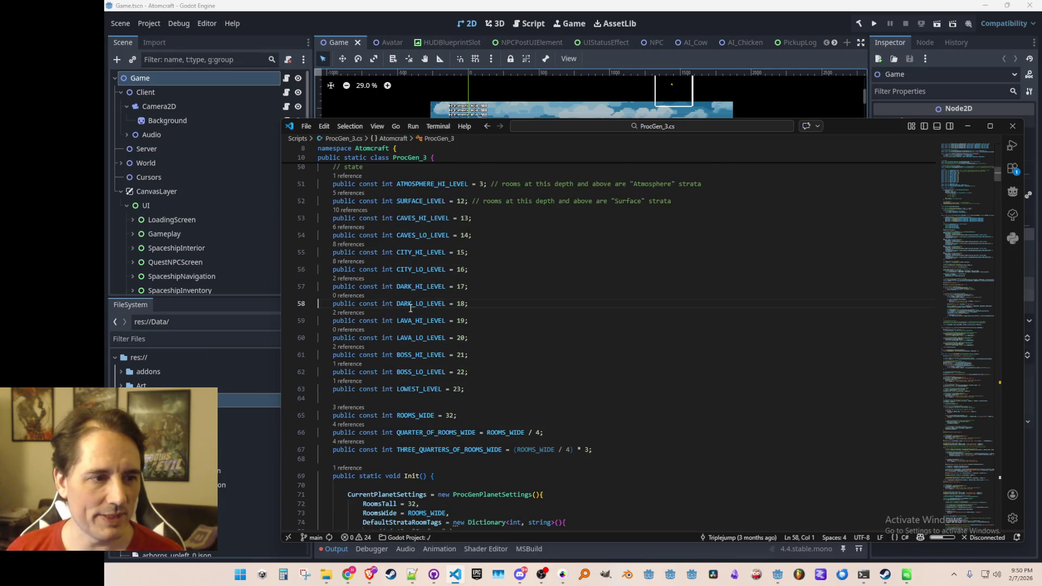
{"action": "key", "text": "End"}
{"action": "key", "text": "Left"}
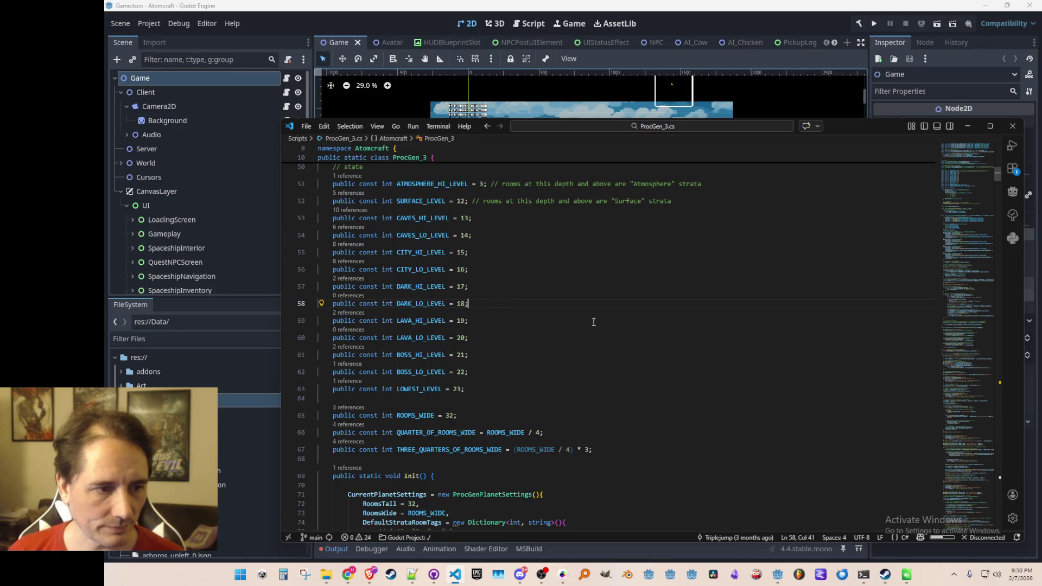
{"action": "key", "text": "BackSpace"}
{"action": "type", "text": "9"}
{"action": "key", "text": "Down"}
{"action": "key", "text": "BackSpace"}
{"action": "key", "text": "BackSpace"}
{"action": "type", "text": "20"}
{"action": "key", "text": "Down"}
{"action": "key", "text": "BackSpace"}
{"action": "type", "text": "1"}
{"action": "key", "text": "Down"}
{"action": "key", "text": "BackSpace"}
{"action": "type", "text": "2"}
{"action": "key", "text": "Down"}
{"action": "key", "text": "BackSpace"}
{"action": "type", "text": "3"}
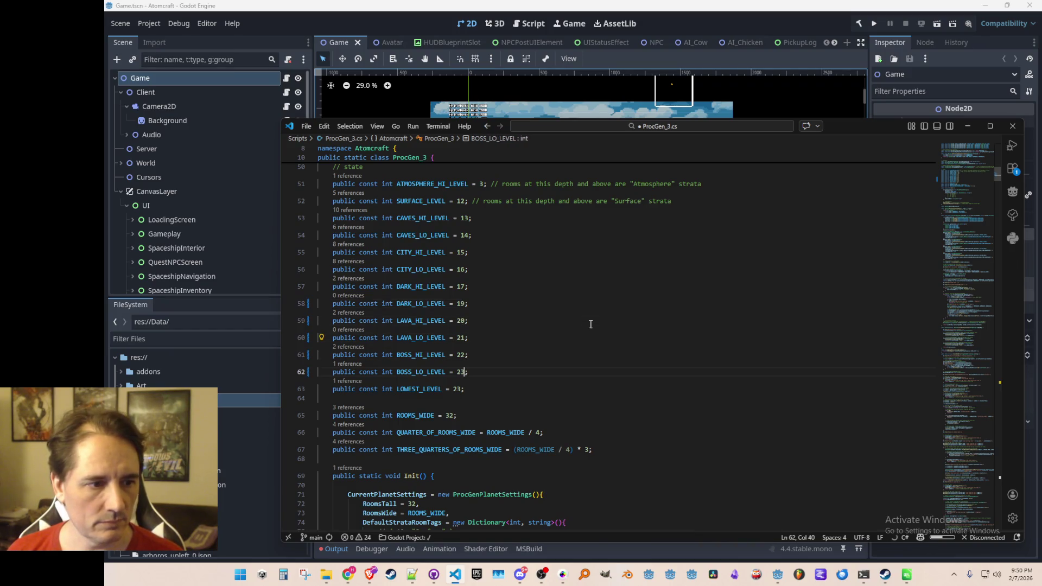
Set LOWEST_LEVEL to 24, save the script, and highlight the uses of ROOMS_WIDE.
{"action": "key", "text": "Home"}
{"action": "key", "text": "Home"}
{"action": "key", "text": "Up"}
{"action": "key", "text": "End"}
{"action": "key", "text": "Down"}
{"action": "key", "text": "Down"}
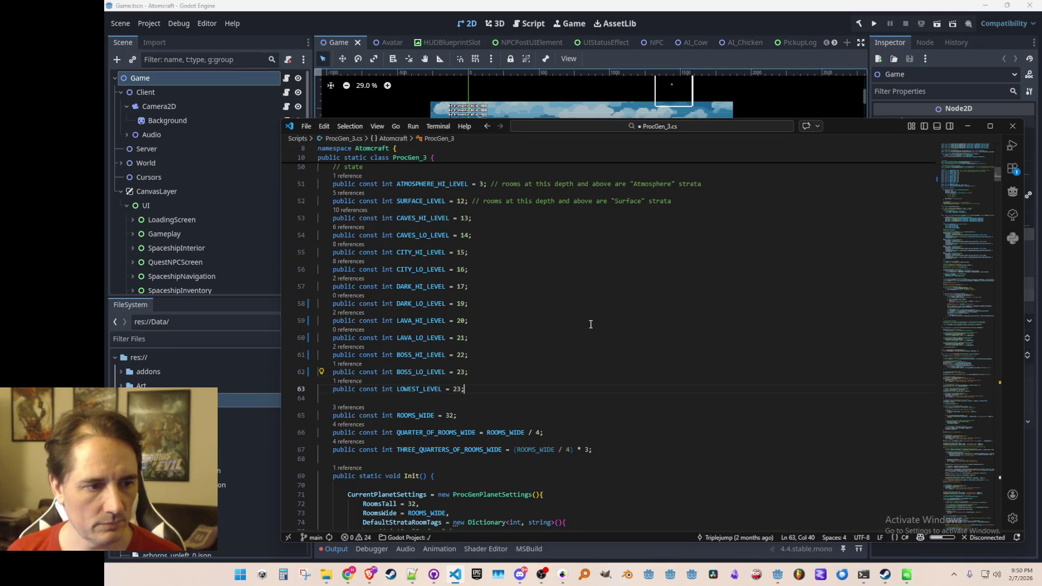
{"action": "key", "text": "Left"}
{"action": "key", "text": "BackSpace"}
{"action": "type", "text": "4"}
{"action": "key", "text": "BackSpace"}
{"action": "type", "text": "3"}
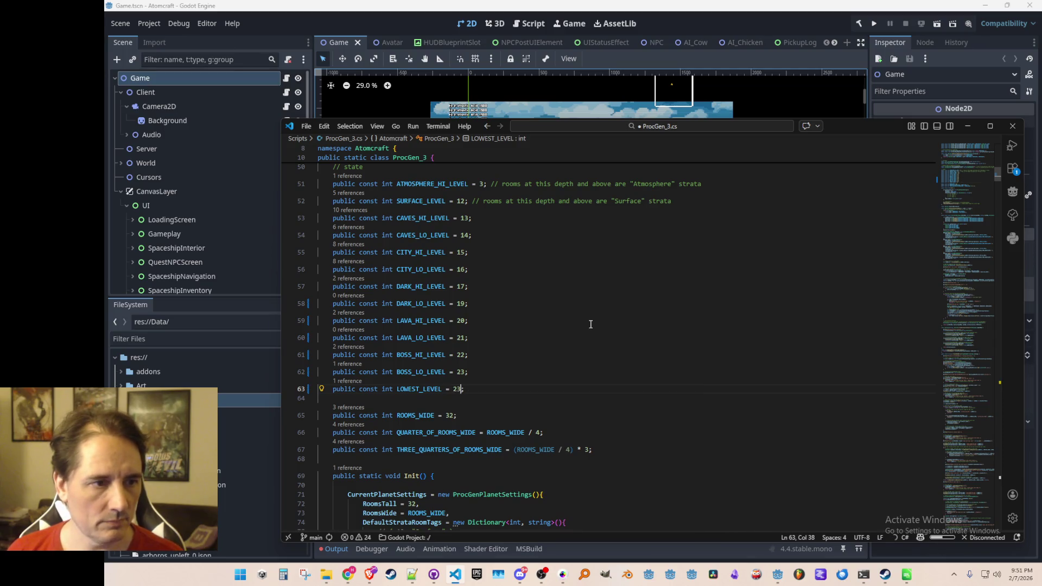
{"action": "key", "text": "End"}
{"action": "key", "text": "ctrl+s"}
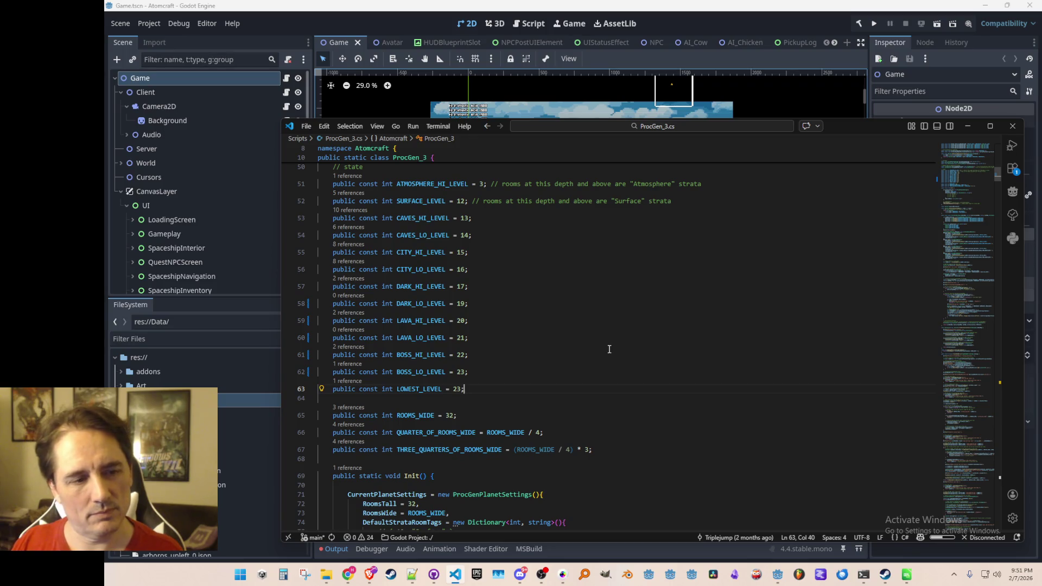
{"action": "key", "text": "Left"}
{"action": "key", "text": "BackSpace"}
{"action": "type", "text": "4"}
{"action": "key", "text": "ctrl+s"}
{"action": "key", "text": "Home"}
{"action": "key", "text": "Home"}
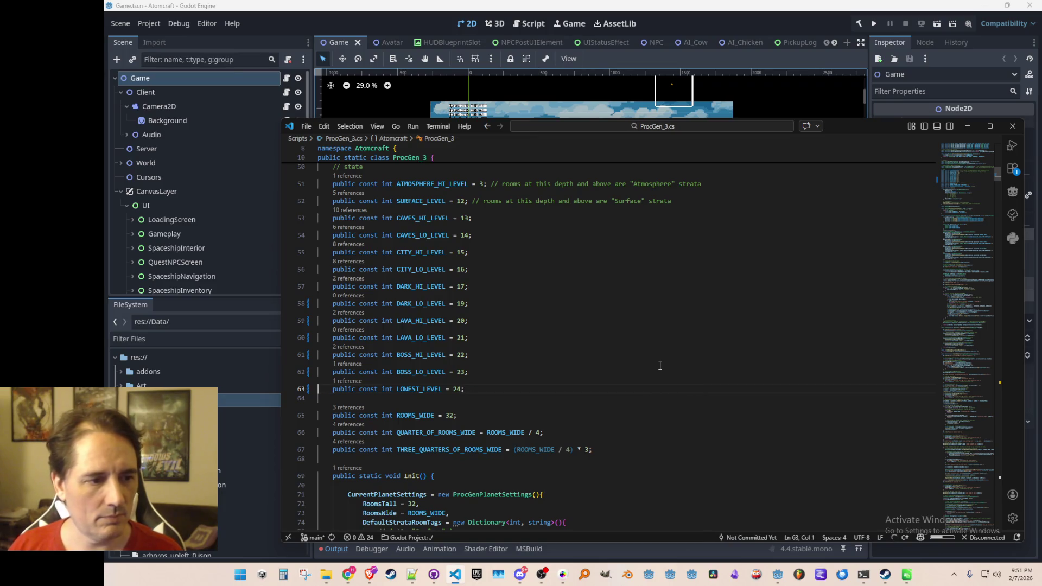
{"action": "double_click", "coordinate": [421, 415]}
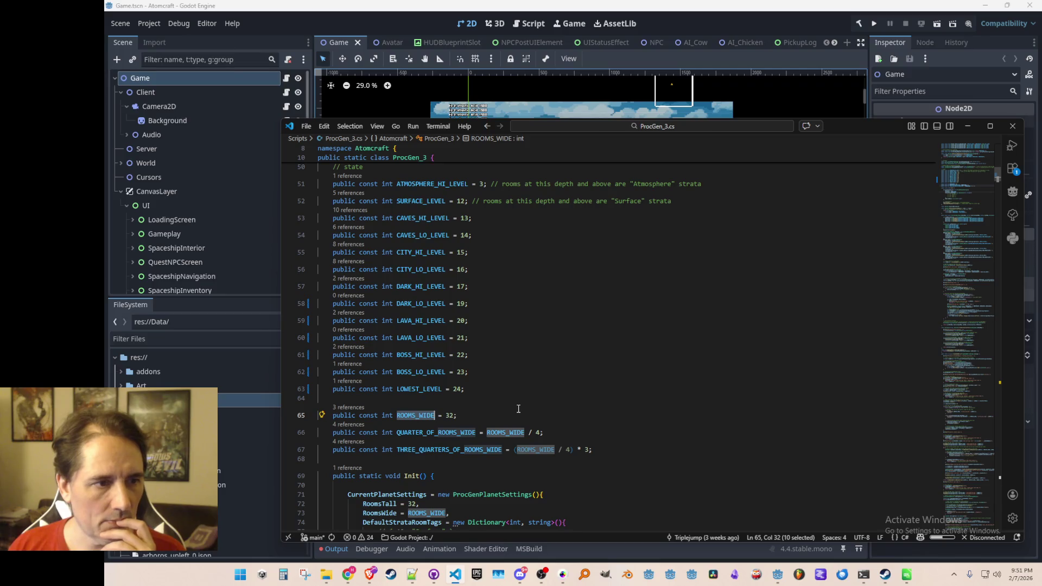
{"action": "scroll", "coordinate": [518, 408], "scroll_direction": "down", "scroll_amount": 5}
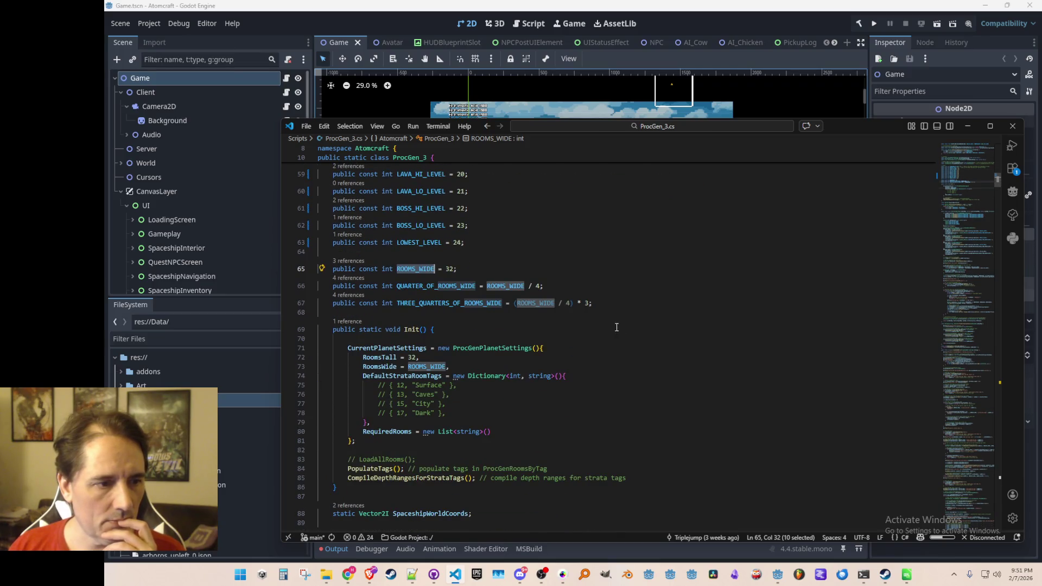
{"action": "scroll", "coordinate": [612, 334], "scroll_direction": "up", "scroll_amount": 7}
{"action": "scroll", "coordinate": [641, 329], "scroll_direction": "down", "scroll_amount": 4}
{"action": "scroll", "coordinate": [640, 327], "scroll_direction": "up", "scroll_amount": 3}
{"action": "scroll", "coordinate": [629, 326], "scroll_direction": "down", "scroll_amount": 1}
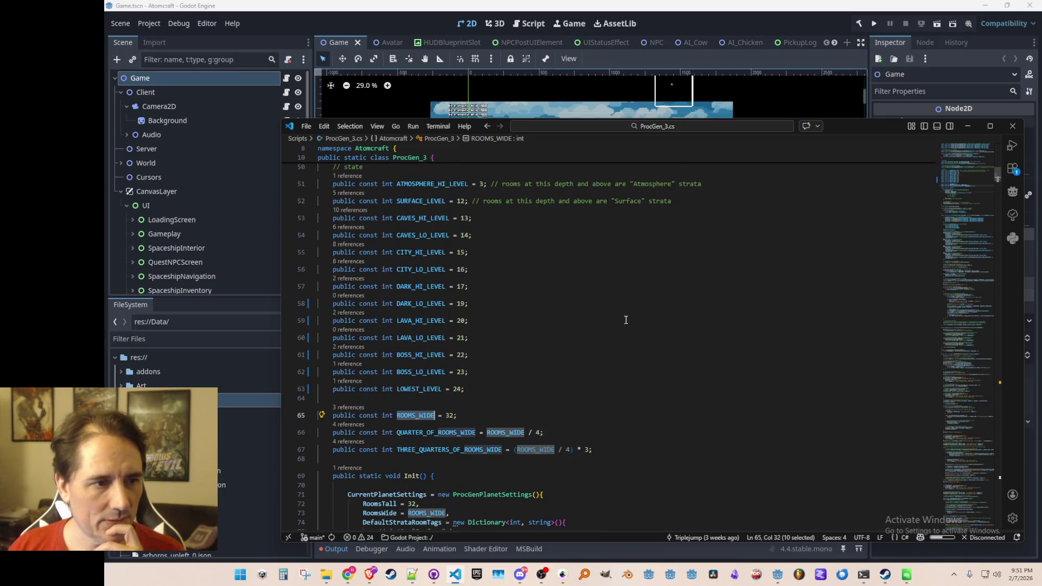
{"action": "mouse_move", "coordinate": [467, 202]}
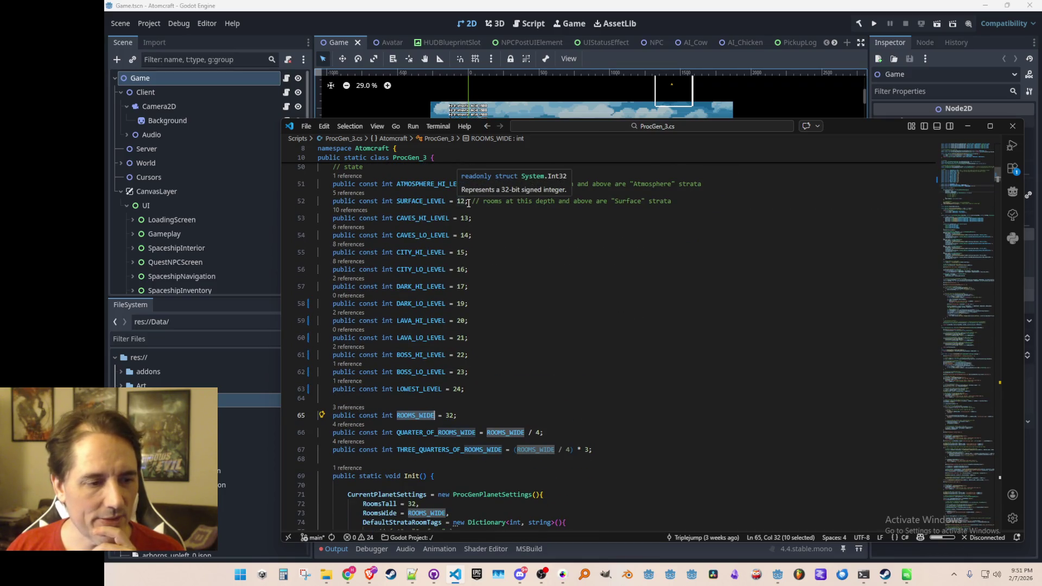
{"action": "scroll", "coordinate": [544, 265], "scroll_direction": "down", "scroll_amount": 2}
{"action": "left_click", "coordinate": [535, 262]}
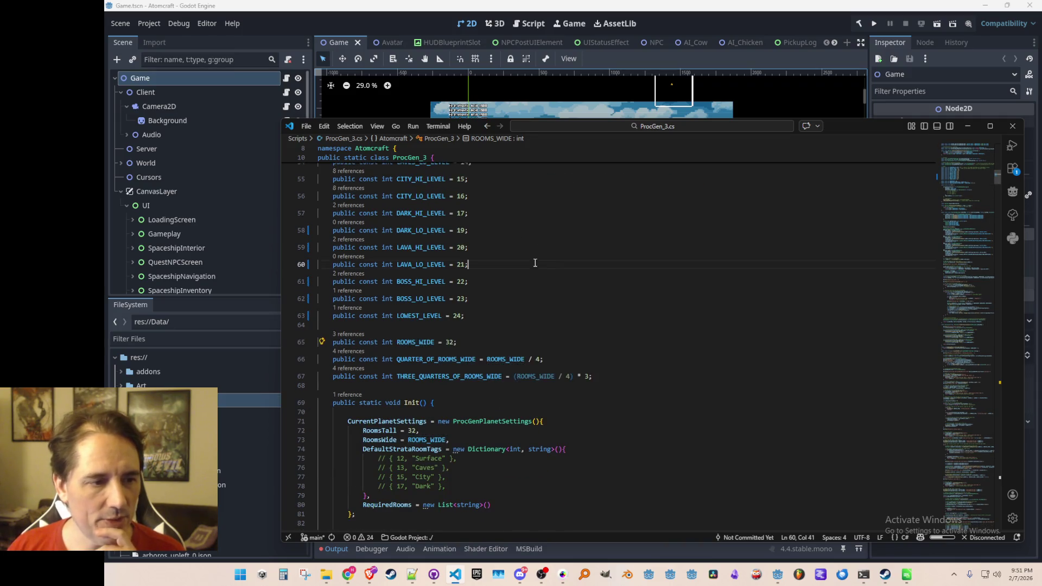
{"action": "scroll", "coordinate": [538, 276], "scroll_direction": "up", "scroll_amount": 3}
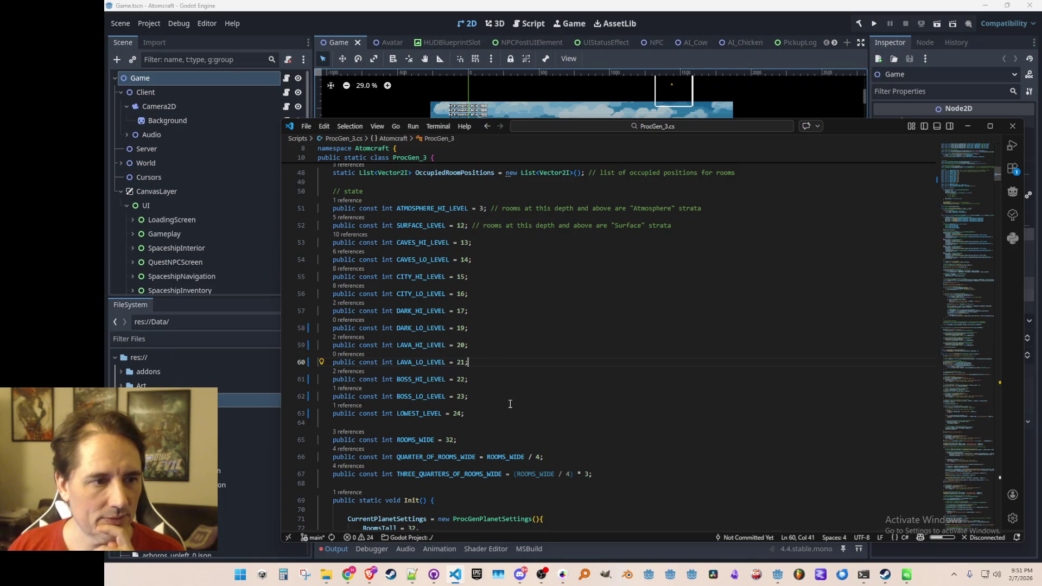
{"action": "scroll", "coordinate": [507, 372], "scroll_direction": "down", "scroll_amount": 3}
{"action": "scroll", "coordinate": [518, 271], "scroll_direction": "up", "scroll_amount": 2}
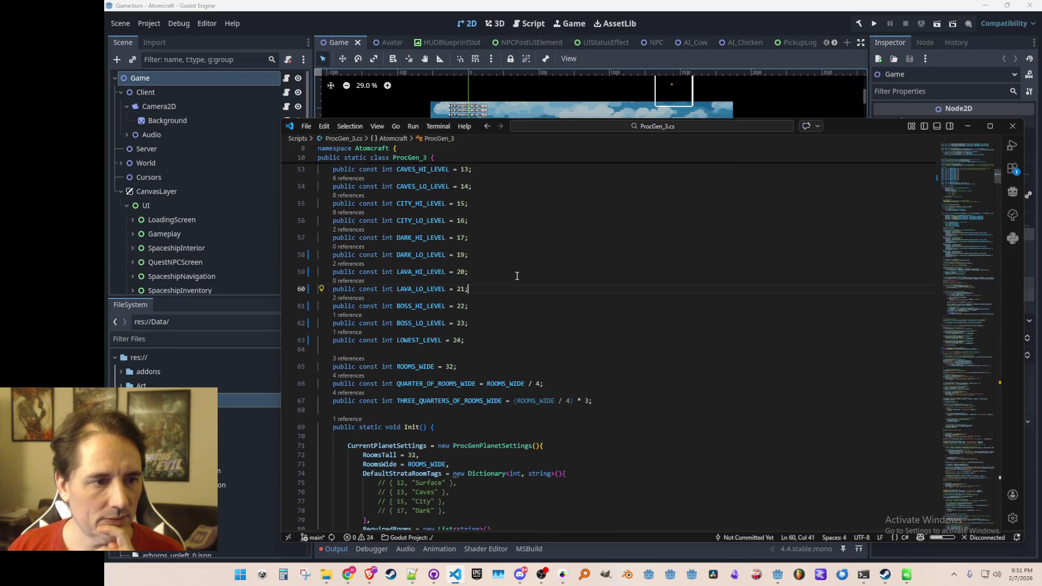
{"action": "scroll", "coordinate": [494, 331], "scroll_direction": "up", "scroll_amount": 2}
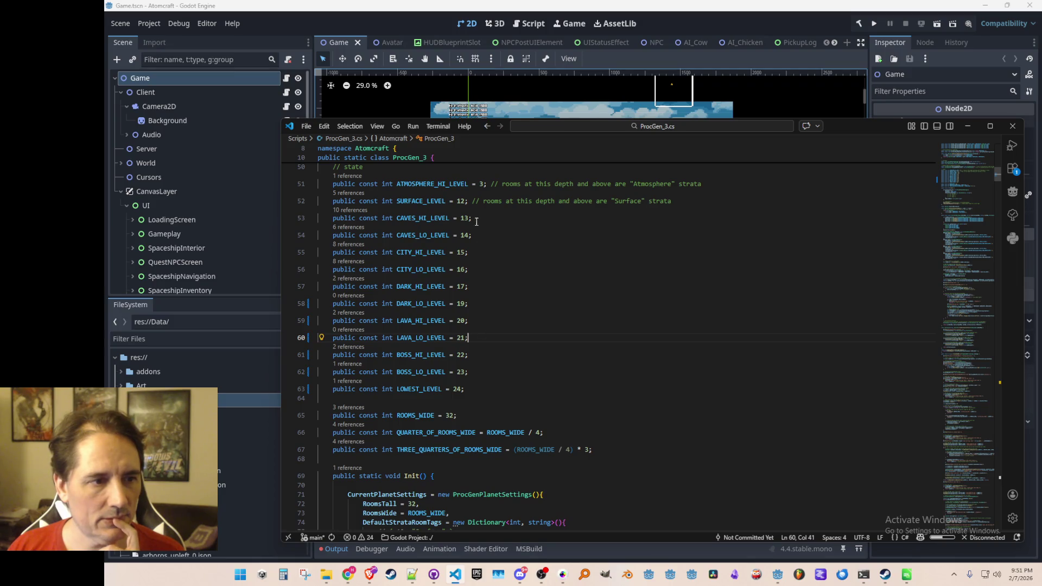
{"action": "scroll", "coordinate": [486, 244], "scroll_direction": "up", "scroll_amount": 1}
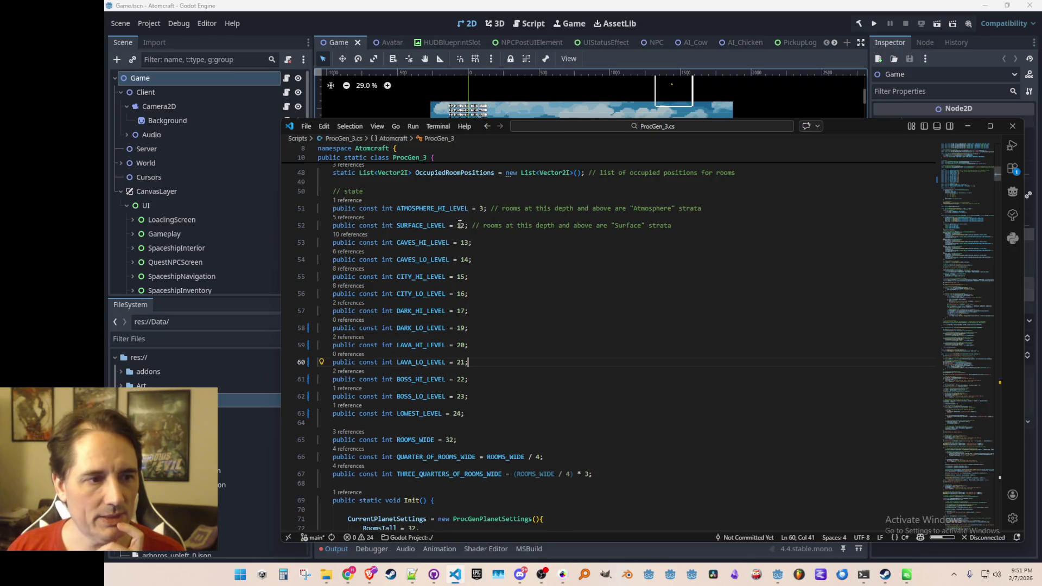
{"action": "scroll", "coordinate": [477, 255], "scroll_direction": "down", "scroll_amount": 1}
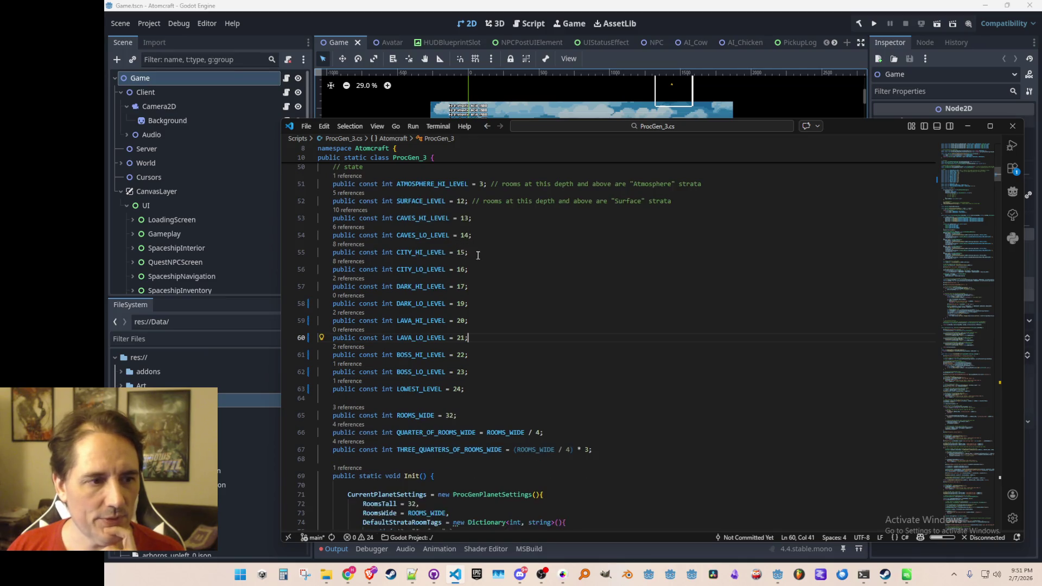
{"action": "scroll", "coordinate": [474, 264], "scroll_direction": "down", "scroll_amount": 1}
{"action": "scroll", "coordinate": [513, 269], "scroll_direction": "down", "scroll_amount": 1}
{"action": "scroll", "coordinate": [513, 268], "scroll_direction": "up", "scroll_amount": 1}
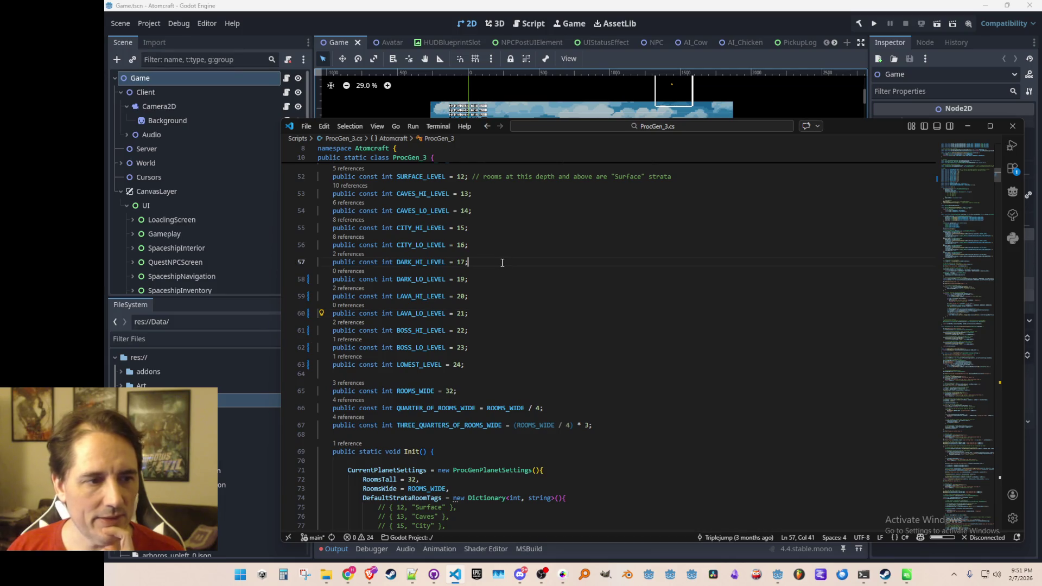
Add a '// DARK 18' comment on a new line below DARK_HI_LEVEL and save.
{"action": "left_click", "coordinate": [502, 263]}
{"action": "key", "text": "Return"}
{"action": "type", "text": "// DARK 18"}
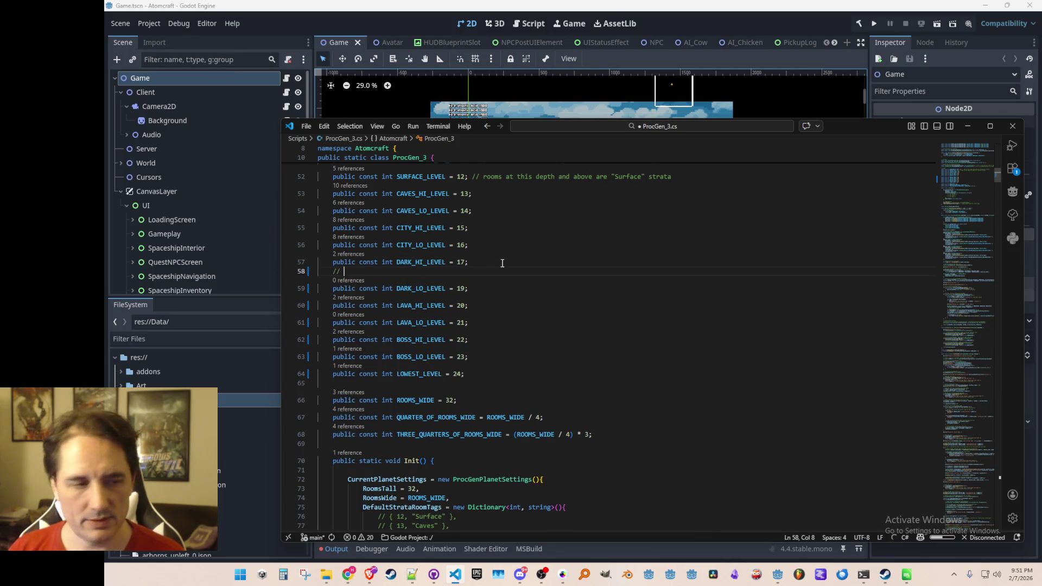
{"action": "key", "text": "ctrl+s"}
{"action": "key", "text": "Up"}
{"action": "key", "text": "Home"}
{"action": "key", "text": "Home"}
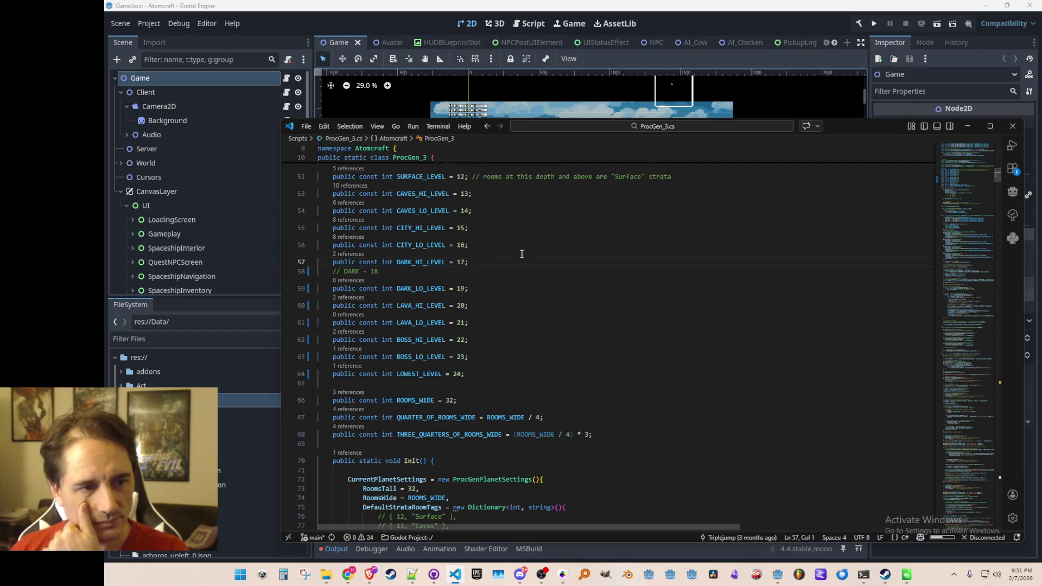
Change the commented Dark strata tag to Biome3 and save the script.
{"action": "scroll", "coordinate": [521, 258], "scroll_direction": "down", "scroll_amount": 5}
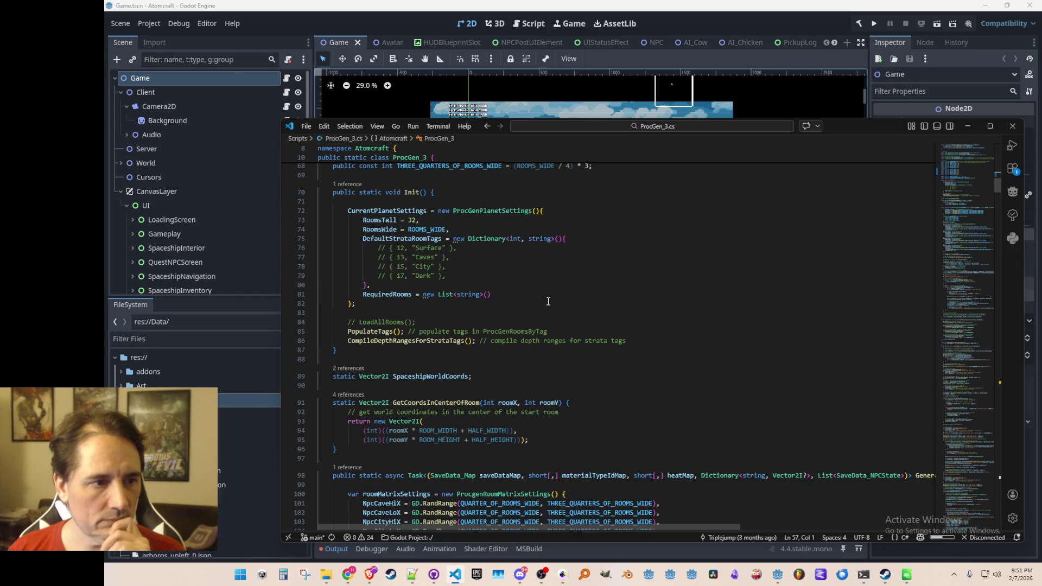
{"action": "scroll", "coordinate": [620, 307], "scroll_direction": "down", "scroll_amount": 3}
{"action": "scroll", "coordinate": [704, 324], "scroll_direction": "down", "scroll_amount": 3}
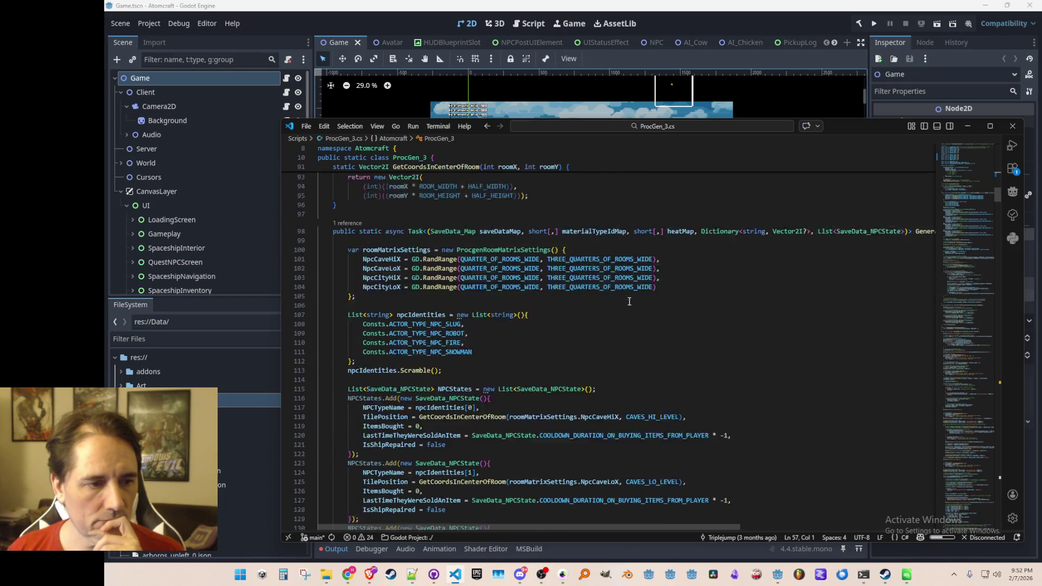
{"action": "scroll", "coordinate": [727, 322], "scroll_direction": "up", "scroll_amount": 9}
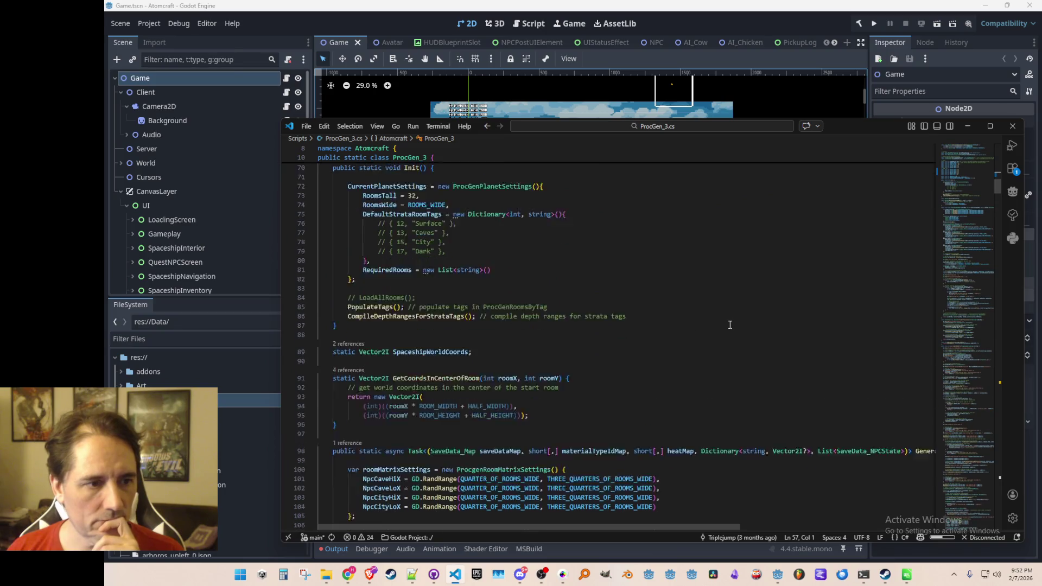
{"action": "double_click", "coordinate": [423, 266]}
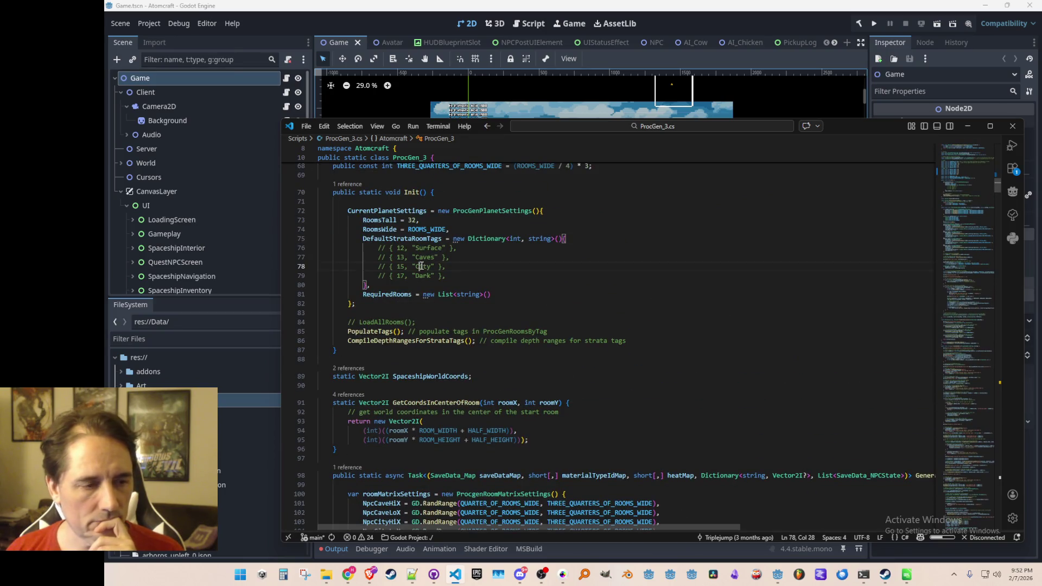
{"action": "key", "text": "Down"}
{"action": "key", "text": "BackSpace"}
{"action": "key", "text": "BackSpace"}
{"action": "key", "text": "BackSpace"}
{"action": "type", "text": "Biome3"}
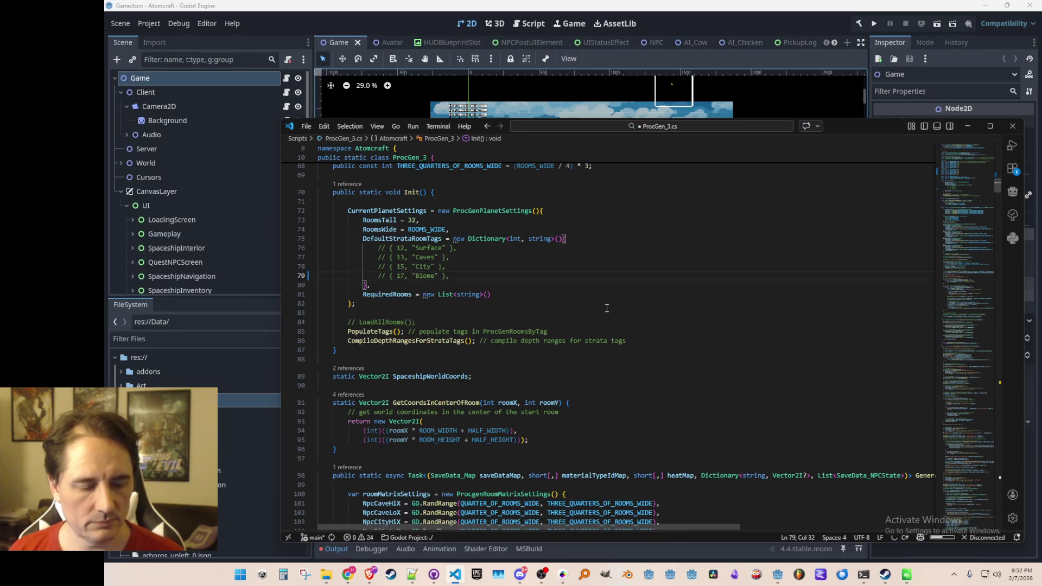
{"action": "key", "text": "End"}
{"action": "key", "text": "ctrl+s"}
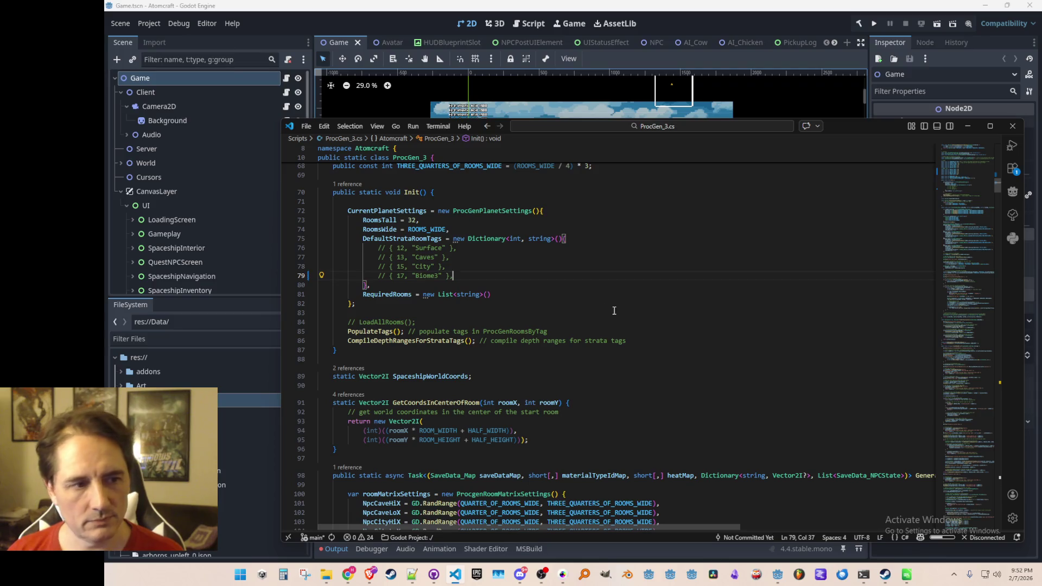
{"action": "scroll", "coordinate": [667, 297], "scroll_direction": "down", "scroll_amount": 5}
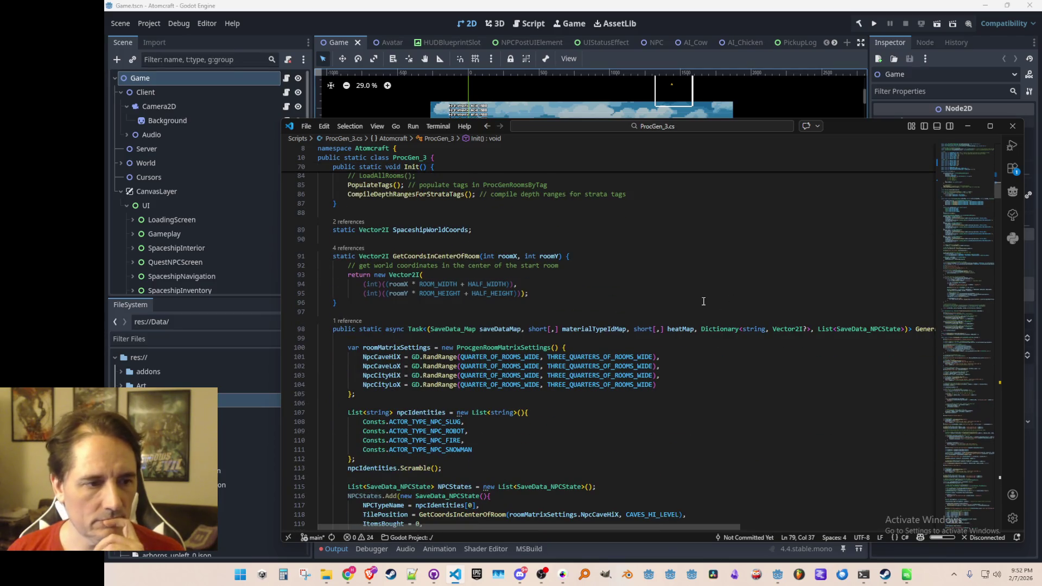
Scroll to the end of CreateRoomMatrix and place the caret on the 'put Dark room' comment line.
{"action": "left_click", "coordinate": [672, 312]}
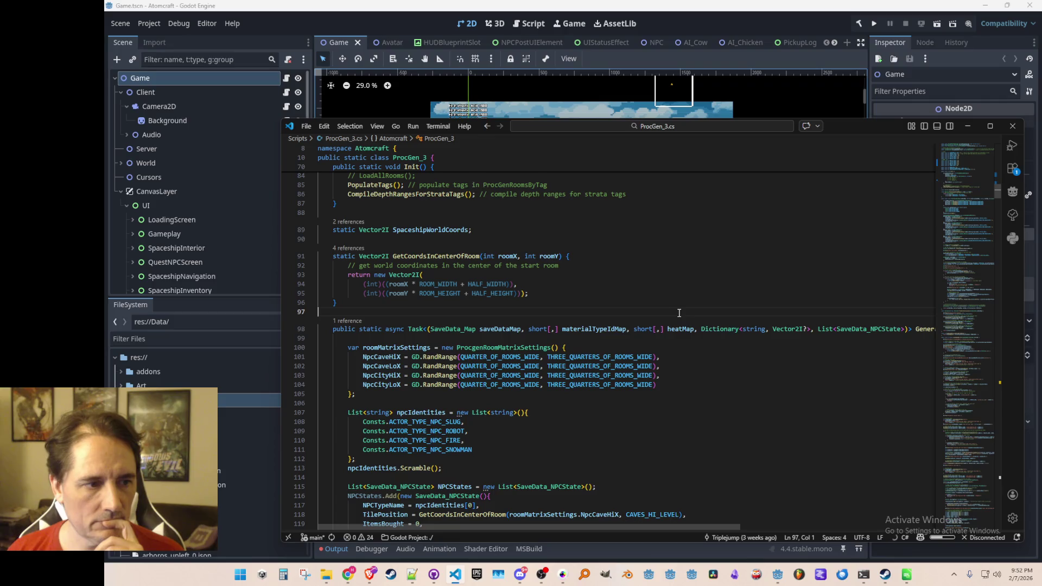
{"action": "scroll", "coordinate": [748, 328], "scroll_direction": "down", "scroll_amount": 3}
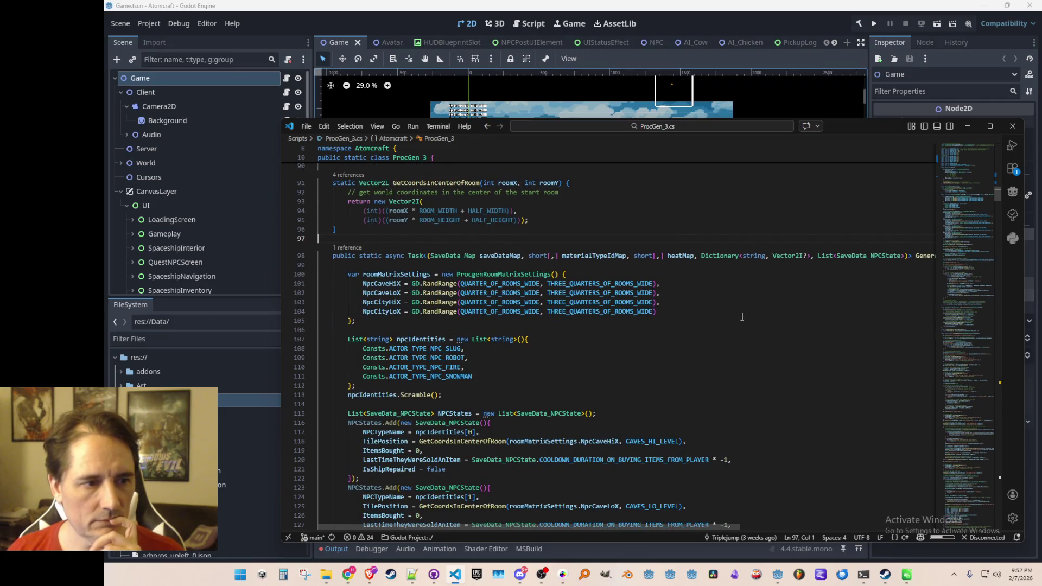
{"action": "scroll", "coordinate": [742, 316], "scroll_direction": "down", "scroll_amount": 10}
{"action": "scroll", "coordinate": [746, 318], "scroll_direction": "down", "scroll_amount": 20}
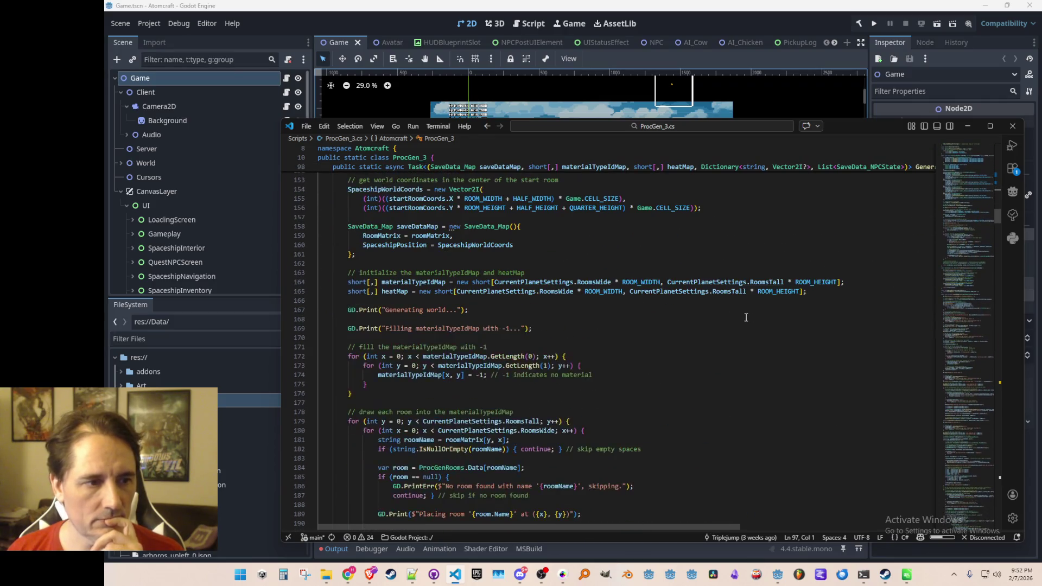
{"action": "scroll", "coordinate": [745, 318], "scroll_direction": "down", "scroll_amount": 4}
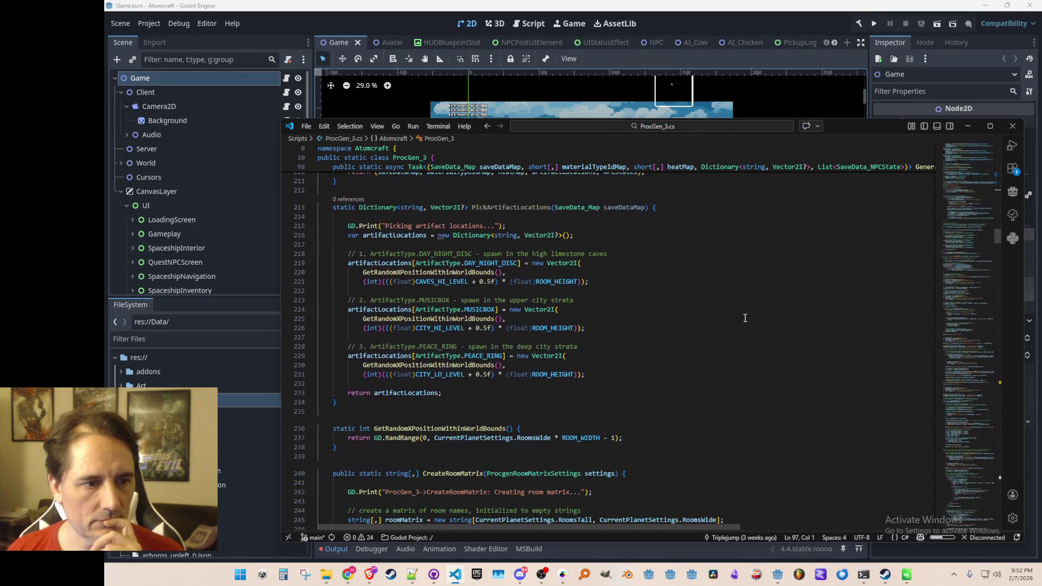
{"action": "scroll", "coordinate": [745, 318], "scroll_direction": "down", "scroll_amount": 12}
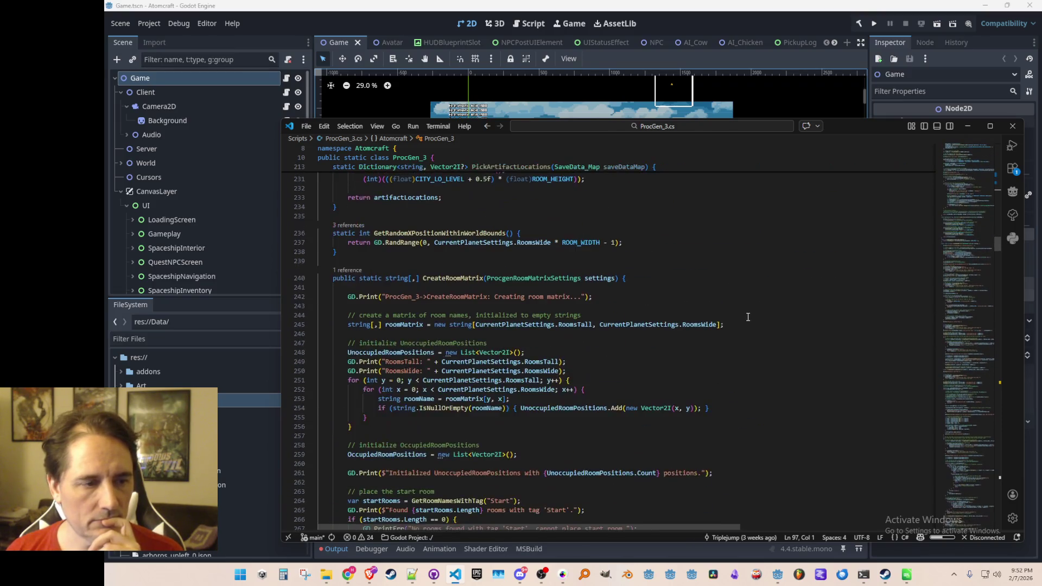
{"action": "scroll", "coordinate": [751, 317], "scroll_direction": "up", "scroll_amount": 1}
{"action": "scroll", "coordinate": [765, 320], "scroll_direction": "down", "scroll_amount": 2}
{"action": "scroll", "coordinate": [768, 324], "scroll_direction": "down", "scroll_amount": 10}
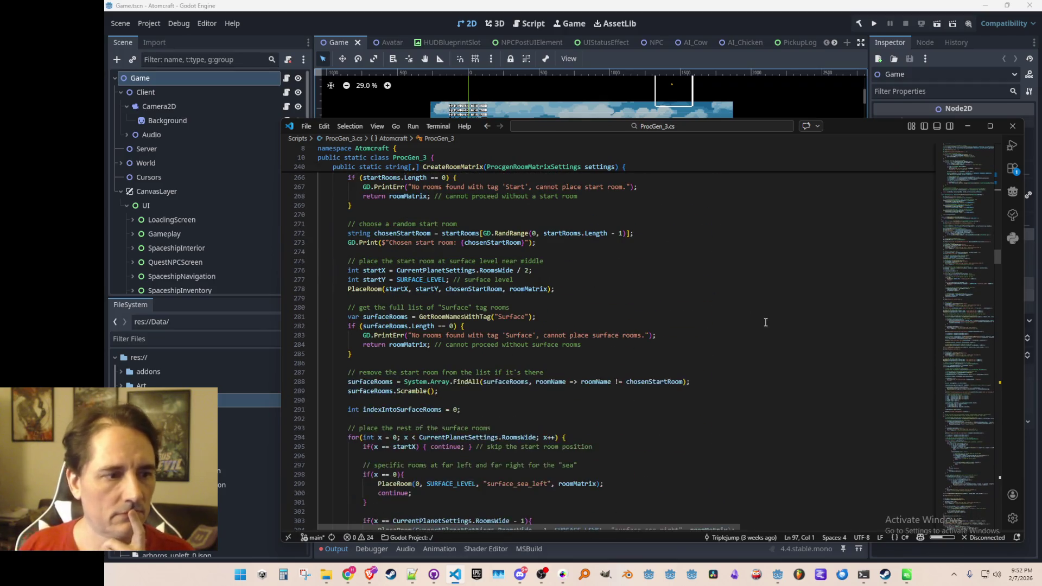
{"action": "scroll", "coordinate": [740, 338], "scroll_direction": "up", "scroll_amount": 1}
{"action": "scroll", "coordinate": [743, 336], "scroll_direction": "down", "scroll_amount": 13}
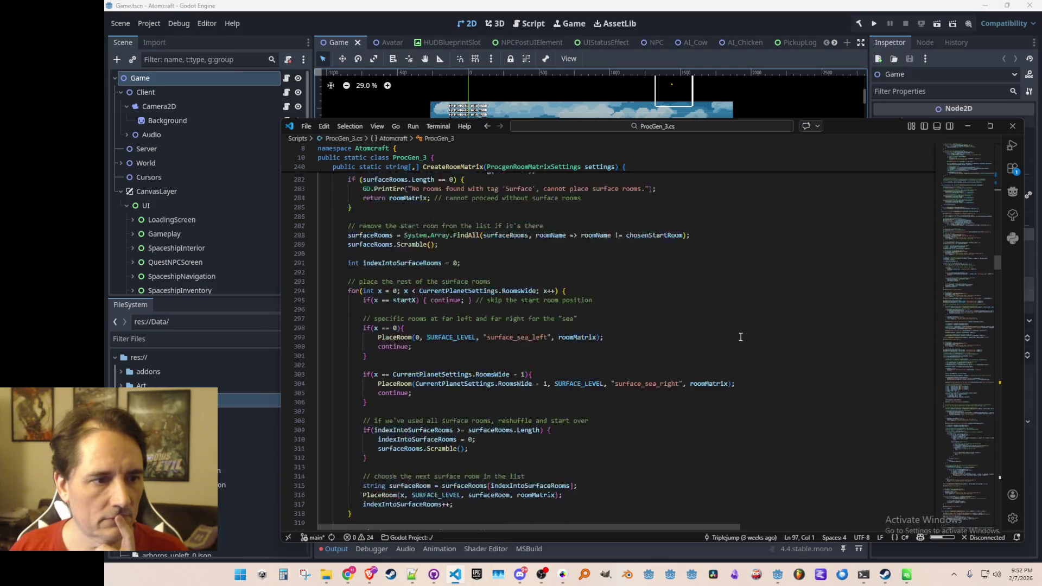
{"action": "scroll", "coordinate": [756, 334], "scroll_direction": "down", "scroll_amount": 18}
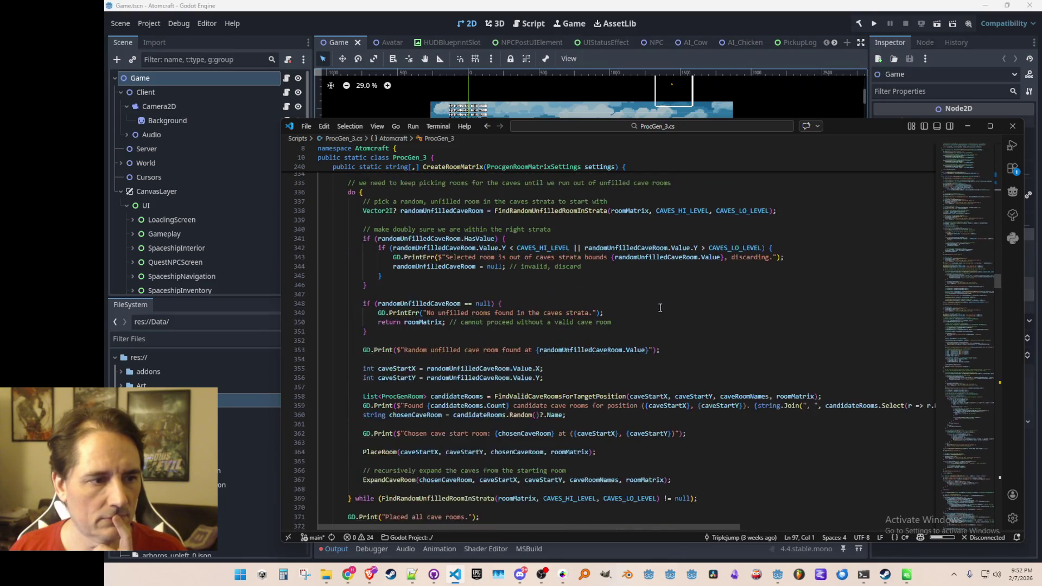
{"action": "scroll", "coordinate": [530, 286], "scroll_direction": "down", "scroll_amount": 19}
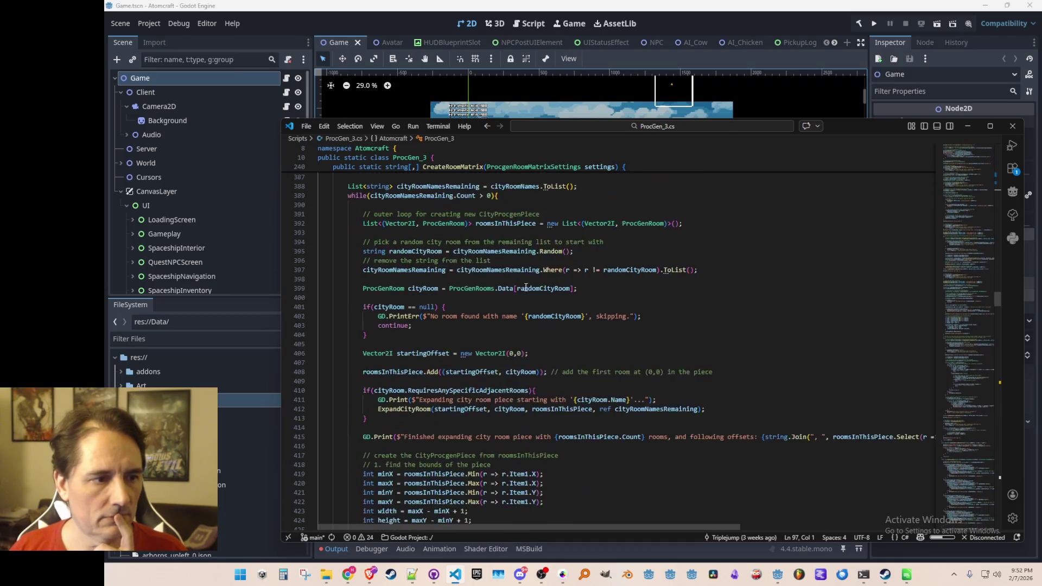
{"action": "scroll", "coordinate": [430, 284], "scroll_direction": "down", "scroll_amount": 20}
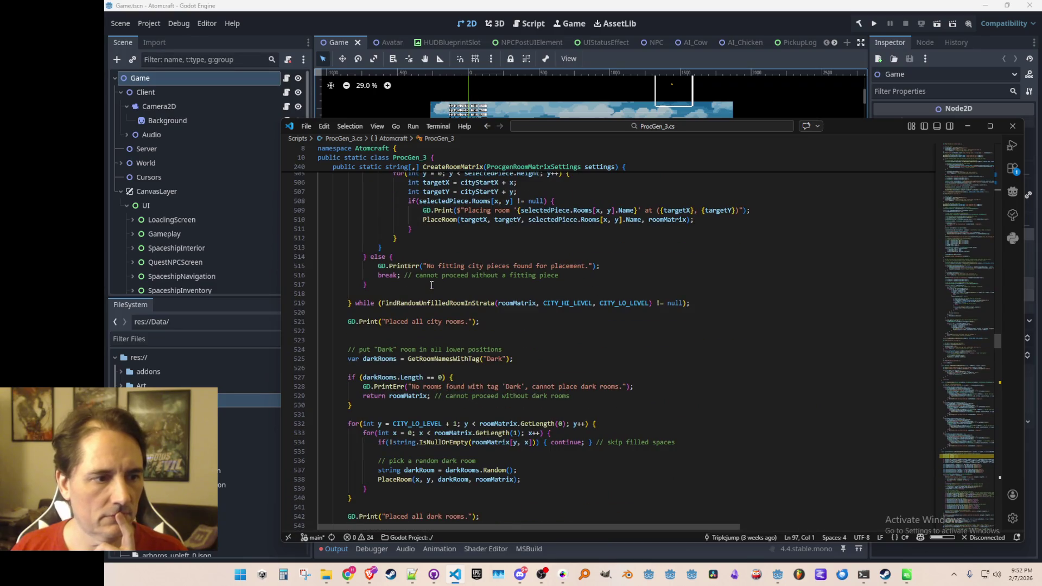
{"action": "scroll", "coordinate": [431, 285], "scroll_direction": "down", "scroll_amount": 4}
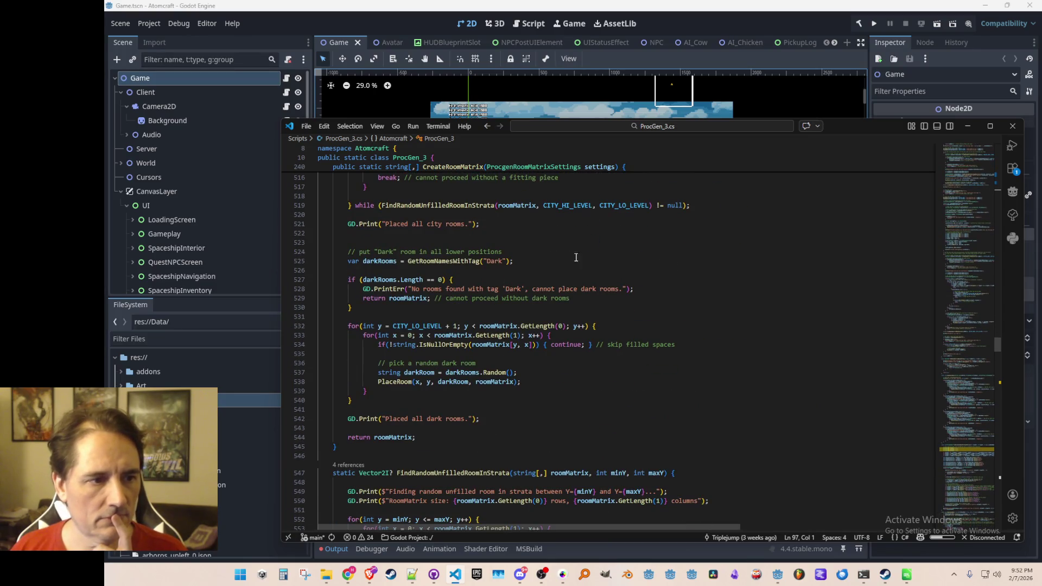
{"action": "left_click", "coordinate": [578, 251]}
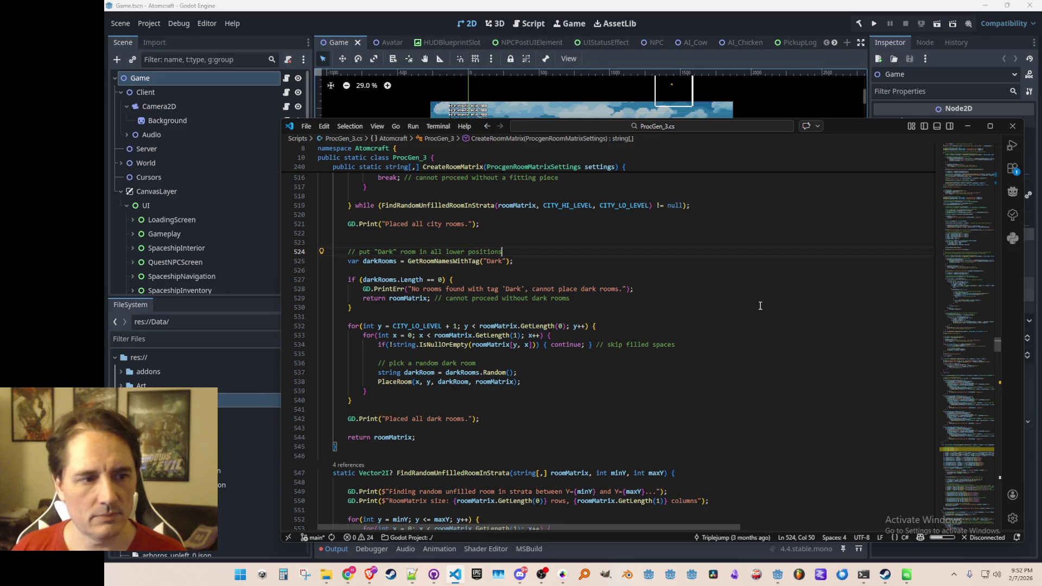
{"action": "scroll", "coordinate": [751, 310], "scroll_direction": "up", "scroll_amount": 1}
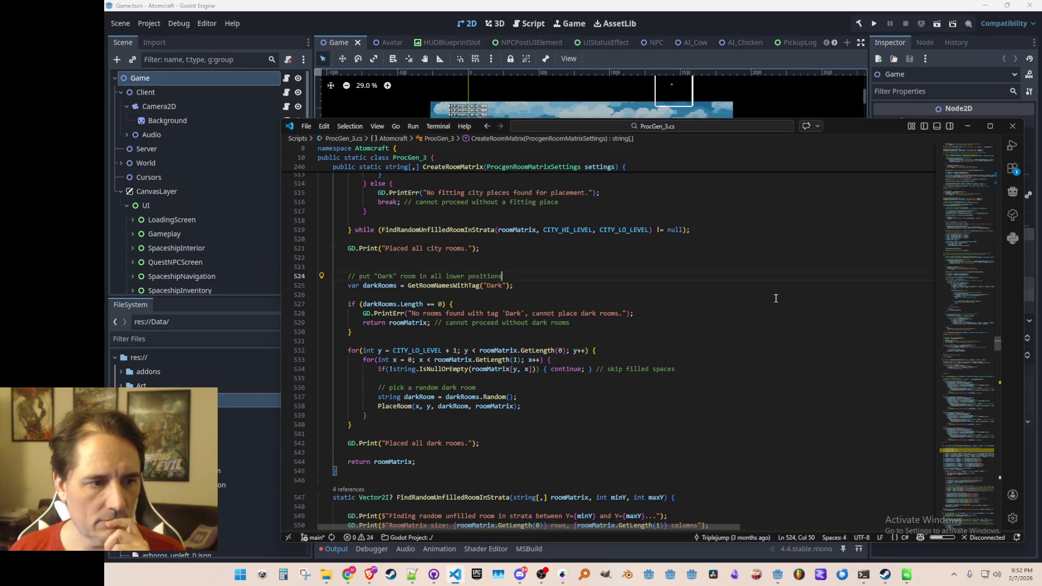
Insert blank lines above the dark-room placement code for a new block.
{"action": "left_click", "coordinate": [809, 256]}
{"action": "key", "text": "Down"}
{"action": "key", "text": "Up"}
{"action": "key", "text": "Return"}
{"action": "key", "text": "Return"}
{"action": "key", "text": "Return"}
{"action": "key", "text": "Up"}
{"action": "key", "text": "Up"}
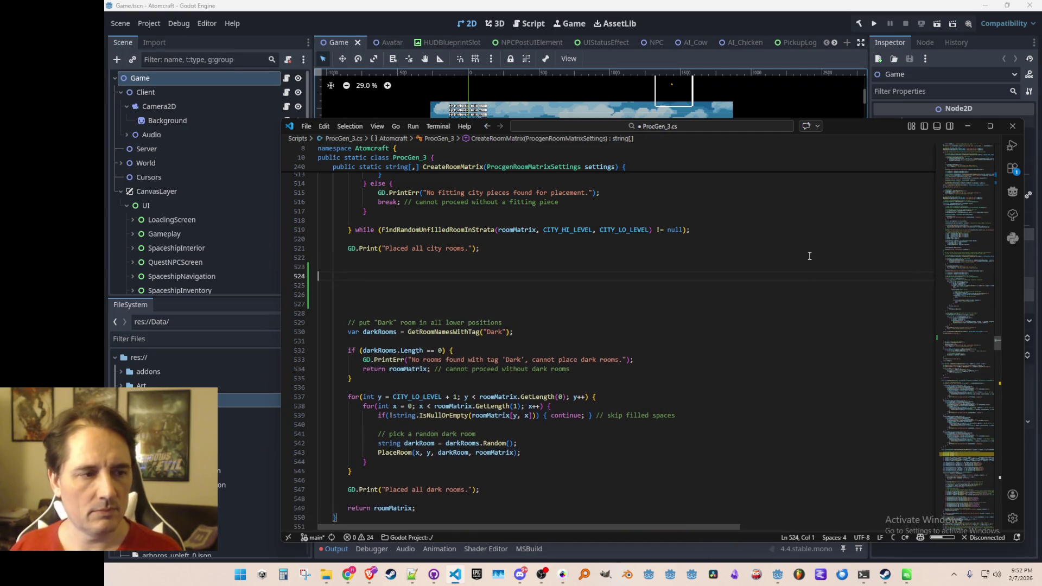
{"action": "key", "text": "Return"}
{"action": "key", "text": "Return"}
{"action": "key", "text": "Return"}
{"action": "key", "text": "Up"}
{"action": "key", "text": "Up"}
{"action": "scroll", "coordinate": [843, 290], "scroll_direction": "up", "scroll_amount": 7}
{"action": "scroll", "coordinate": [843, 289], "scroll_direction": "up", "scroll_amount": 20}
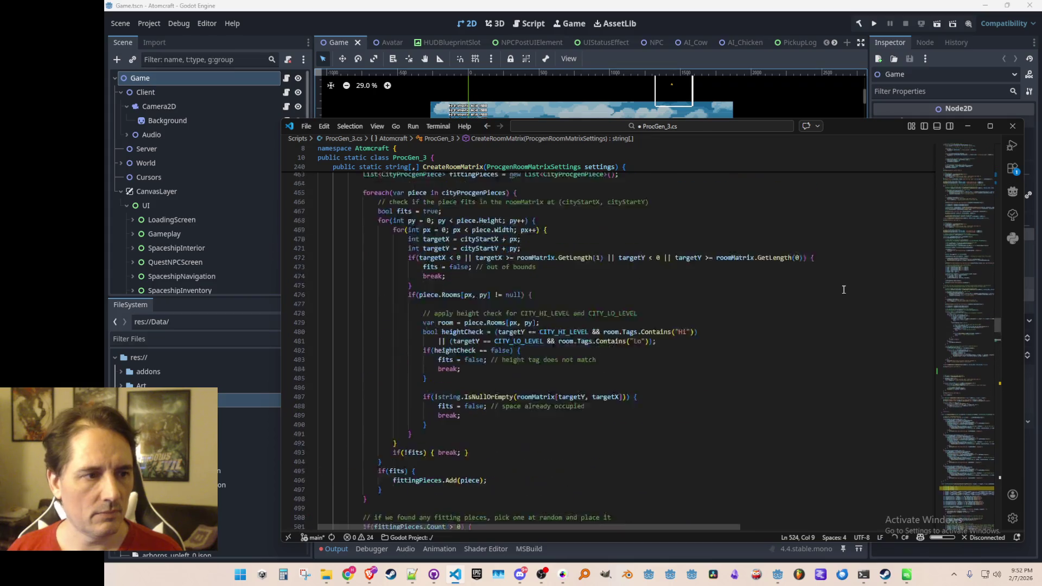
{"action": "scroll", "coordinate": [830, 284], "scroll_direction": "up", "scroll_amount": 16}
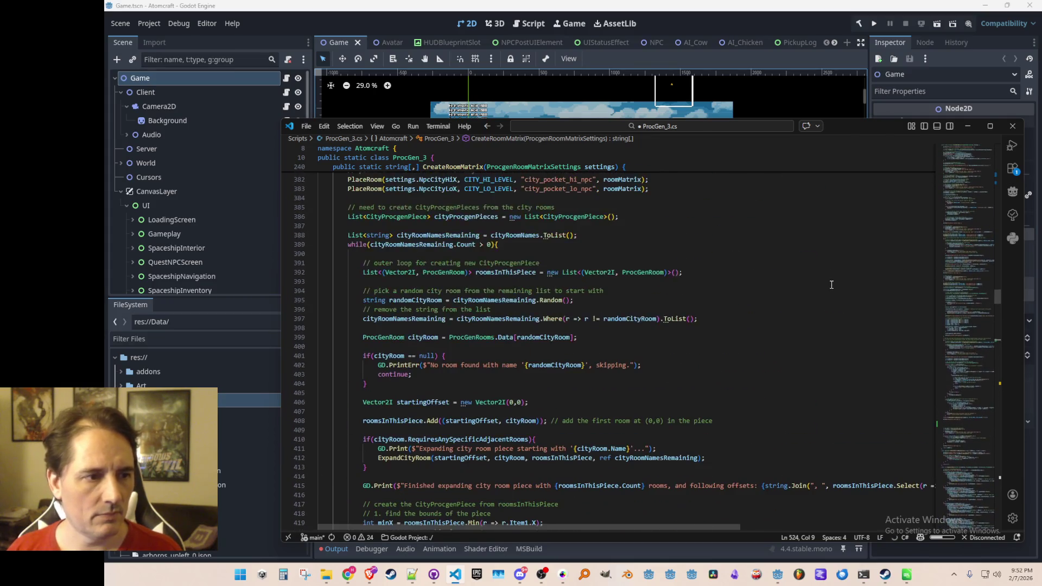
{"action": "scroll", "coordinate": [784, 336], "scroll_direction": "down", "scroll_amount": 3}
Copy the 'build the City' block and paste it into the space above the dark rooms.
{"action": "left_click", "coordinate": [823, 254]}
{"action": "key", "text": "Home"}
{"action": "key", "text": "Home"}
{"action": "key", "text": "shift+Down"}
{"action": "key", "text": "shift+Down"}
{"action": "key", "text": "shift+Down"}
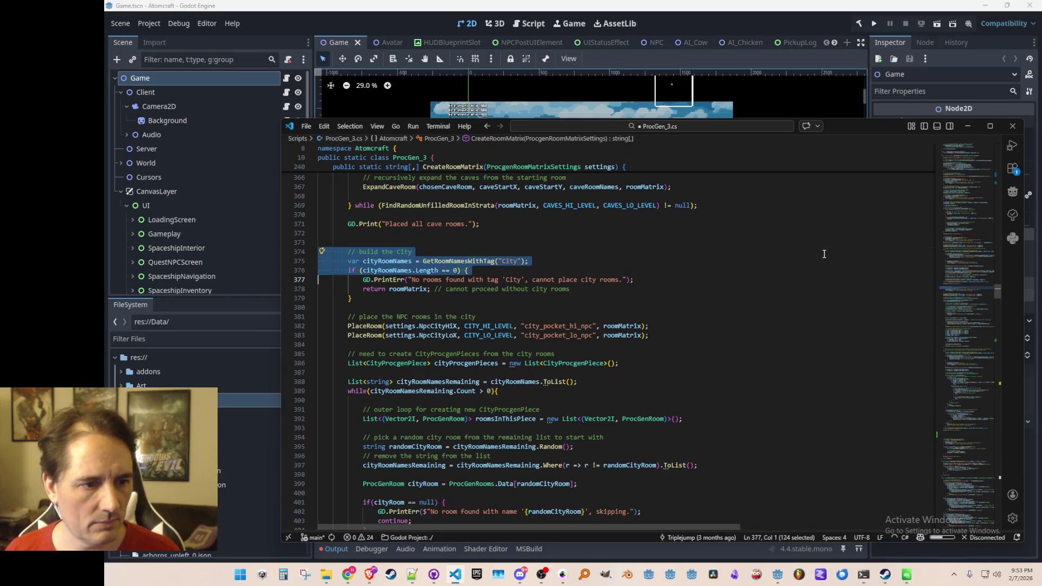
{"action": "key", "text": "shift+Down"}
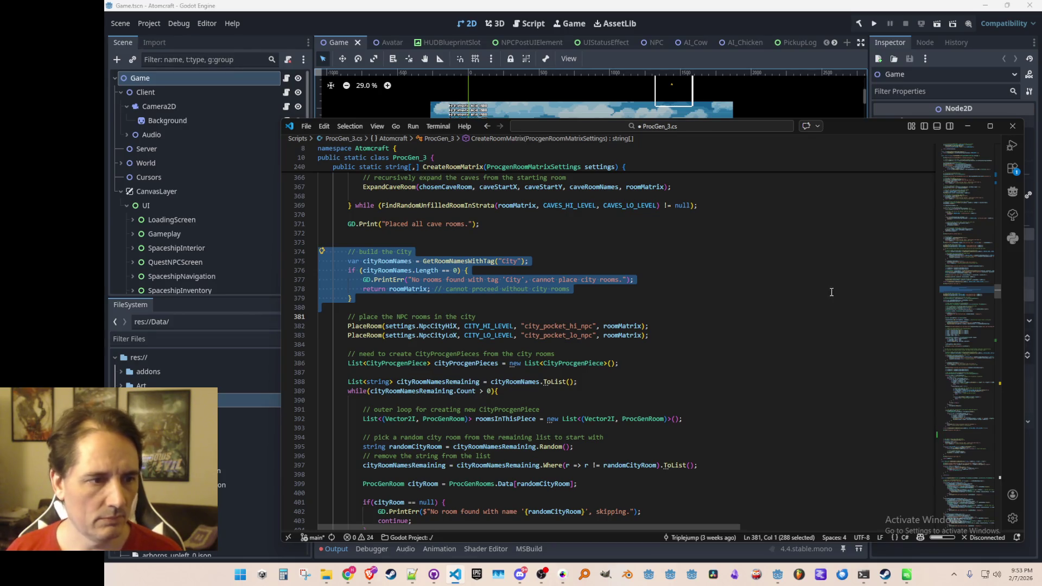
{"action": "scroll", "coordinate": [812, 289], "scroll_direction": "down", "scroll_amount": 20}
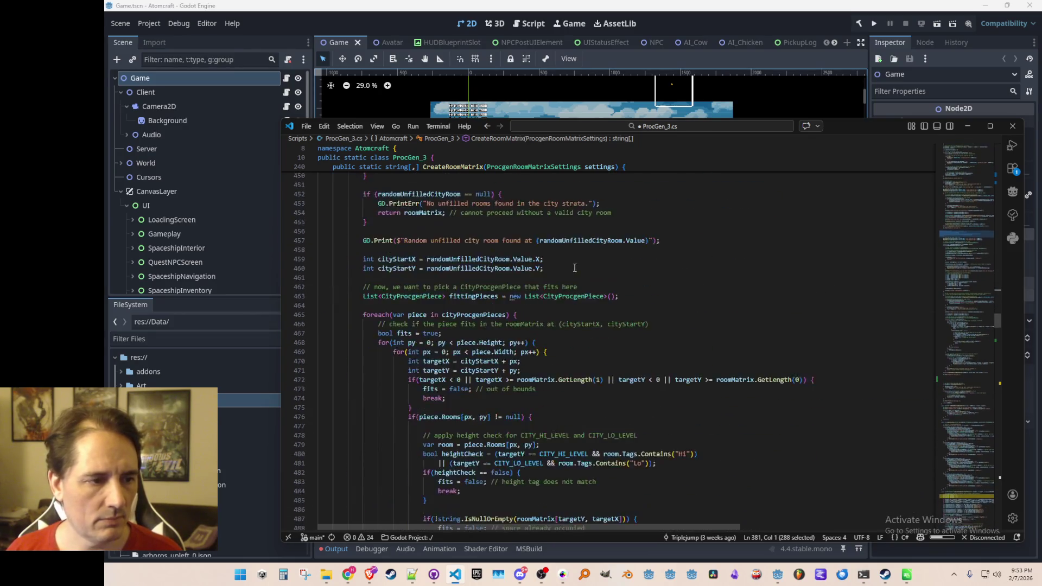
{"action": "scroll", "coordinate": [597, 293], "scroll_direction": "down", "scroll_amount": 4}
{"action": "left_click", "coordinate": [612, 336]}
{"action": "key", "text": "Down"}
{"action": "key", "text": "Up"}
{"action": "type", "text": "// build the City         var cityRoomNames = GetRoomNamesWithTag(\"City\");         if (cityRoomNames.Length == 0) {             GD.PrintErr(\"No rooms found with tag 'City', cannot place city rooms.\");             return roomMatrix; // cannot proceed without city rooms         }"}
{"action": "key", "text": "Up"}
{"action": "key", "text": "Up"}
{"action": "key", "text": "Up"}
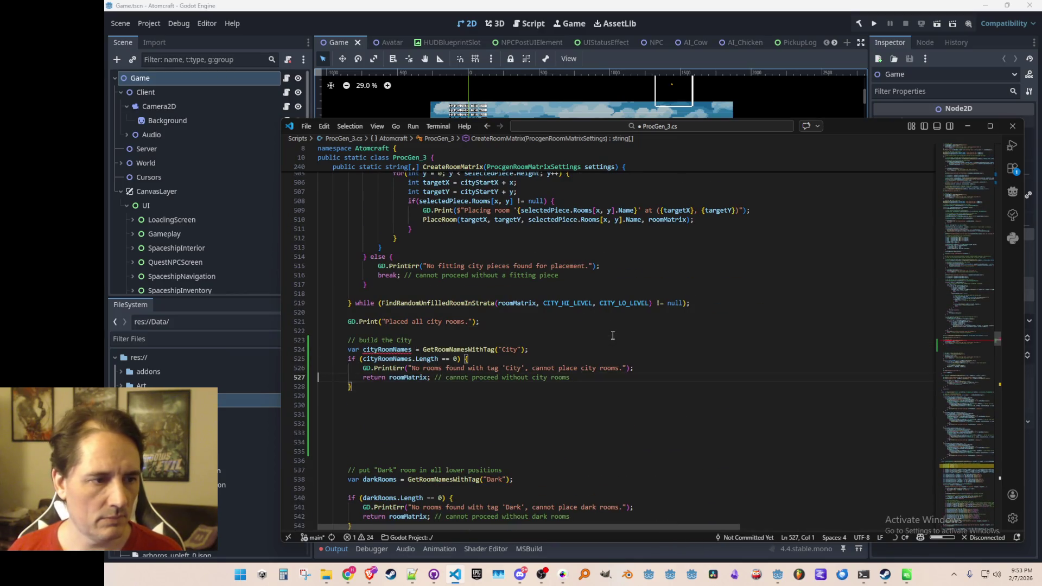
Change the copied comment to 'build Biome 3' and the room tag string to Biome3.
{"action": "key", "text": "Up"}
{"action": "key", "text": "Up"}
{"action": "key", "text": "End"}
{"action": "key", "text": "ctrl+shift+Left"}
{"action": "key", "text": "ctrl+shift+Left"}
{"action": "type", "text": "Biome 3"}
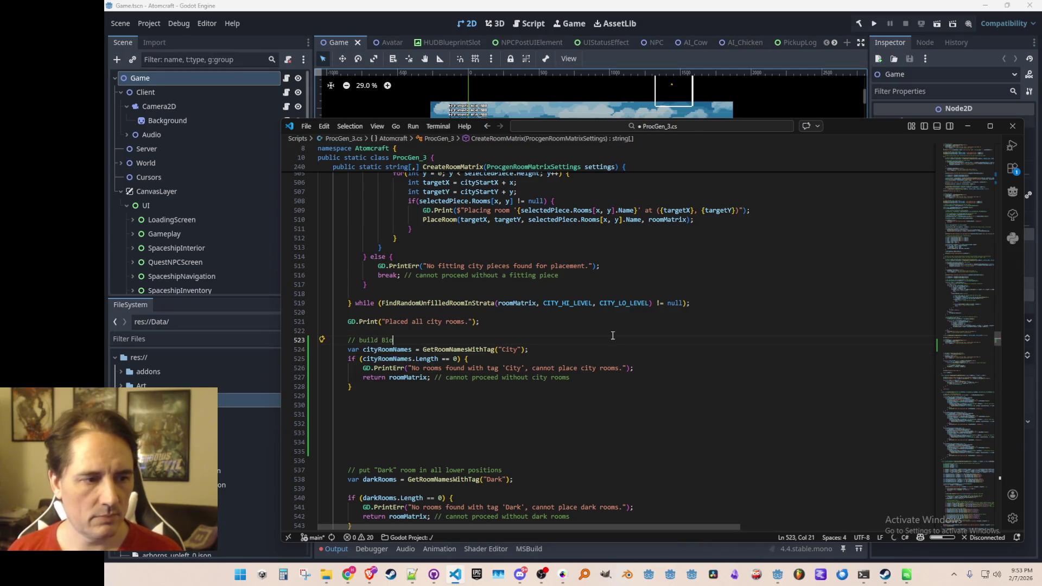
{"action": "key", "text": "Down"}
{"action": "key", "text": "End"}
{"action": "key", "text": "Left"}
{"action": "key", "text": "Left"}
{"action": "key", "text": "Left"}
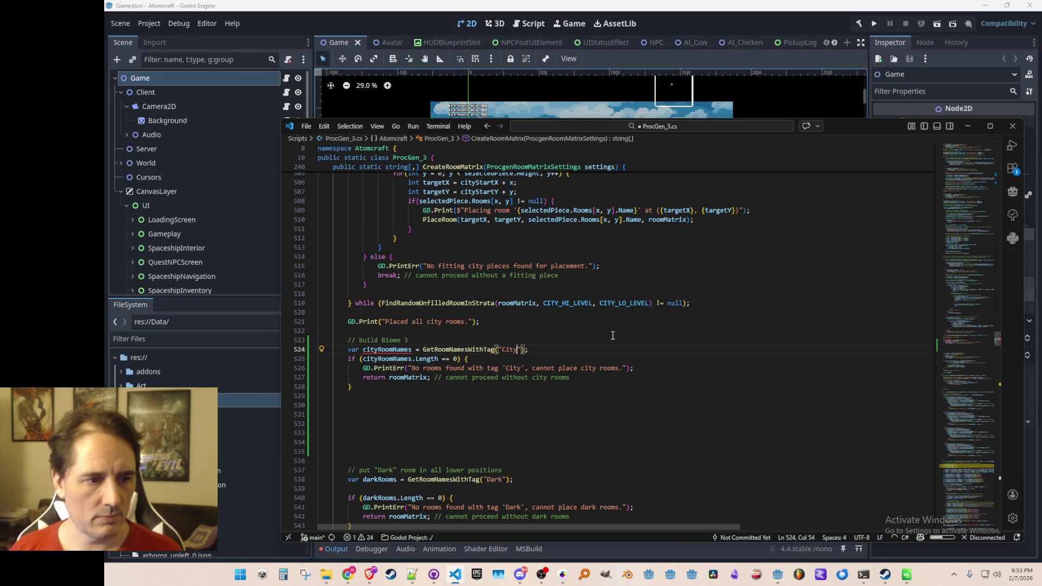
{"action": "key", "text": "ctrl+shift+Right"}
{"action": "type", "text": "Biome3"}
{"action": "key", "text": "ctrl+shift+Left"}
Replace City with Biome3 in the copied block's error message.
{"action": "key", "text": "Down"}
{"action": "key", "text": "Down"}
{"action": "key", "text": "ctrl+shift+Right"}
{"action": "type", "text": "Biome3"}
{"action": "key", "text": "End"}
{"action": "key", "text": "Left"}
{"action": "key", "text": "ctrl+Left"}
{"action": "key", "text": "ctrl+Left"}
{"action": "key", "text": "ctrl+shift+Left"}
{"action": "type", "text": "Biome3"}
Rename the cityRoomNames variable to biome3RoomNames, including in the if check.
{"action": "key", "text": "Up"}
{"action": "key", "text": "Home"}
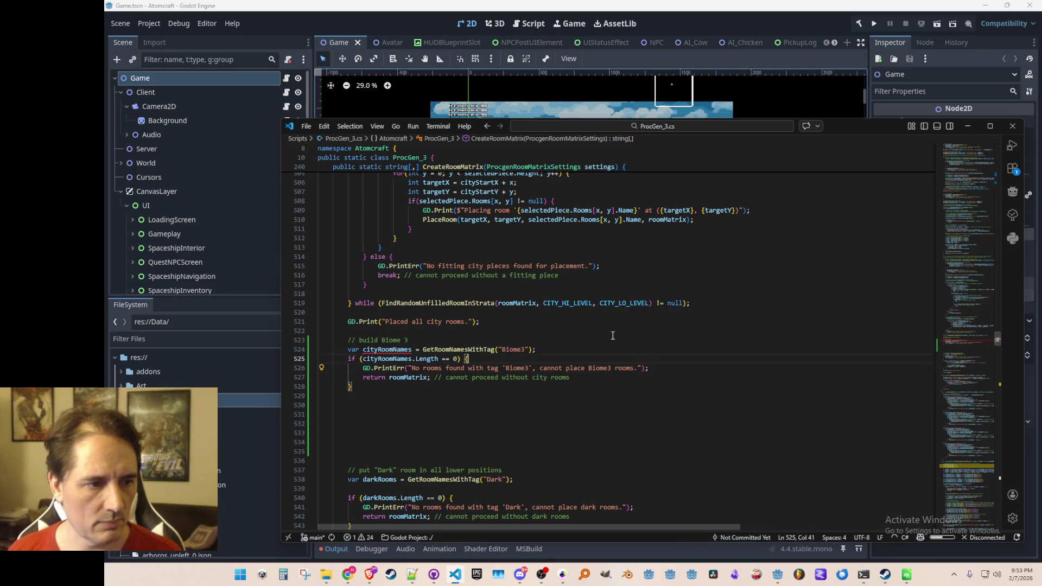
{"action": "key", "text": "Up"}
{"action": "key", "text": "ctrl+Right"}
{"action": "key", "text": "ctrl+Right"}
{"action": "key", "text": "Left"}
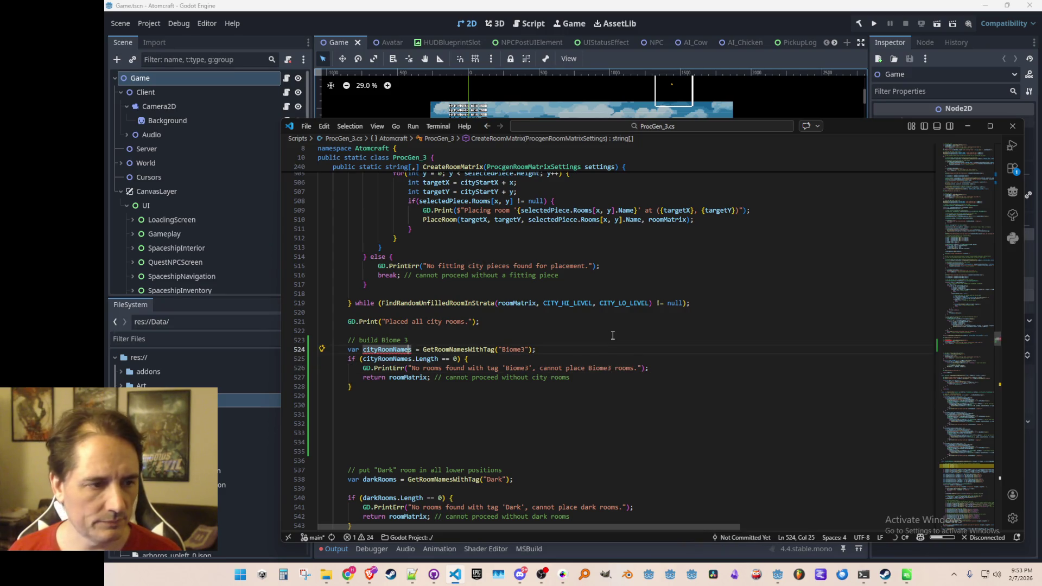
{"action": "key", "text": "ctrl+shift+Left"}
{"action": "type", "text": "biome3"}
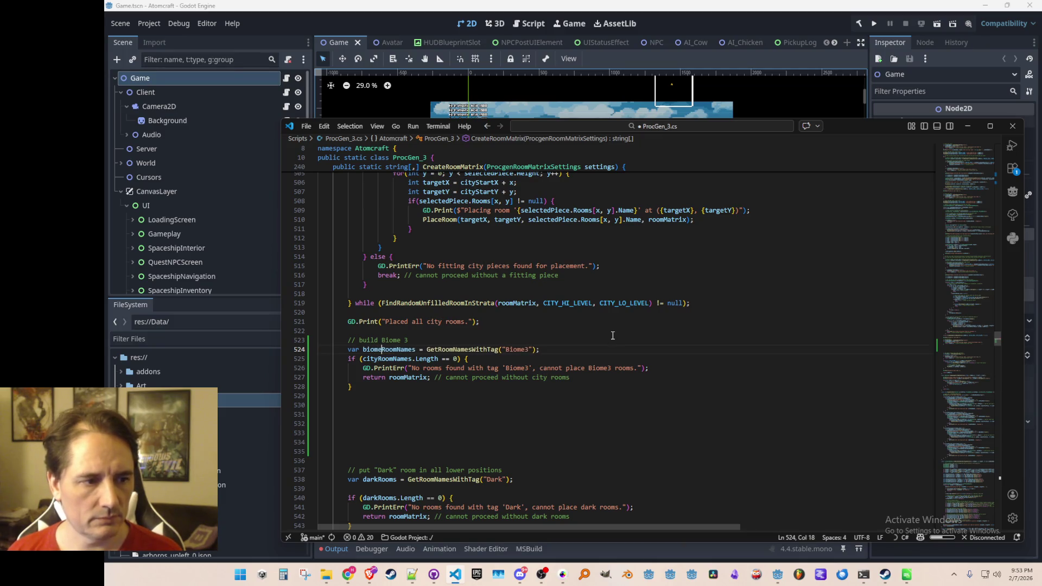
{"action": "key", "text": "Right"}
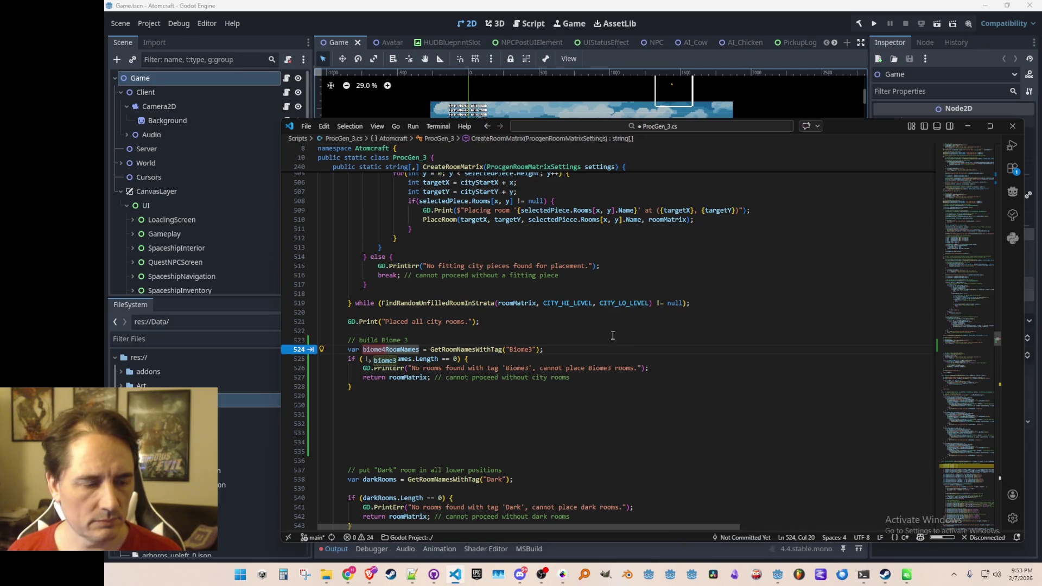
{"action": "key", "text": "Tab"}
{"action": "key", "text": "Tab"}
Change the return comment to 'biome3 rooms', add a blank line after the block, and save.
{"action": "key", "text": "Down"}
{"action": "key", "text": "End"}
{"action": "key", "text": "ctrl+shift+Left"}
{"action": "key", "text": "ctrl+shift+Left"}
{"action": "type", "text": "biome3 rooms"}
{"action": "key", "text": "Down"}
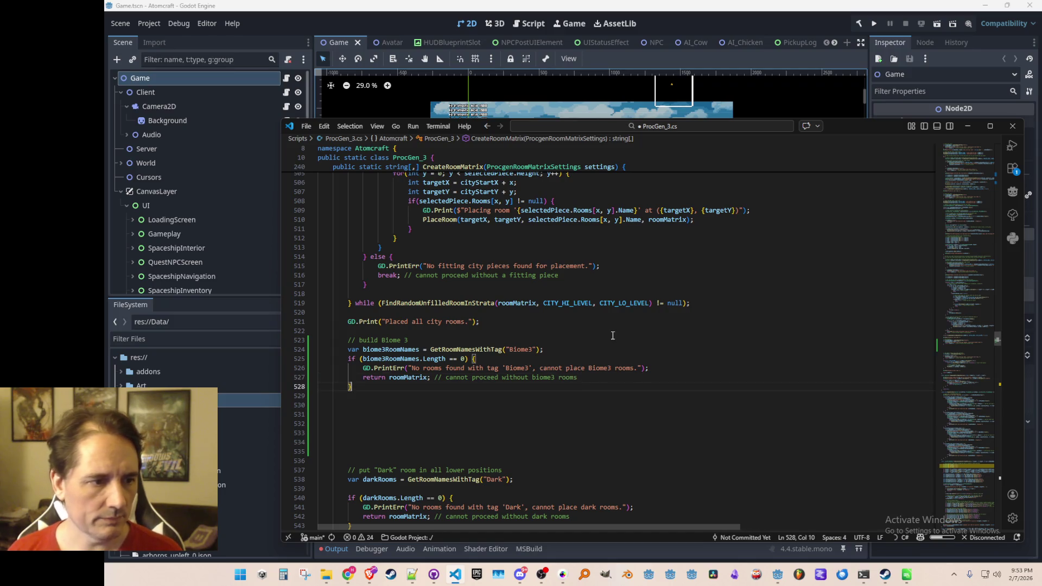
{"action": "key", "text": "Return"}
{"action": "key", "text": "Return"}
{"action": "key", "text": "ctrl+s"}
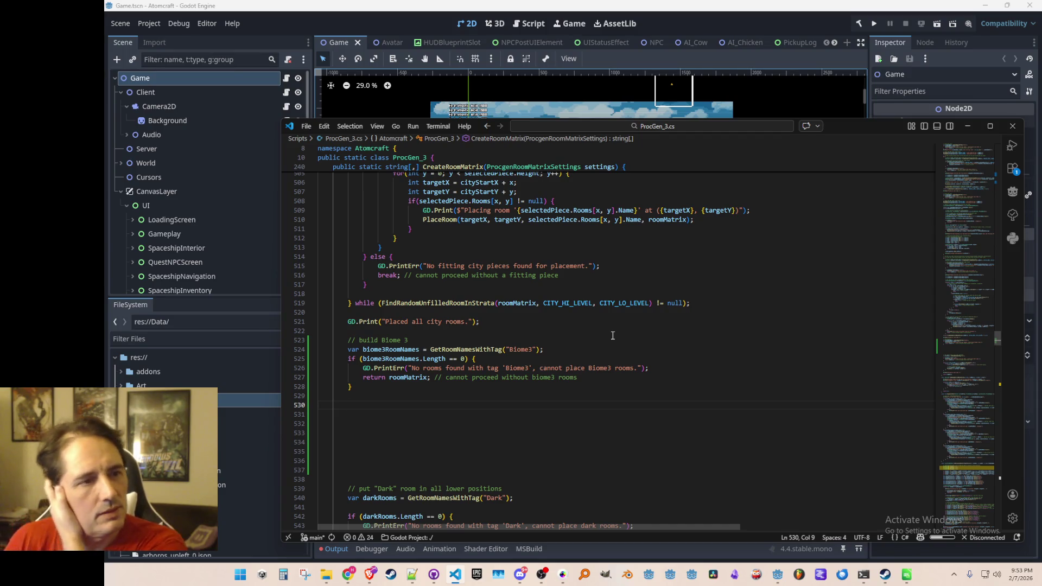
Look over the city piece-list and cave NPC placement code above the Biome 3 block.
{"action": "scroll", "coordinate": [597, 344], "scroll_direction": "up", "scroll_amount": 5}
{"action": "scroll", "coordinate": [702, 320], "scroll_direction": "up", "scroll_amount": 15}
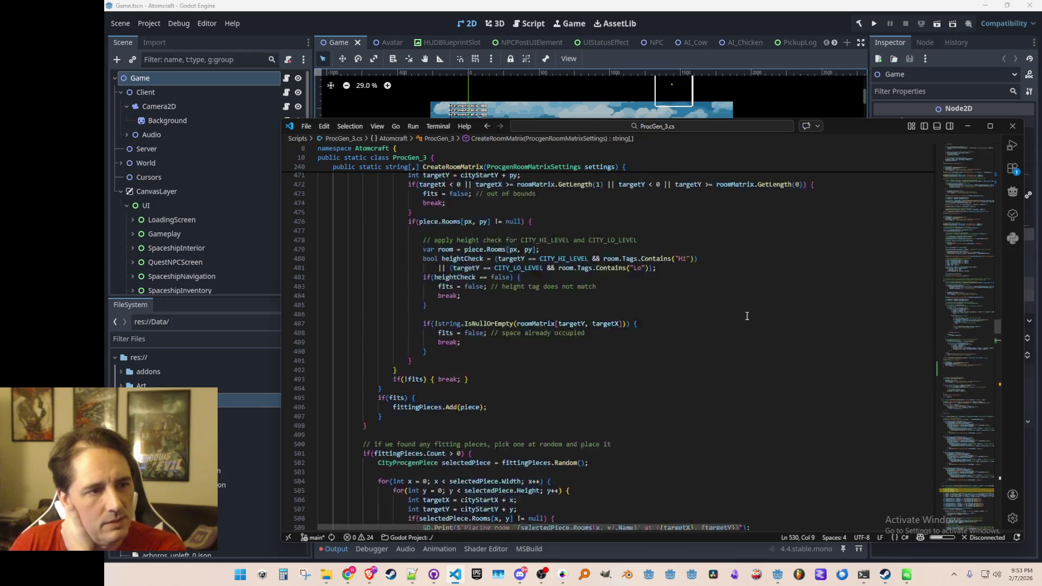
{"action": "scroll", "coordinate": [745, 315], "scroll_direction": "down", "scroll_amount": 2}
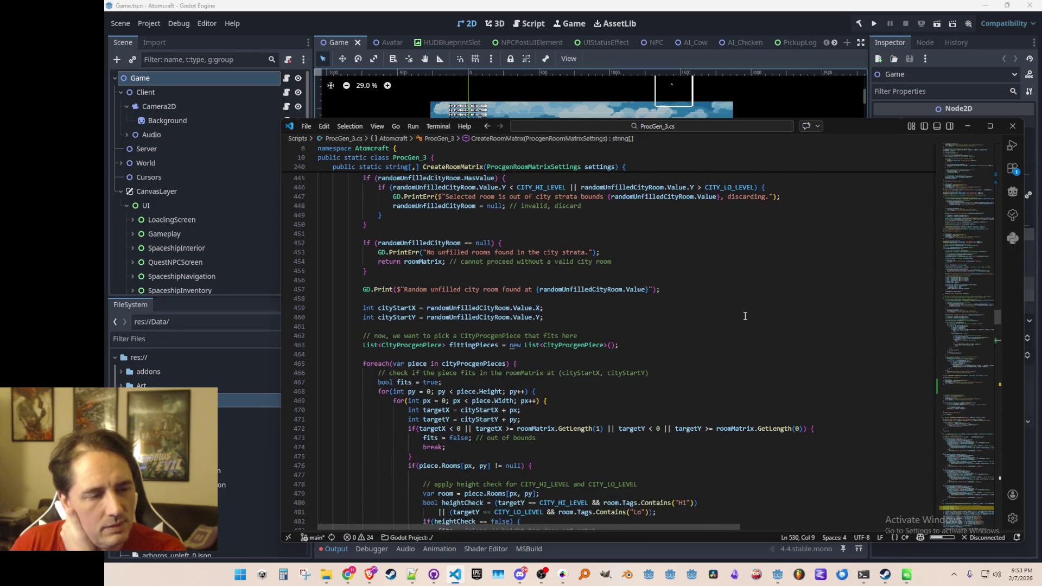
{"action": "scroll", "coordinate": [745, 315], "scroll_direction": "up", "scroll_amount": 5}
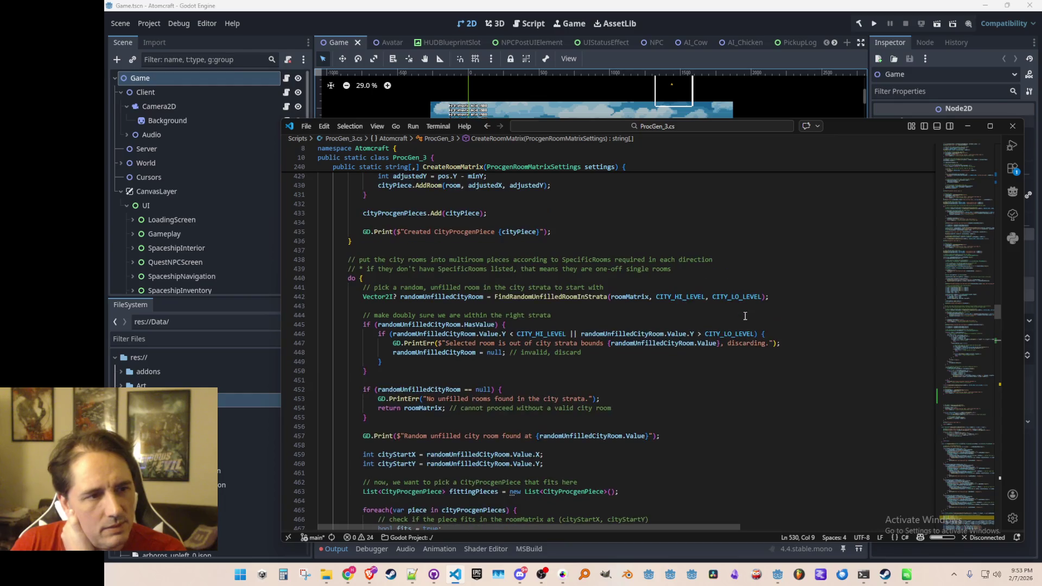
{"action": "scroll", "coordinate": [745, 316], "scroll_direction": "up", "scroll_amount": 8}
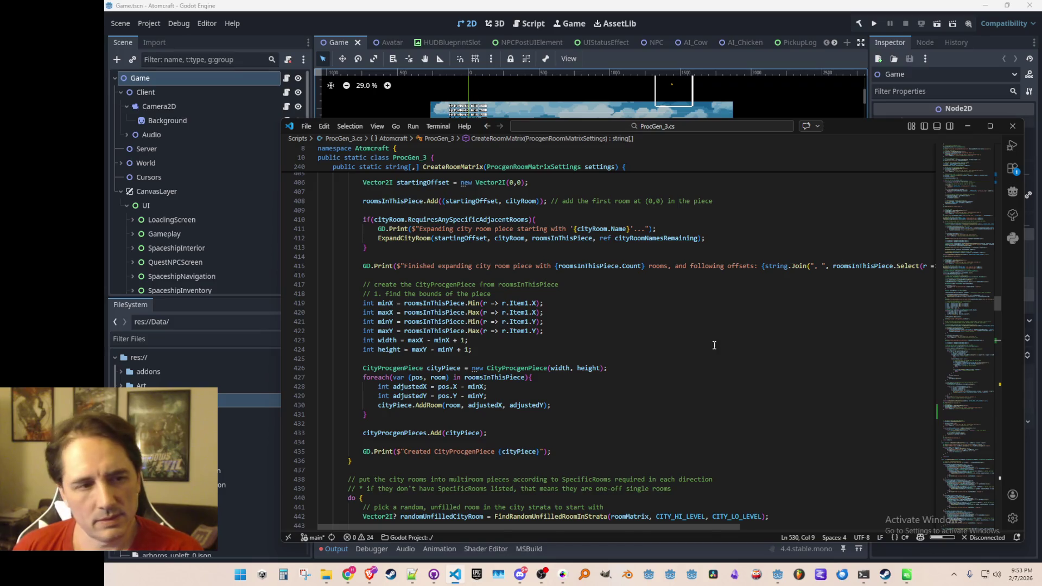
{"action": "scroll", "coordinate": [700, 369], "scroll_direction": "up", "scroll_amount": 3}
{"action": "scroll", "coordinate": [700, 375], "scroll_direction": "up", "scroll_amount": 3}
{"action": "scroll", "coordinate": [738, 353], "scroll_direction": "up", "scroll_amount": 8}
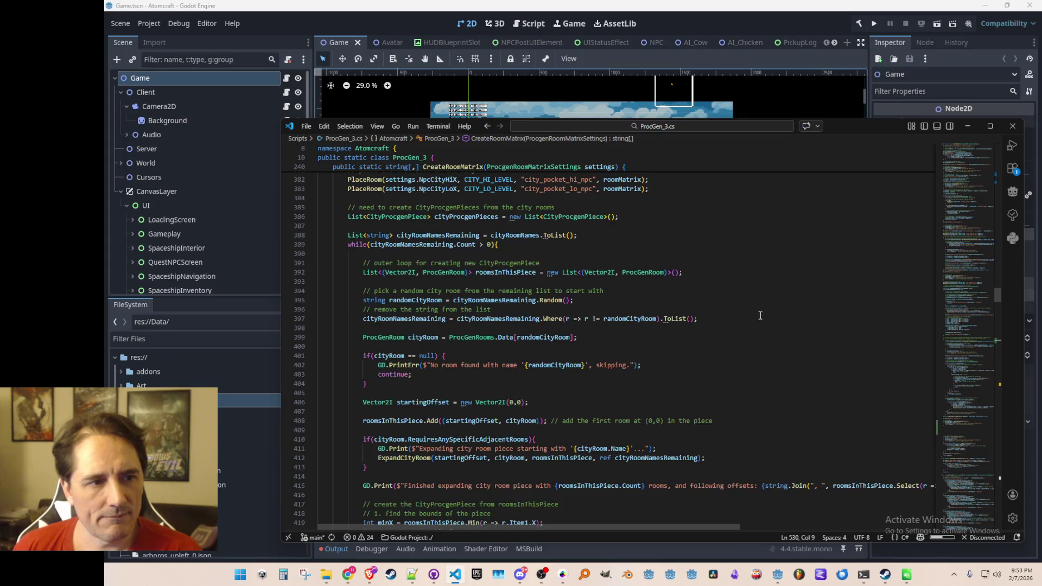
{"action": "scroll", "coordinate": [770, 331], "scroll_direction": "down", "scroll_amount": 1}
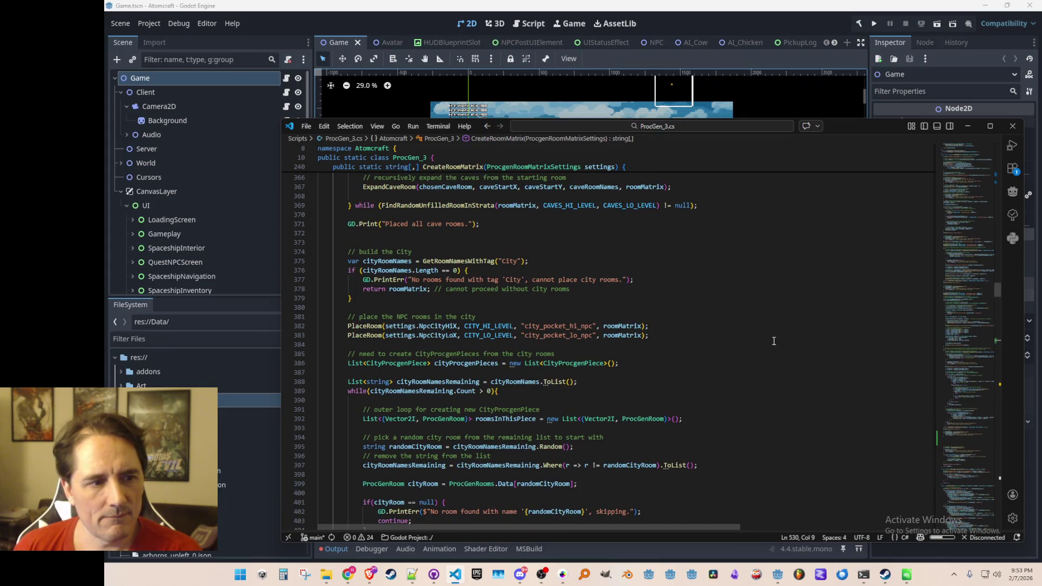
{"action": "scroll", "coordinate": [773, 341], "scroll_direction": "down", "scroll_amount": 4}
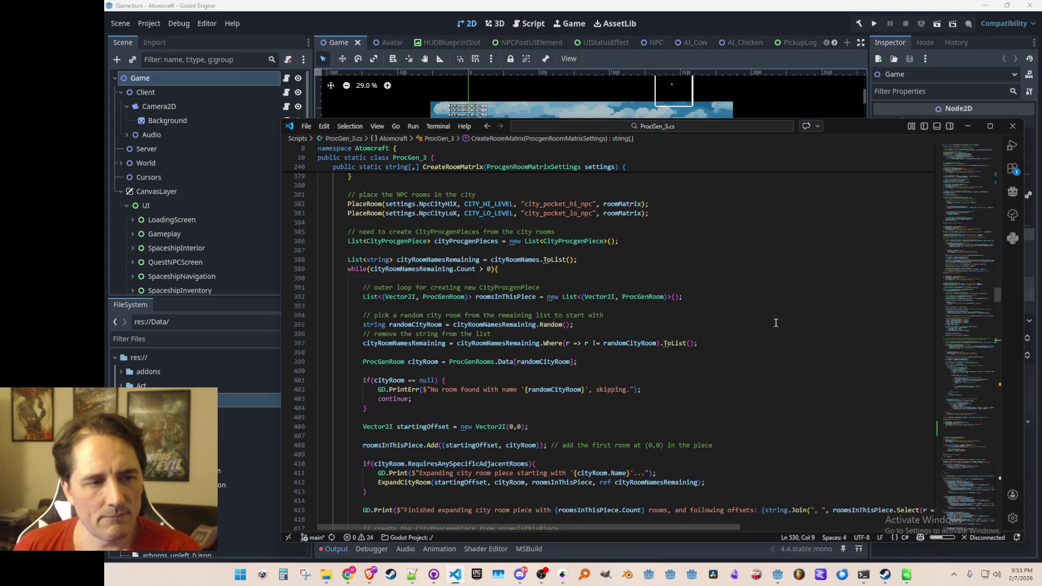
{"action": "mouse_move", "coordinate": [755, 314]}
{"action": "left_mouse_down"}
{"action": "mouse_move", "coordinate": [755, 235]}
{"action": "mouse_move", "coordinate": [751, 309]}
{"action": "left_mouse_up"}
{"action": "left_click", "coordinate": [778, 236]}
{"action": "left_click_drag", "start_coordinate": [749, 194], "coordinate": [745, 317]}
{"action": "left_click", "coordinate": [746, 263]}
{"action": "scroll", "coordinate": [747, 264], "scroll_direction": "up", "scroll_amount": 15}
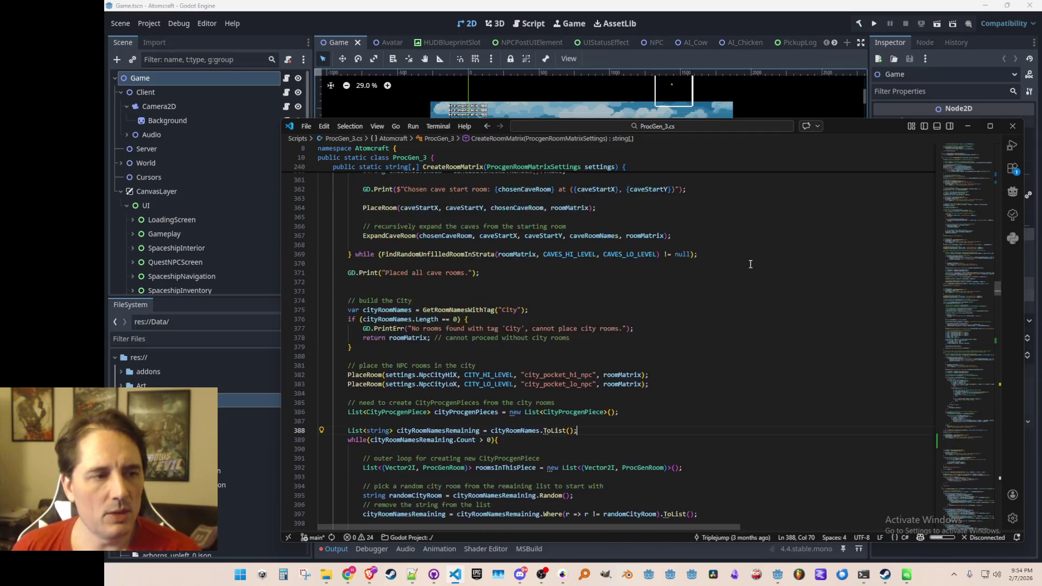
{"action": "scroll", "coordinate": [761, 309], "scroll_direction": "up", "scroll_amount": 1}
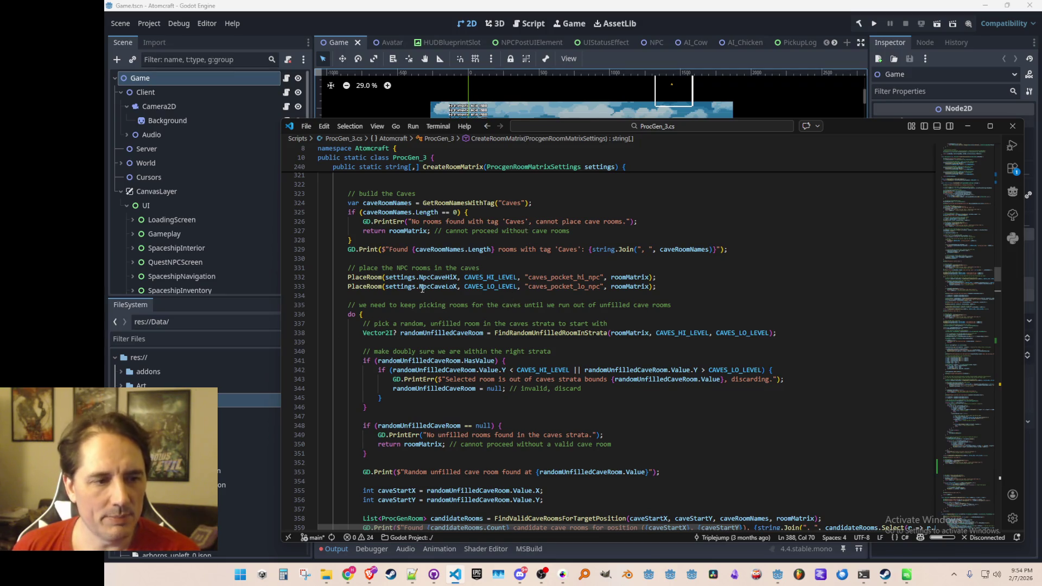
{"action": "left_click", "coordinate": [466, 297]}
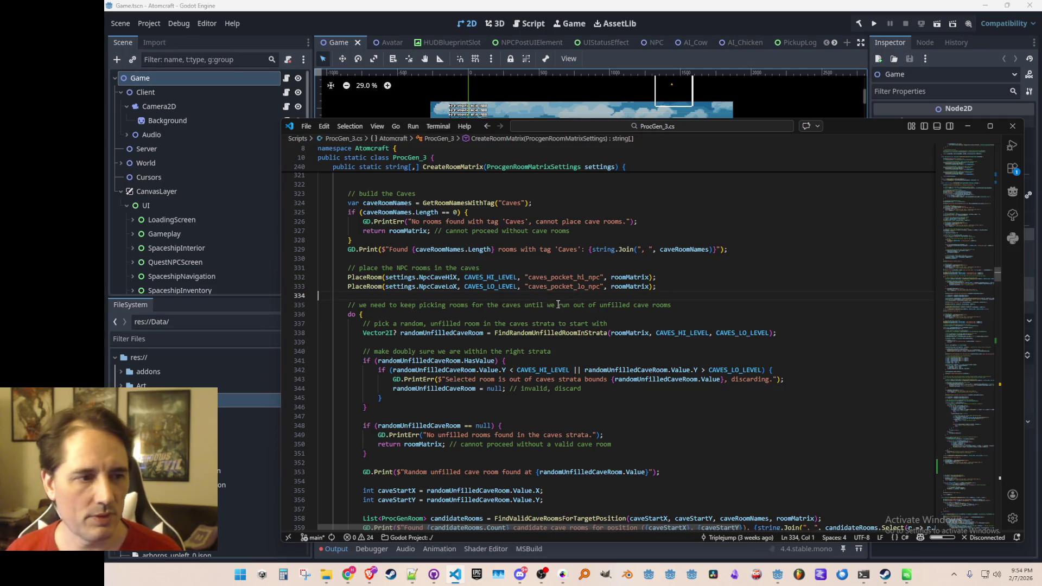
{"action": "scroll", "coordinate": [555, 304], "scroll_direction": "down", "scroll_amount": 20}
{"action": "scroll", "coordinate": [657, 329], "scroll_direction": "down", "scroll_amount": 6}
{"action": "scroll", "coordinate": [656, 330], "scroll_direction": "up", "scroll_amount": 10}
{"action": "scroll", "coordinate": [657, 331], "scroll_direction": "down", "scroll_amount": 11}
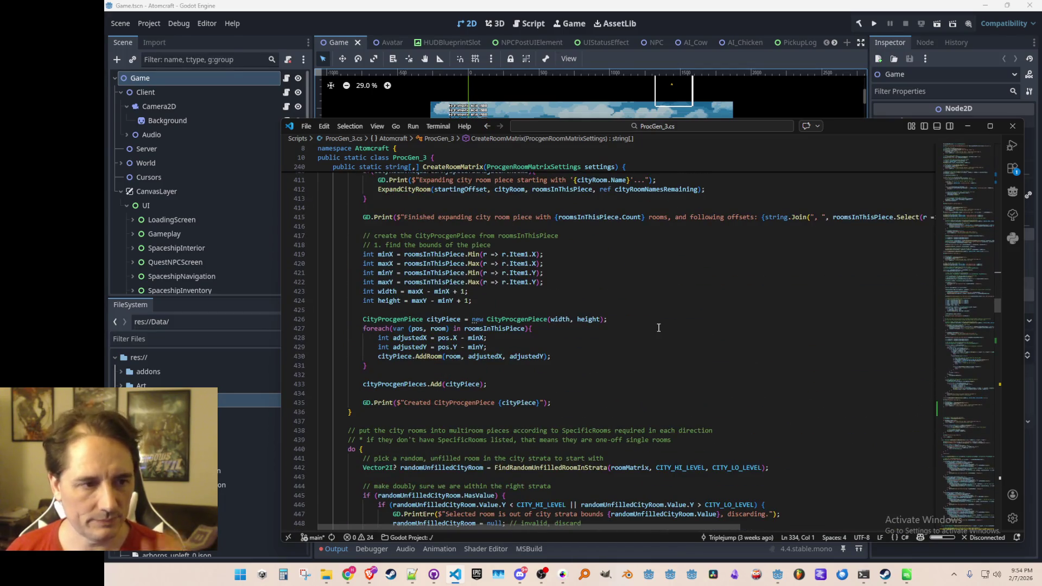
{"action": "scroll", "coordinate": [656, 334], "scroll_direction": "down", "scroll_amount": 2}
{"action": "scroll", "coordinate": [664, 307], "scroll_direction": "down", "scroll_amount": 2}
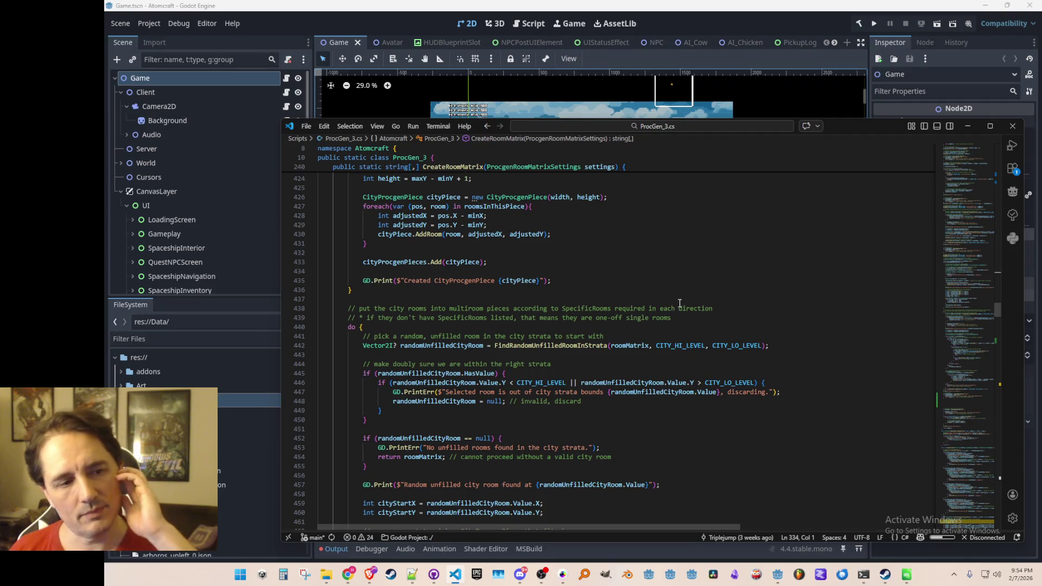
{"action": "scroll", "coordinate": [679, 302], "scroll_direction": "down", "scroll_amount": 19}
{"action": "scroll", "coordinate": [682, 275], "scroll_direction": "down", "scroll_amount": 10}
Declare a HashSet<string>[,] RoomTagMatrix sized to roomMatrix below the Biome 3 check and save.
{"action": "left_click", "coordinate": [661, 331]}
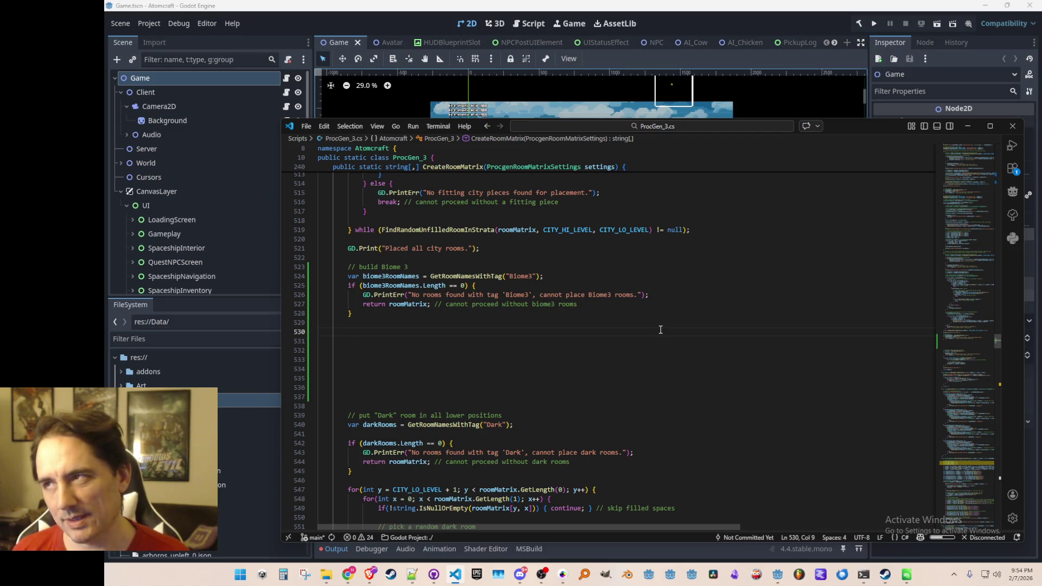
{"action": "type", "text": "Li"}
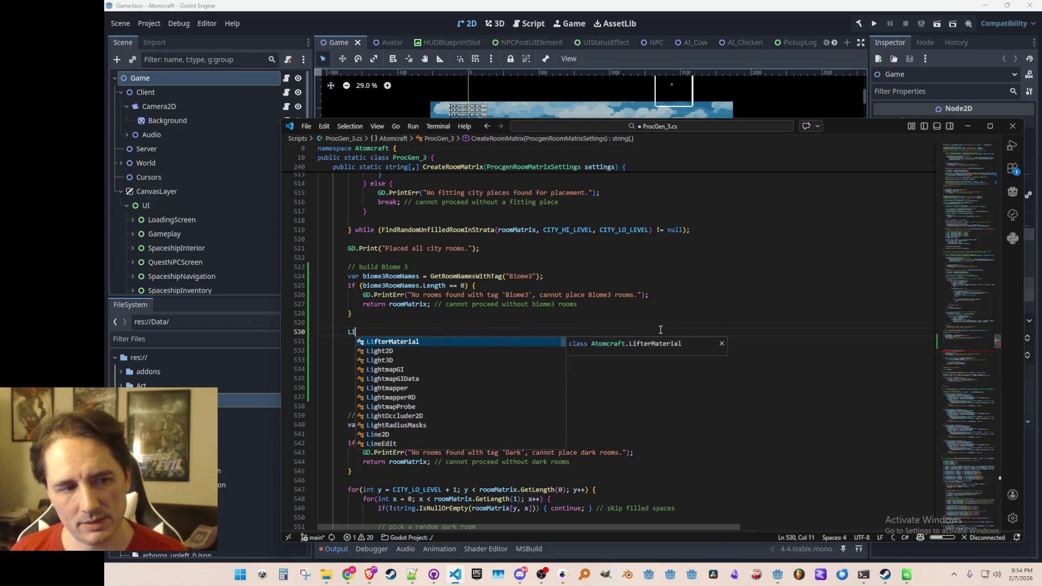
{"action": "key", "text": "BackSpace"}
{"action": "type", "text": "Has"}
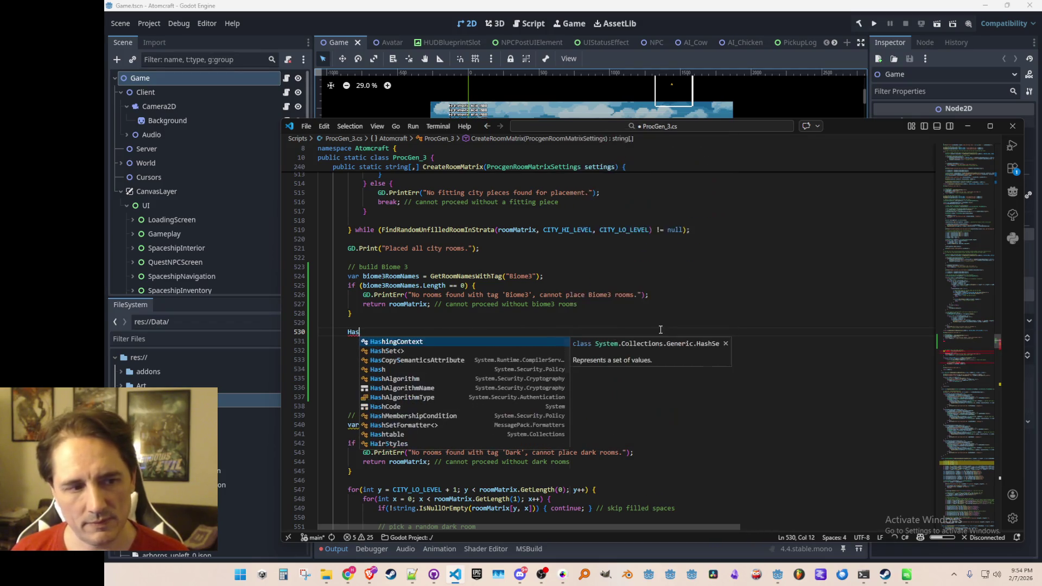
{"action": "type", "text": "hSet<"}
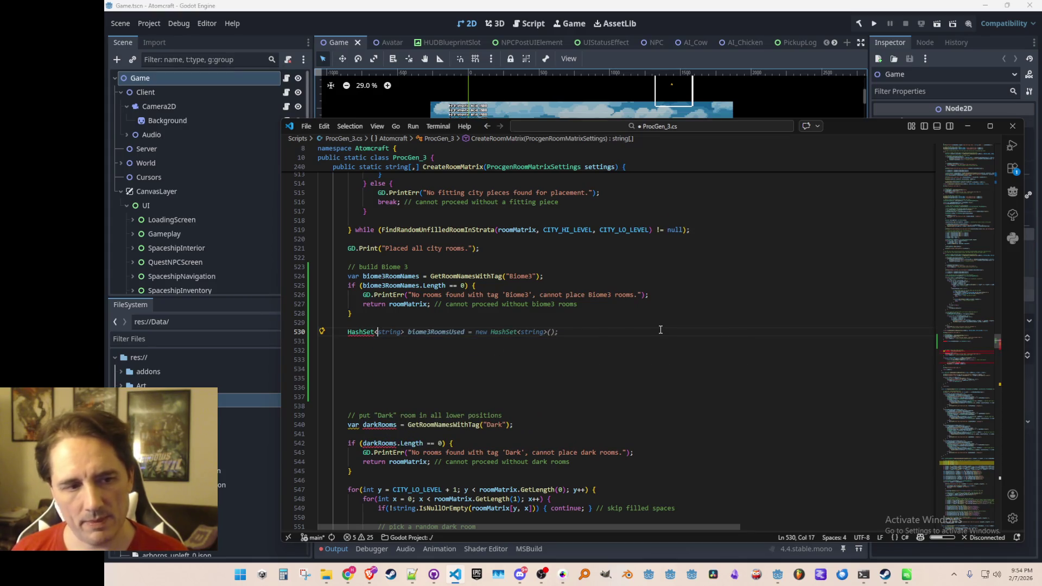
{"action": "type", "text": "string> "}
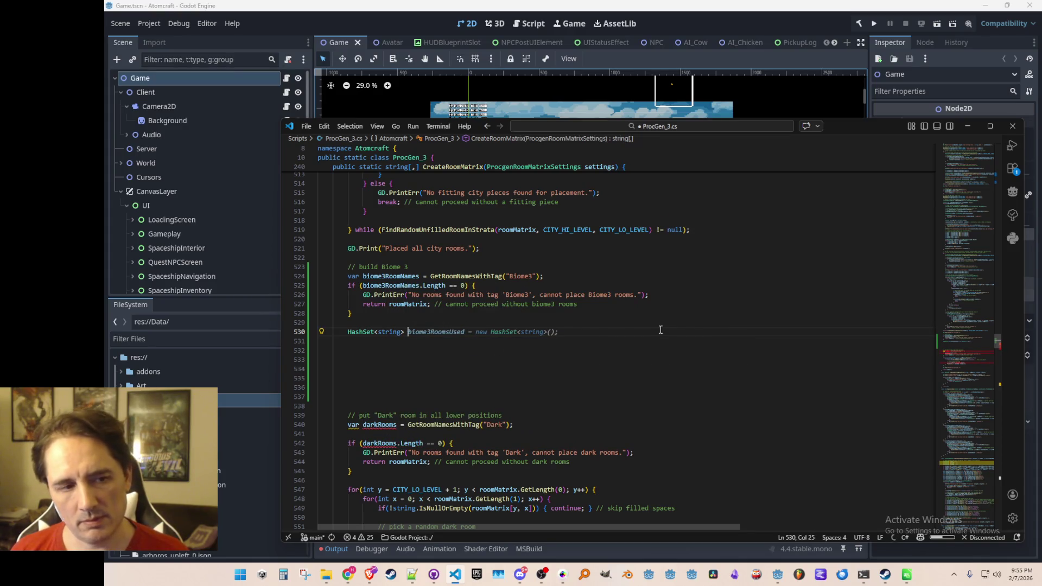
{"action": "type", "text": "RoomTags"}
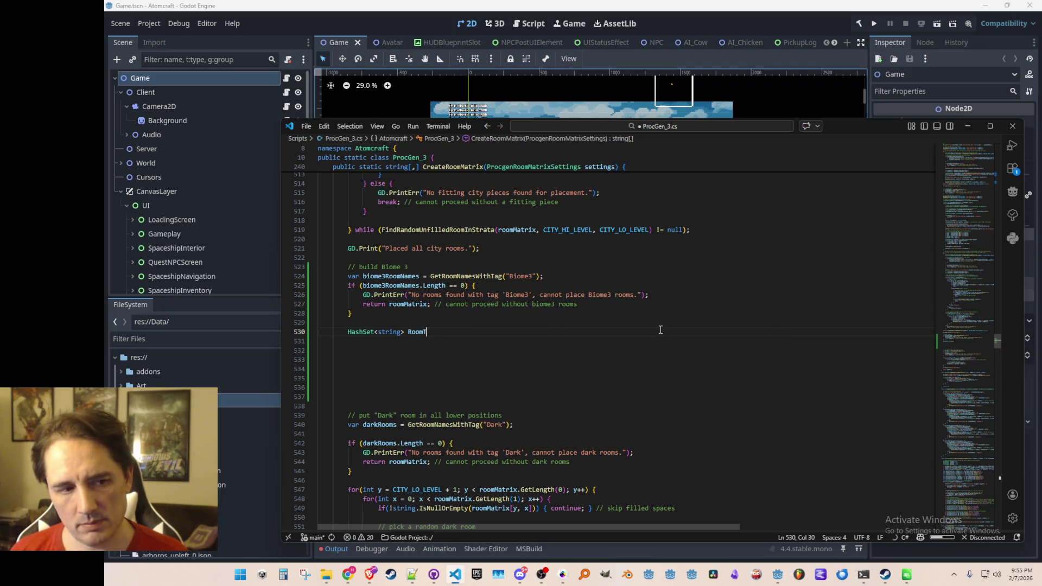
{"action": "key", "text": "Left"}
{"action": "key", "text": "Left"}
{"action": "key", "text": "Left"}
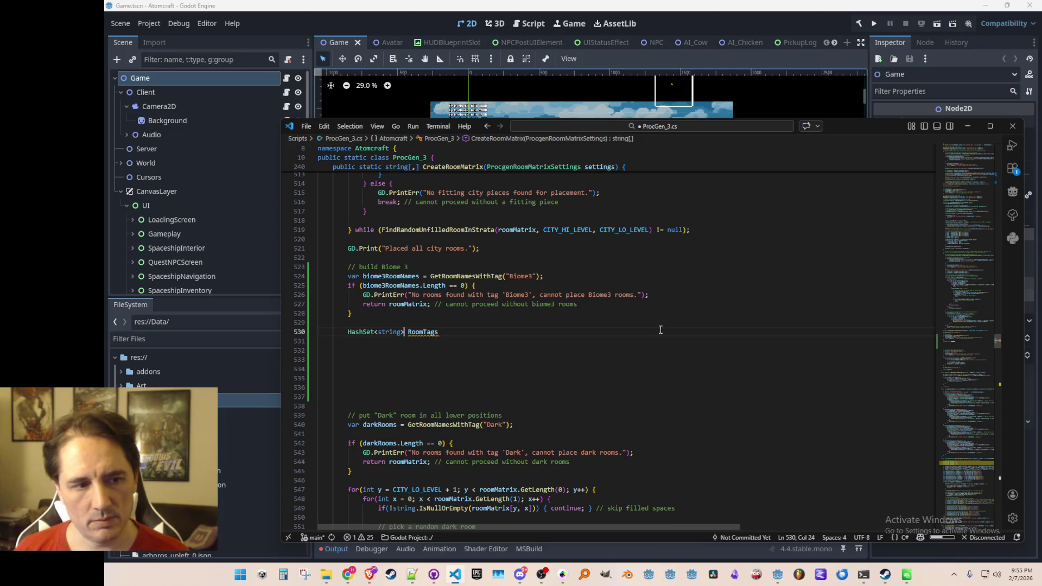
{"action": "type", "text": "["}
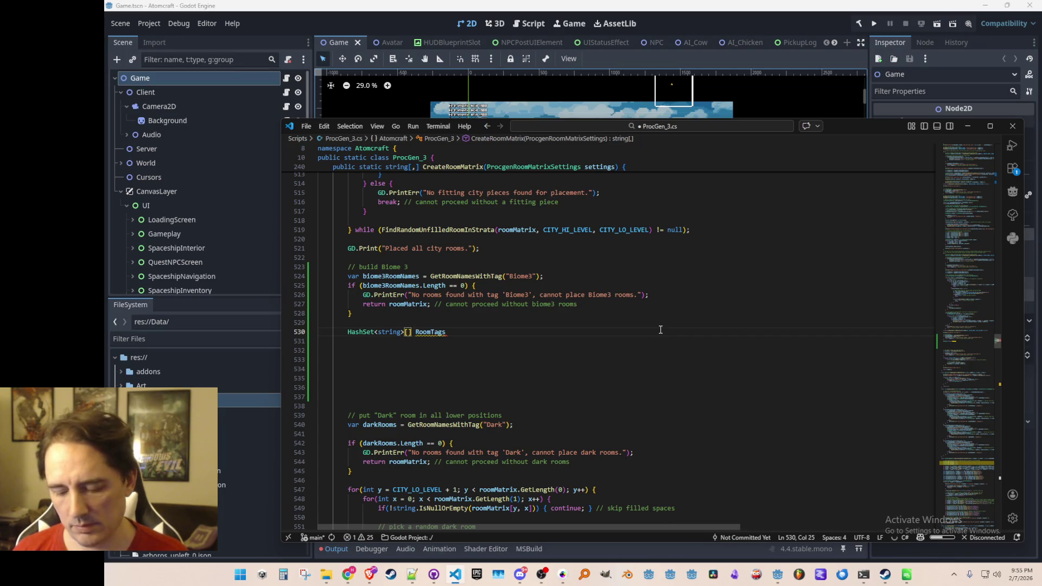
{"action": "type", "text": ","}
{"action": "key", "text": "End"}
{"action": "type", "text": "atrix"}
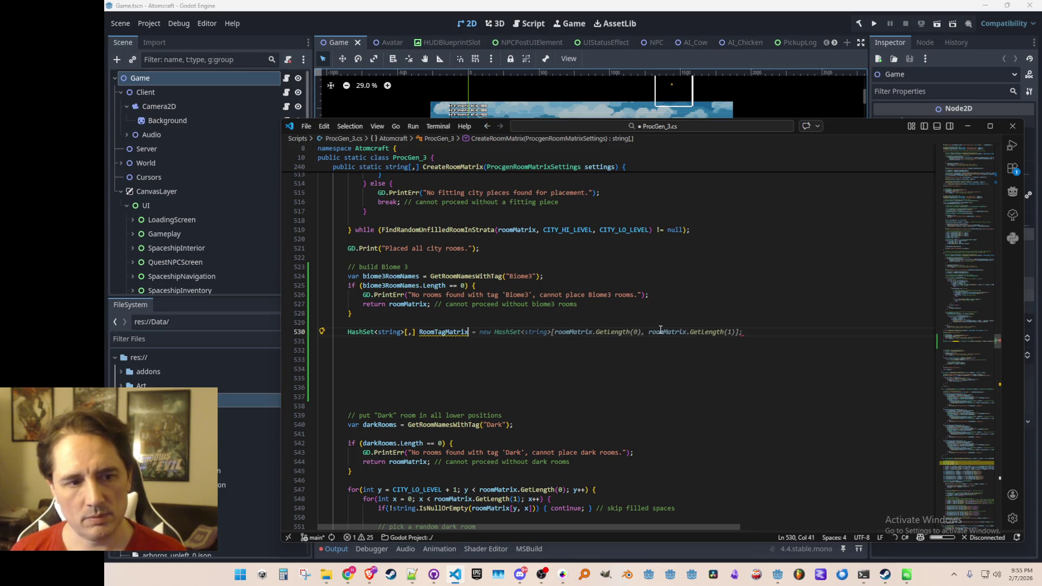
{"action": "key", "text": "Tab"}
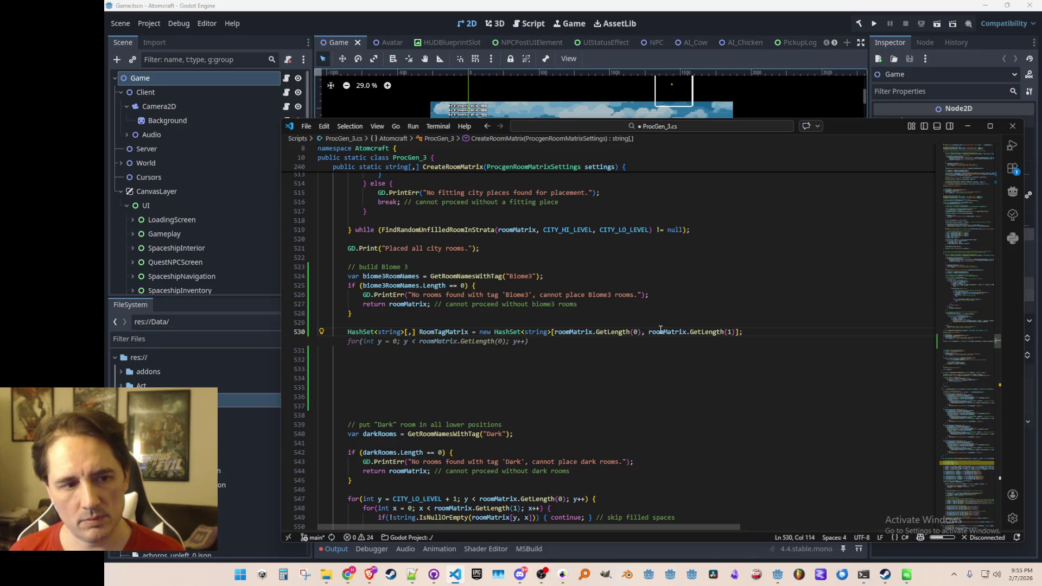
{"action": "key", "text": "ctrl+s"}
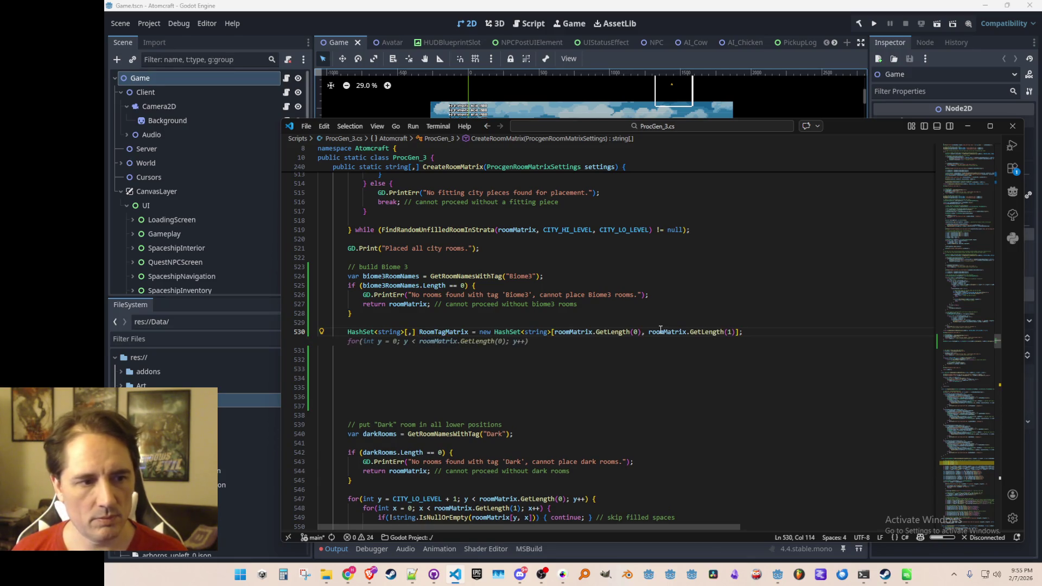
Add a comment above it saying Biome 3 is 3 rooms tall, below the city.
{"action": "key", "text": "Up"}
{"action": "key", "text": "Return"}
{"action": "type", "text": "/"}
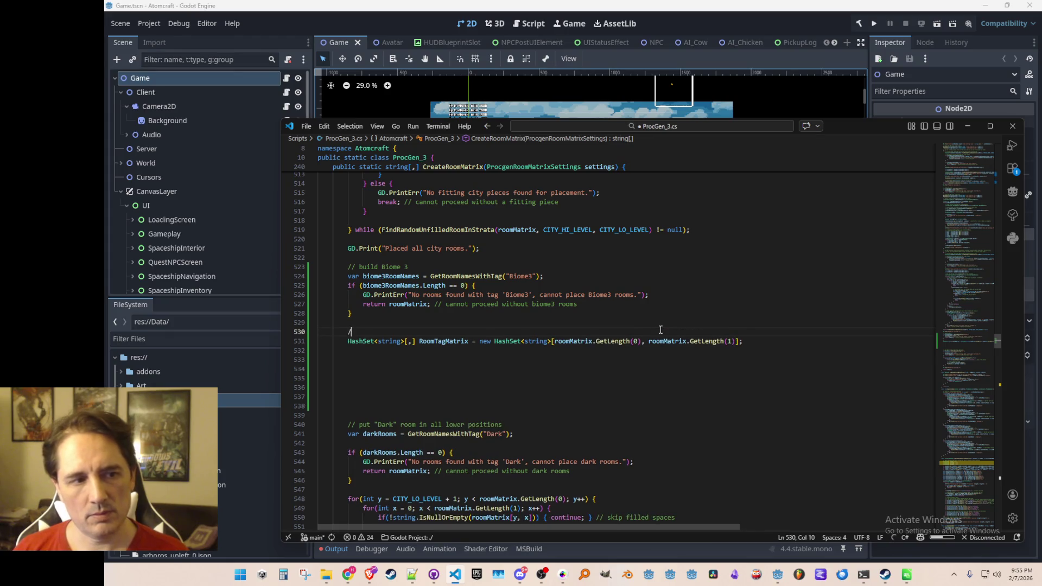
{"action": "type", "text": "/ Biome 3 "}
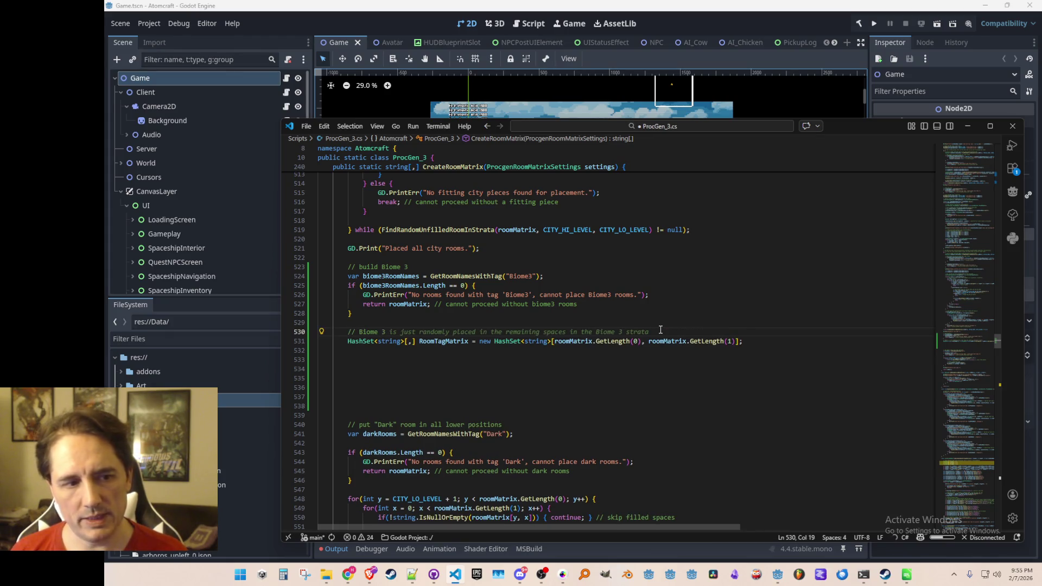
{"action": "type", "text": "is"}
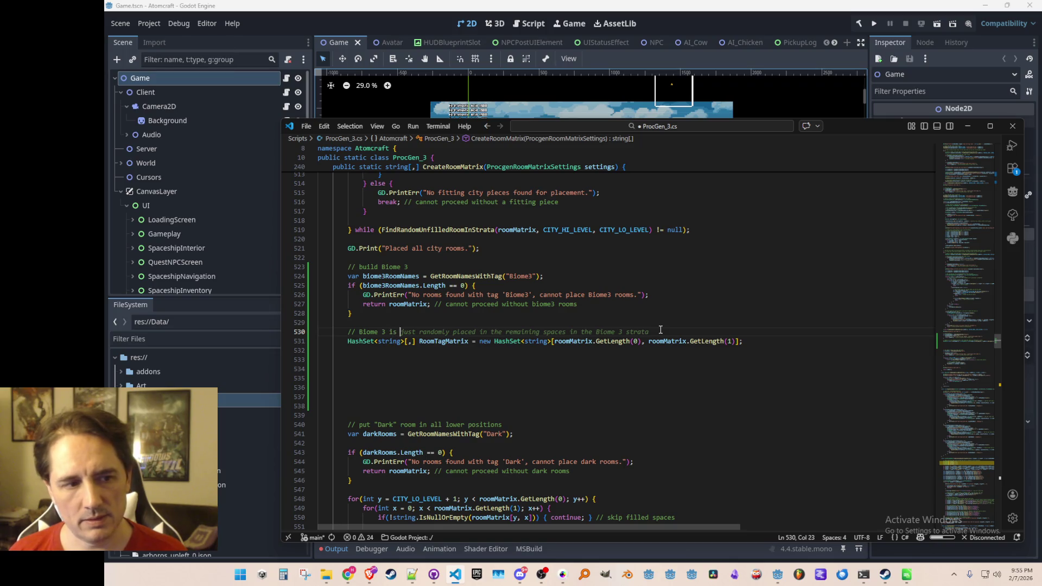
{"action": "key", "text": "BackSpace"}
{"action": "key", "text": "BackSpace"}
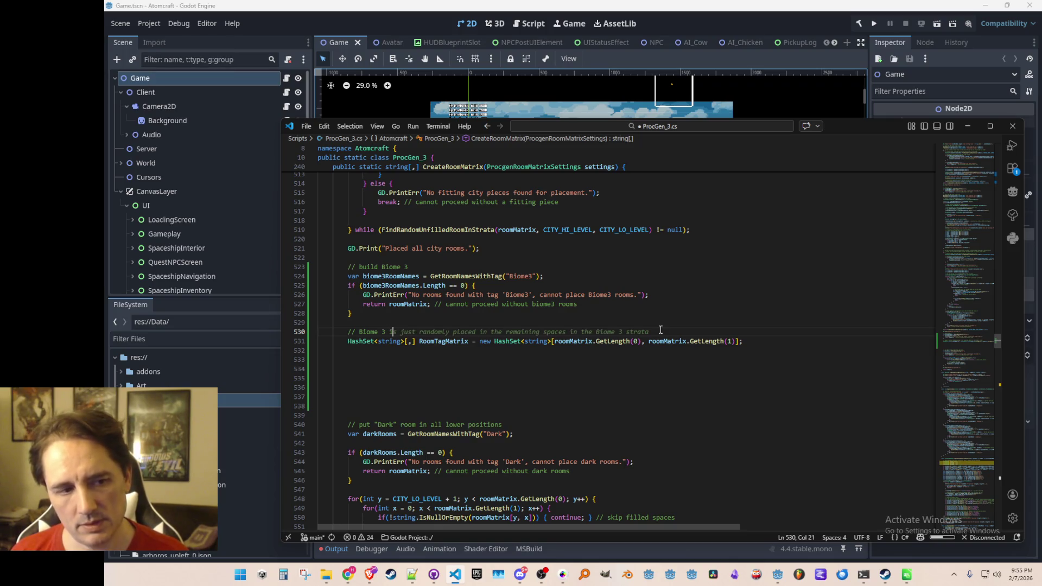
{"action": "type", "text": "s 3 "}
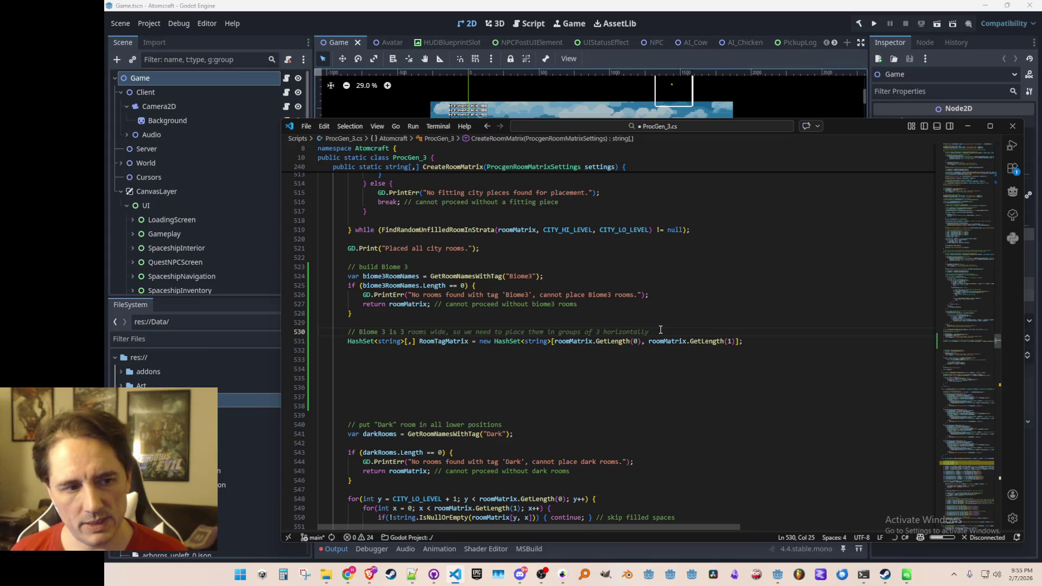
{"action": "type", "text": "rooms tall"}
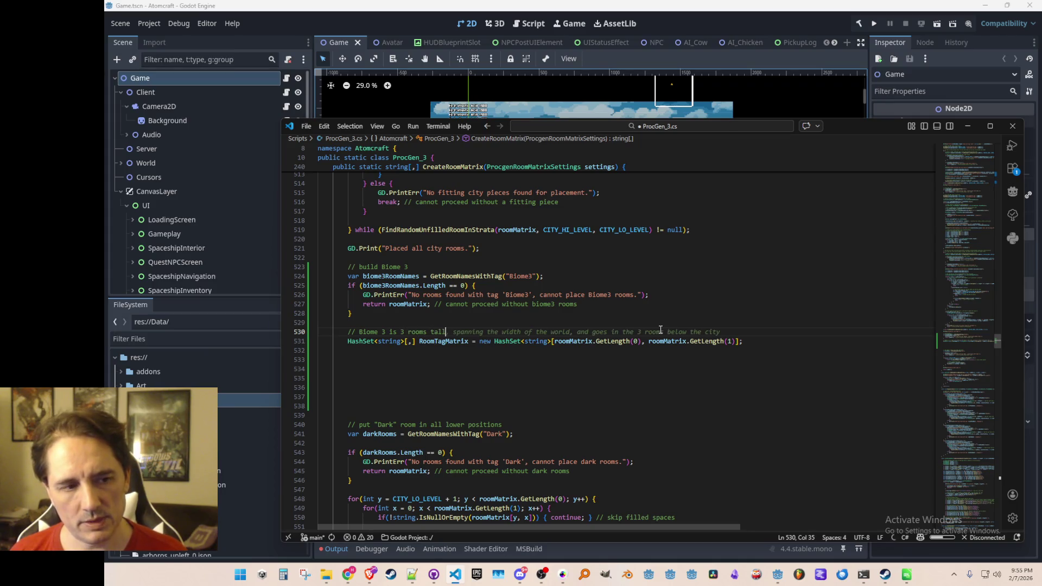
{"action": "key", "text": "Escape"}
{"action": "type", "text": ","}
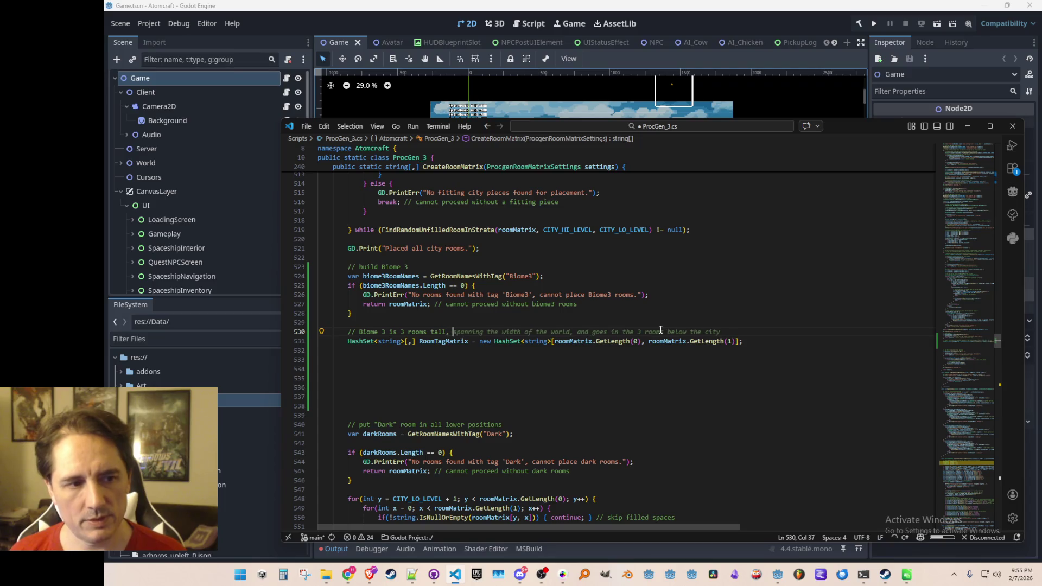
{"action": "key", "text": "Tab"}
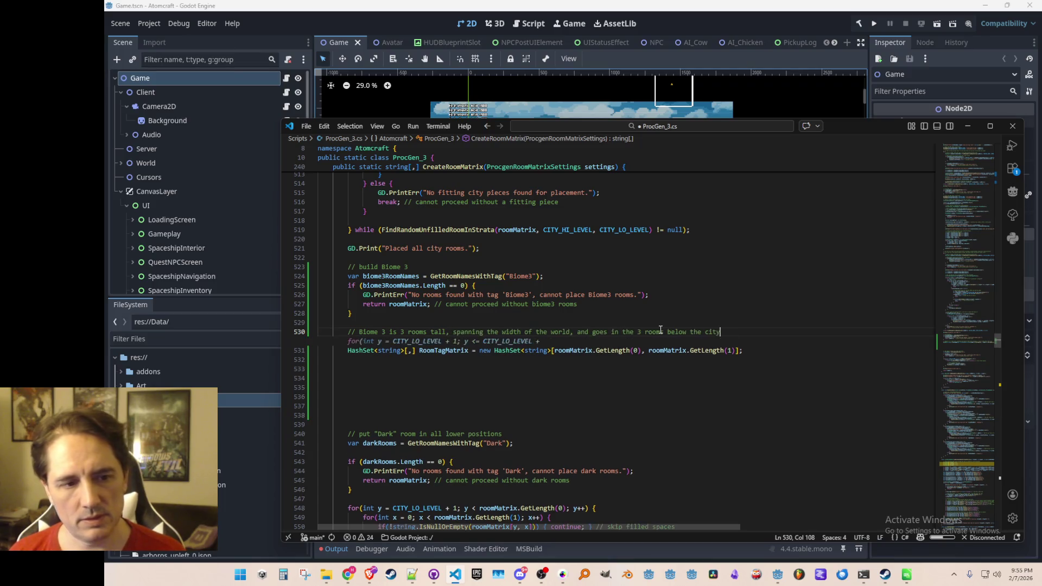
{"action": "key", "text": "Down"}
{"action": "key", "text": "Down"}
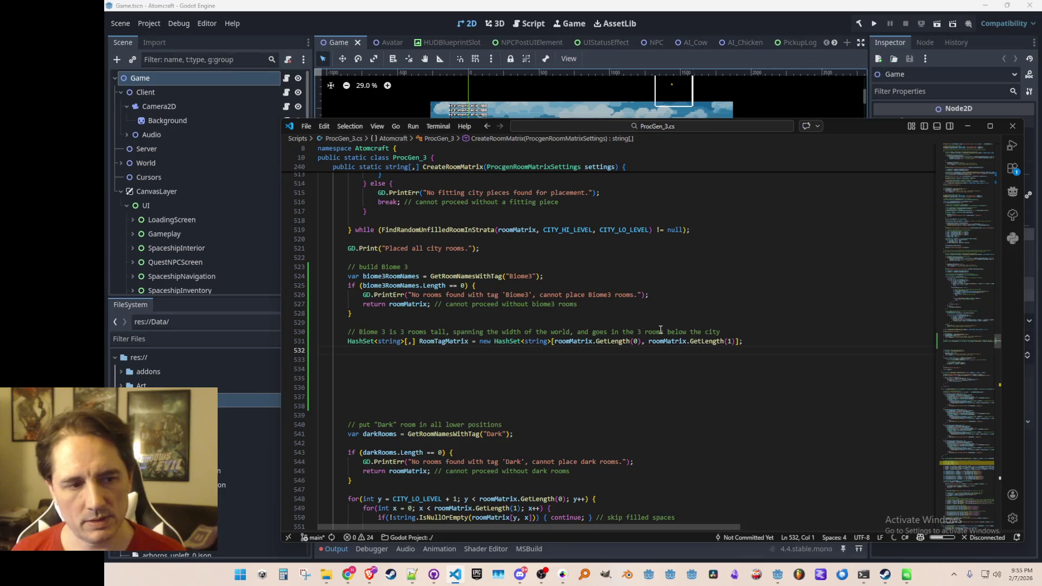
Review the RoomTagMatrix declaration line, selecting its variable name.
{"action": "key", "text": "Up"}
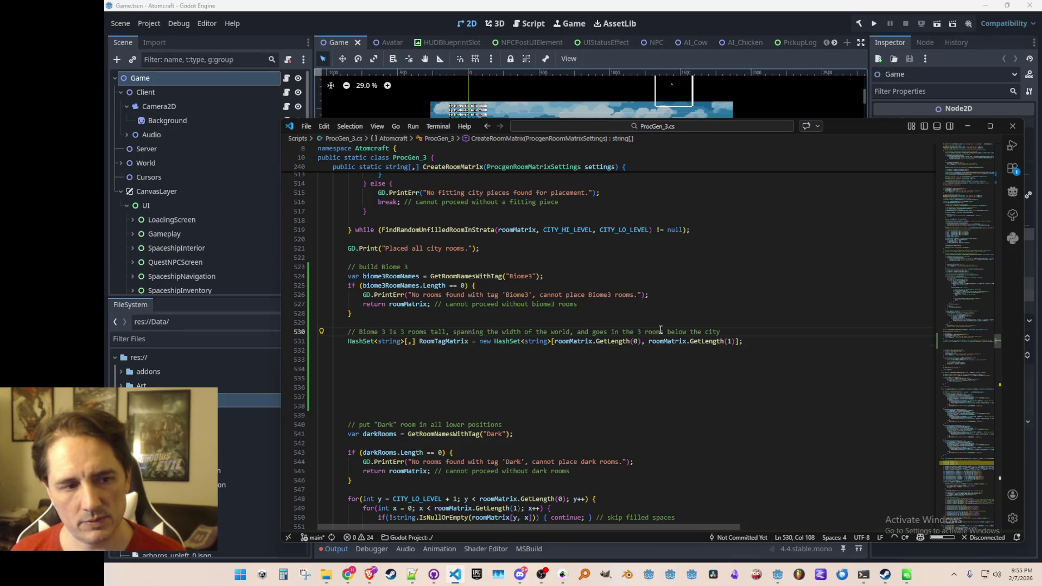
{"action": "key", "text": "Home"}
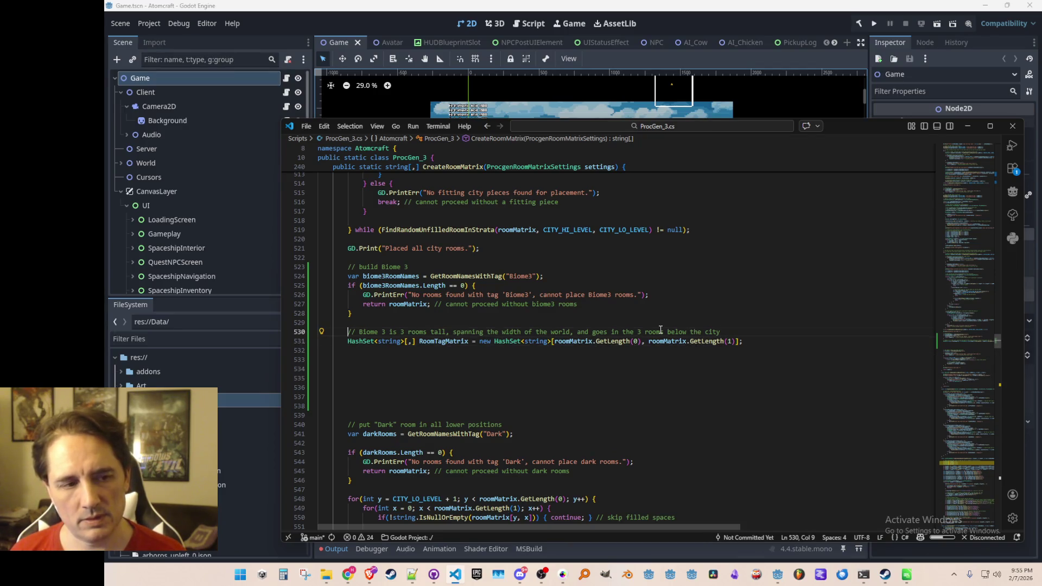
{"action": "key", "text": "Down"}
{"action": "key", "text": "ctrl+Right"}
{"action": "key", "text": "ctrl+Right"}
{"action": "key", "text": "ctrl+Right"}
{"action": "key", "text": "ctrl+shift+Right"}
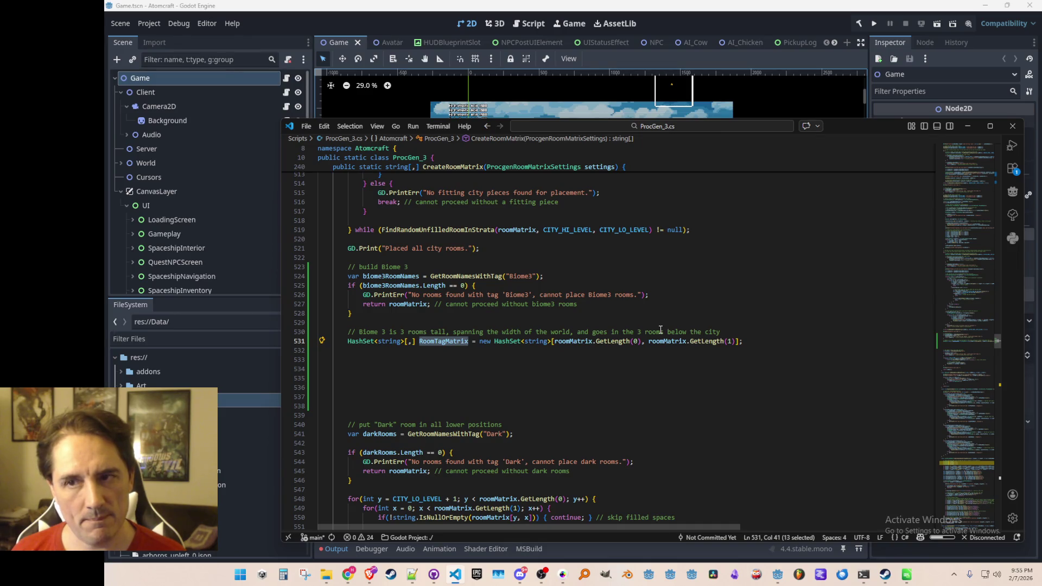
{"action": "key", "text": "End"}
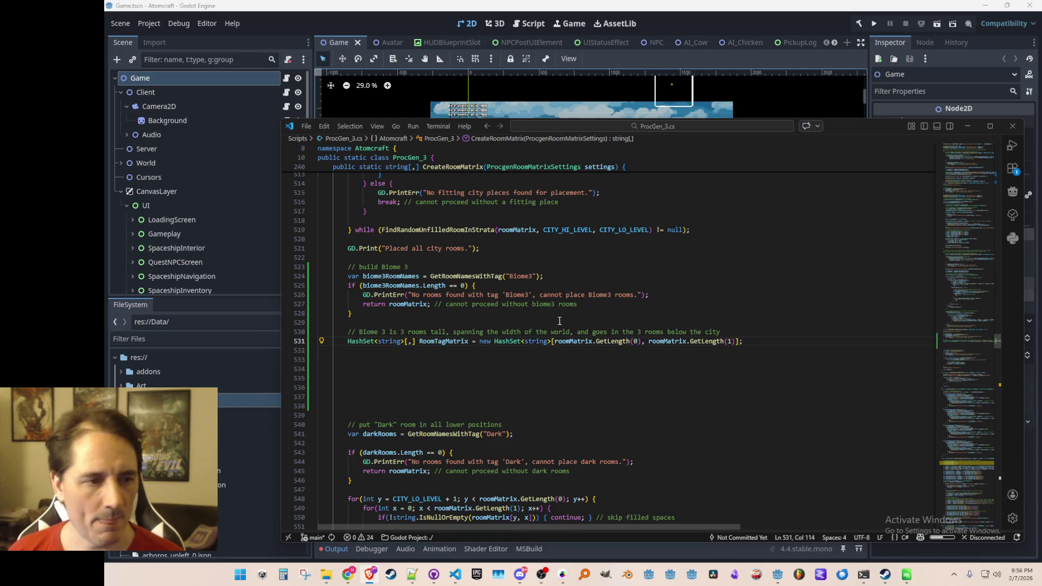
On line 531, replace roomMatrix.GetLength(1) with 3, sizing RoomTagMatrix as roomMatrix.GetLength(0) by 3.
{"action": "key", "text": "Down"}
{"action": "key", "text": "Down"}
{"action": "key", "text": "Up"}
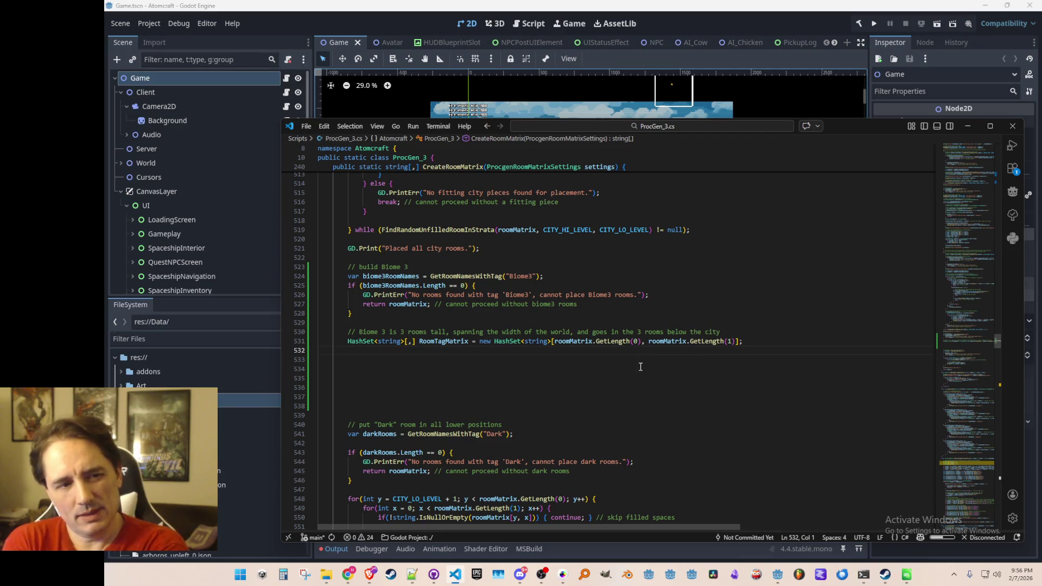
{"action": "key", "text": "Up"}
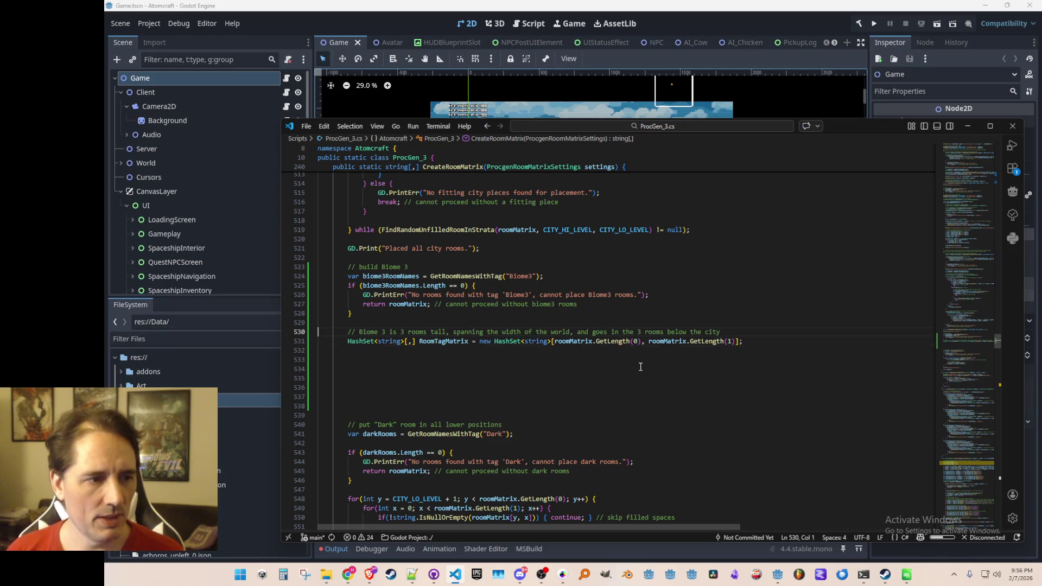
{"action": "key", "text": "ctrl+Left"}
{"action": "key", "text": "ctrl+Left"}
{"action": "key", "text": "ctrl+Left"}
{"action": "key", "text": "ctrl+Left"}
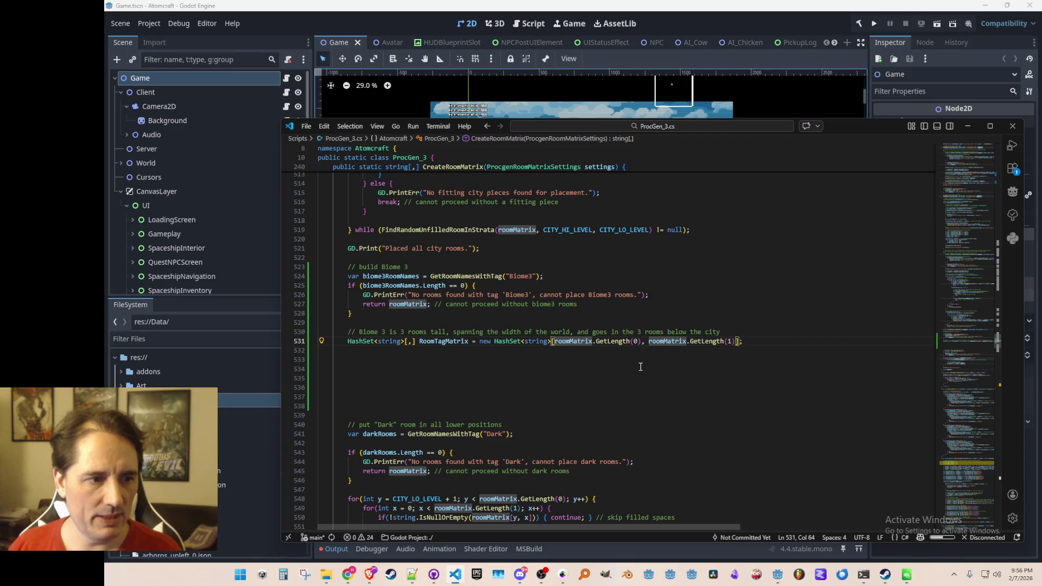
{"action": "key", "text": "ctrl+Right"}
{"action": "key", "text": "ctrl+Right"}
{"action": "key", "text": "ctrl+Right"}
{"action": "key", "text": "ctrl+Left"}
{"action": "key", "text": "ctrl+shift+Right"}
{"action": "key", "text": "ctrl+shift+Right"}
{"action": "key", "text": "ctrl+shift+Right"}
{"action": "key", "text": "shift+Right"}
{"action": "type", "text": "3"}
{"action": "key", "text": "Home"}
{"action": "key", "text": "Home"}
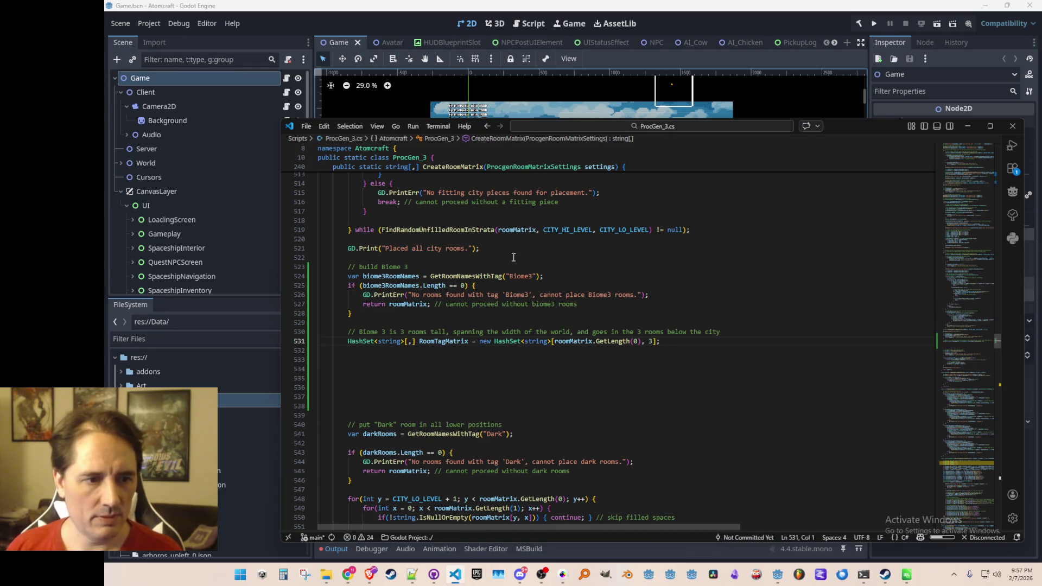
{"action": "left_click", "coordinate": [573, 341]}
{"action": "scroll", "coordinate": [651, 347], "scroll_direction": "up", "scroll_amount": 15}
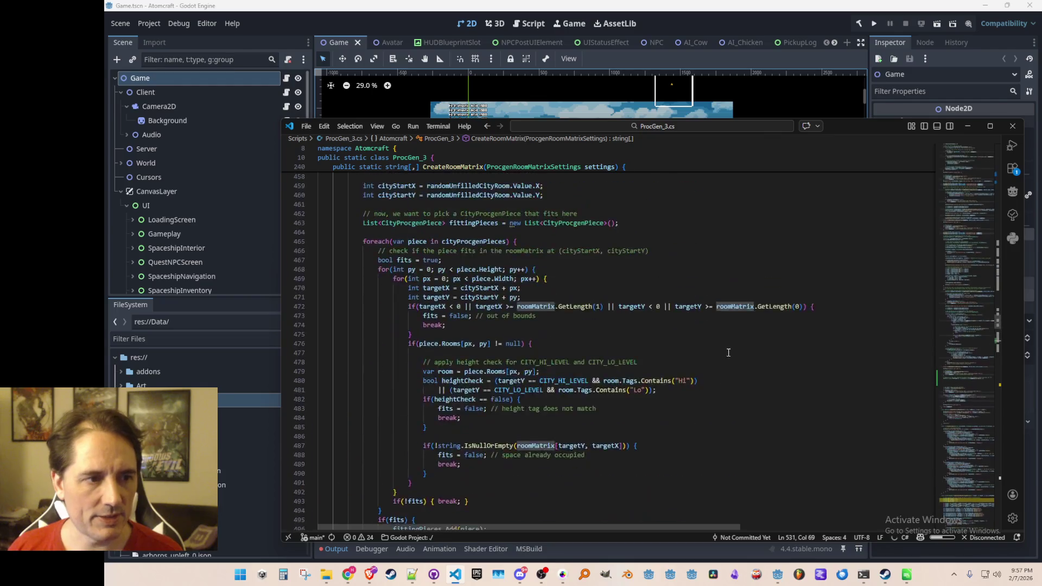
{"action": "scroll", "coordinate": [734, 359], "scroll_direction": "up", "scroll_amount": 18}
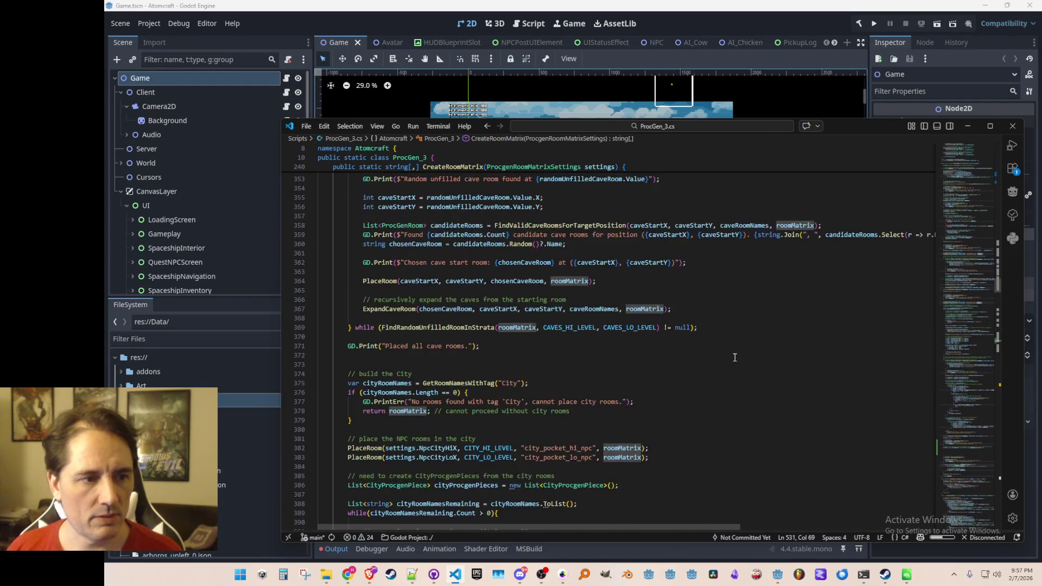
{"action": "scroll", "coordinate": [735, 357], "scroll_direction": "up", "scroll_amount": 9}
{"action": "scroll", "coordinate": [734, 357], "scroll_direction": "up", "scroll_amount": 12}
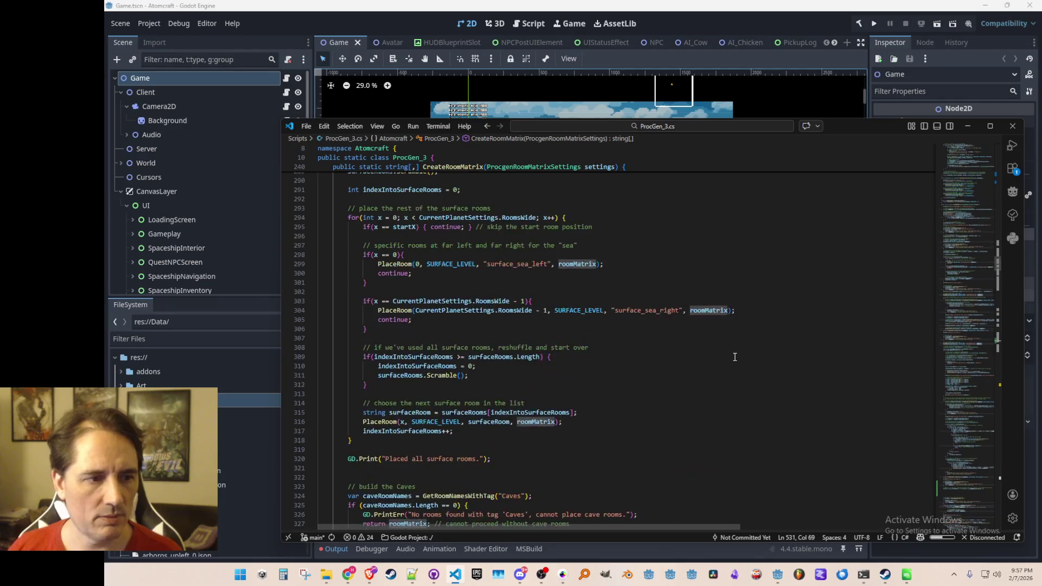
{"action": "scroll", "coordinate": [736, 361], "scroll_direction": "up", "scroll_amount": 6}
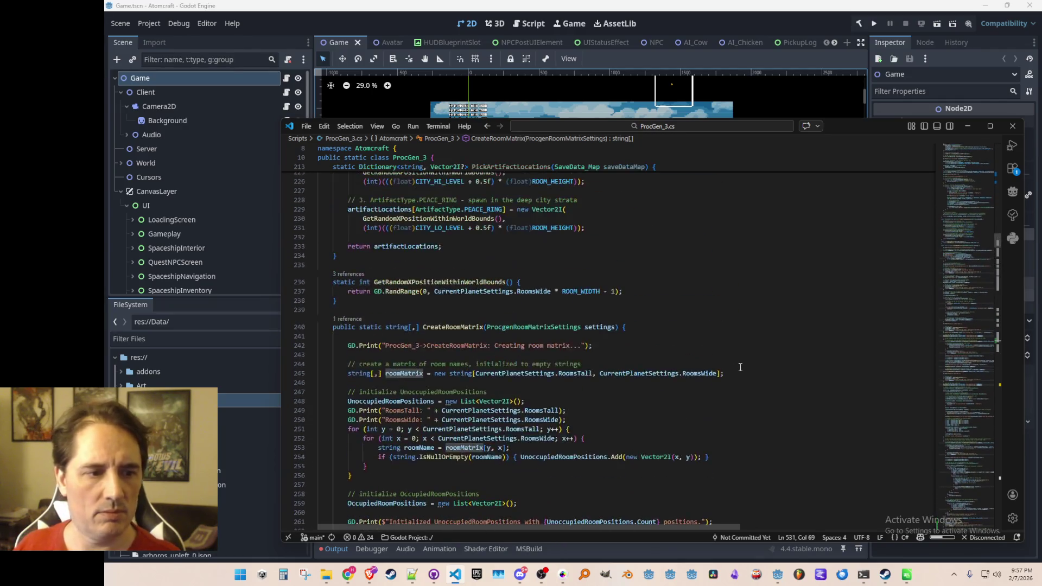
{"action": "scroll", "coordinate": [649, 342], "scroll_direction": "down", "scroll_amount": 4}
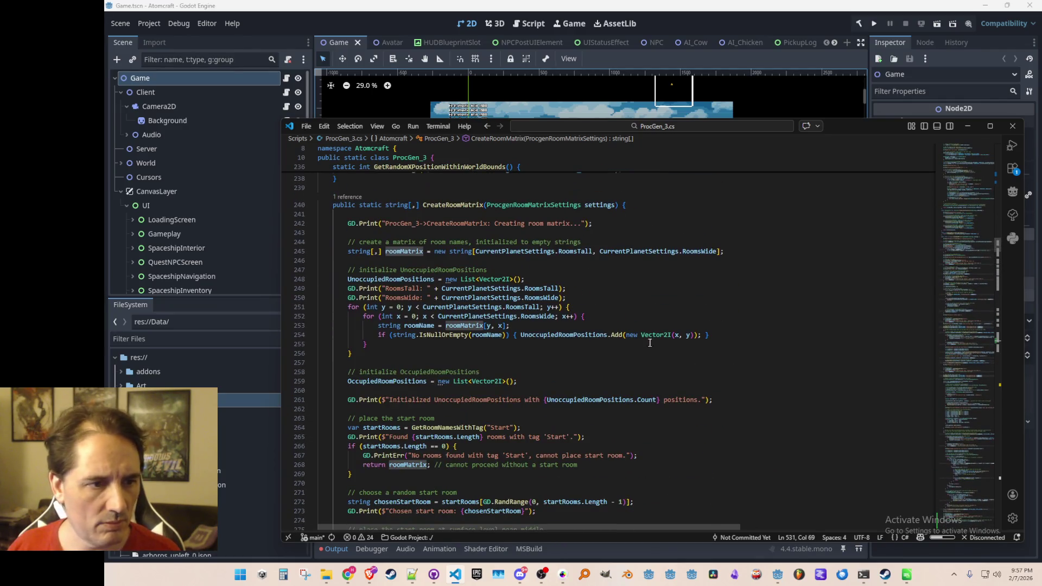
{"action": "left_click", "coordinate": [521, 259]}
{"action": "left_click", "coordinate": [559, 270]}
{"action": "key", "text": "Up"}
{"action": "key", "text": "Up"}
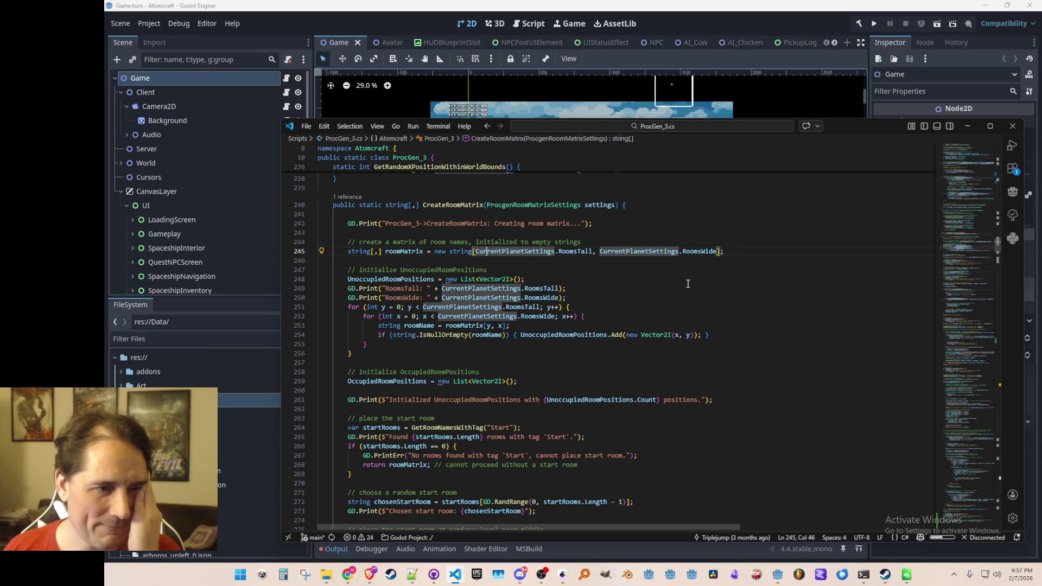
{"action": "key", "text": "Down"}
{"action": "key", "text": "Down"}
{"action": "key", "text": "Down"}
{"action": "key", "text": "End"}
{"action": "scroll", "coordinate": [688, 284], "scroll_direction": "down", "scroll_amount": 12}
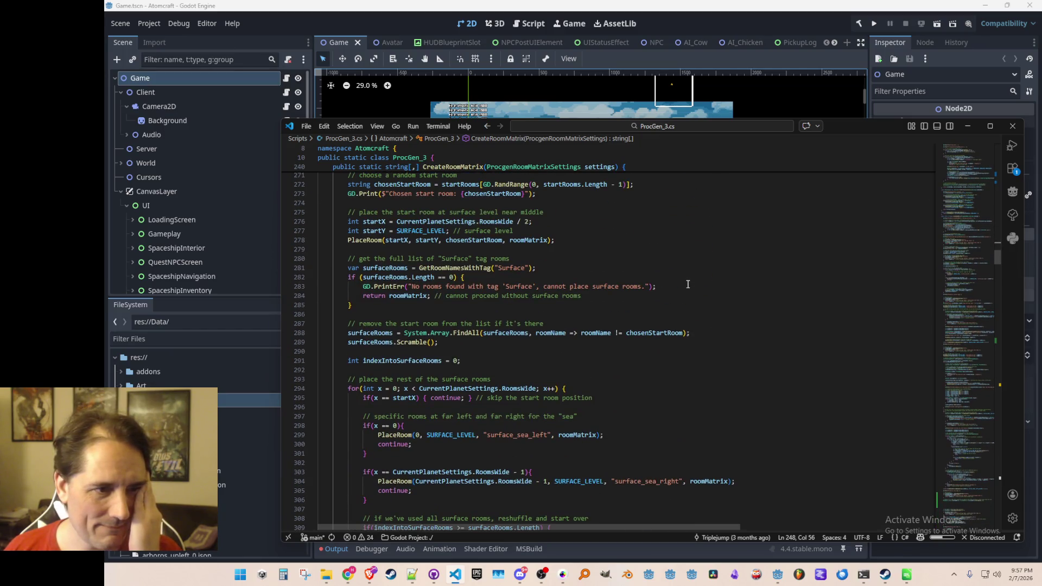
{"action": "scroll", "coordinate": [687, 284], "scroll_direction": "down", "scroll_amount": 6}
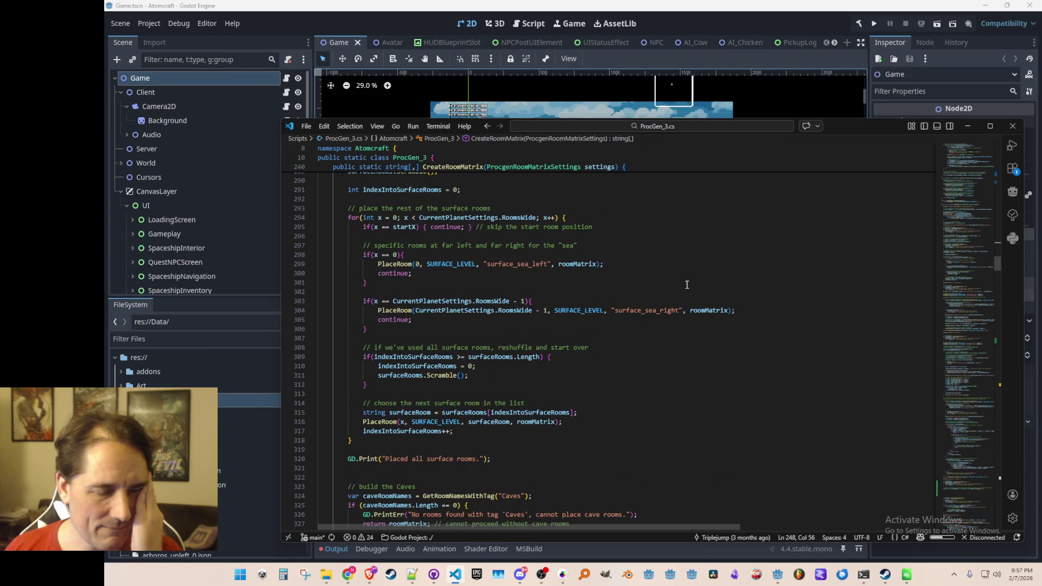
{"action": "right_click", "coordinate": [415, 309]}
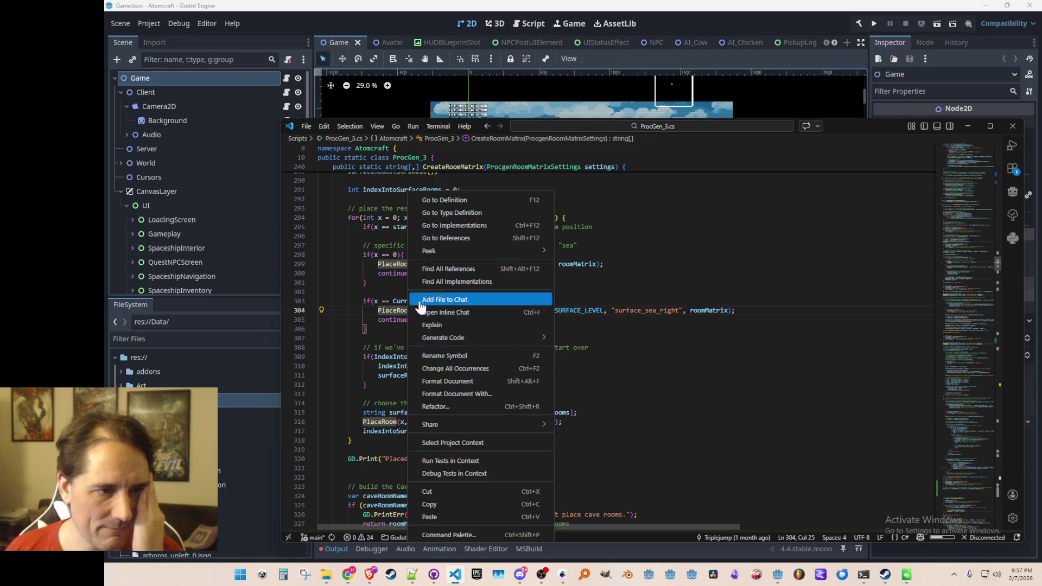
{"action": "left_click", "coordinate": [473, 201]}
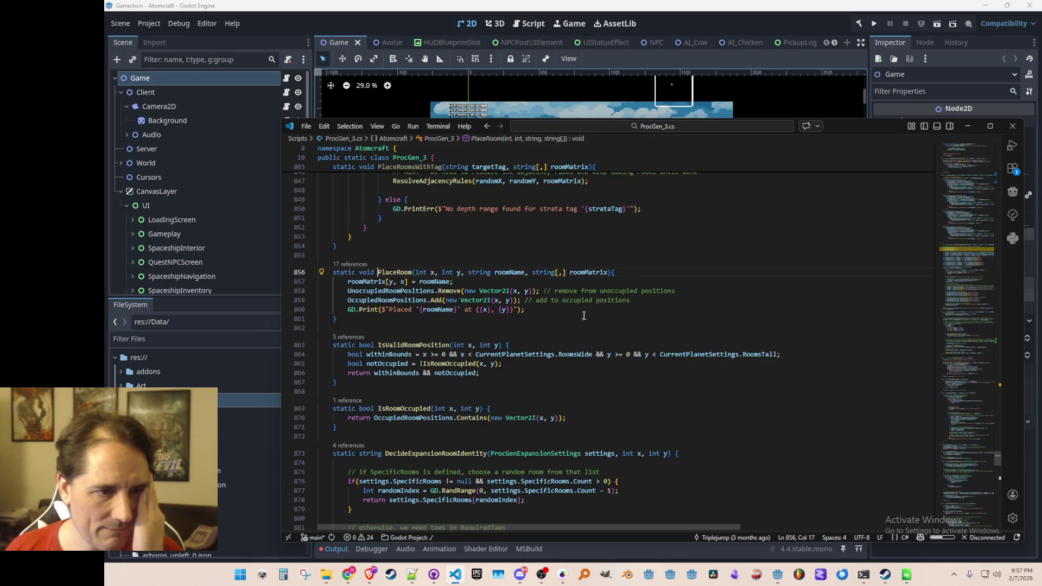
{"action": "double_click", "coordinate": [590, 271]}
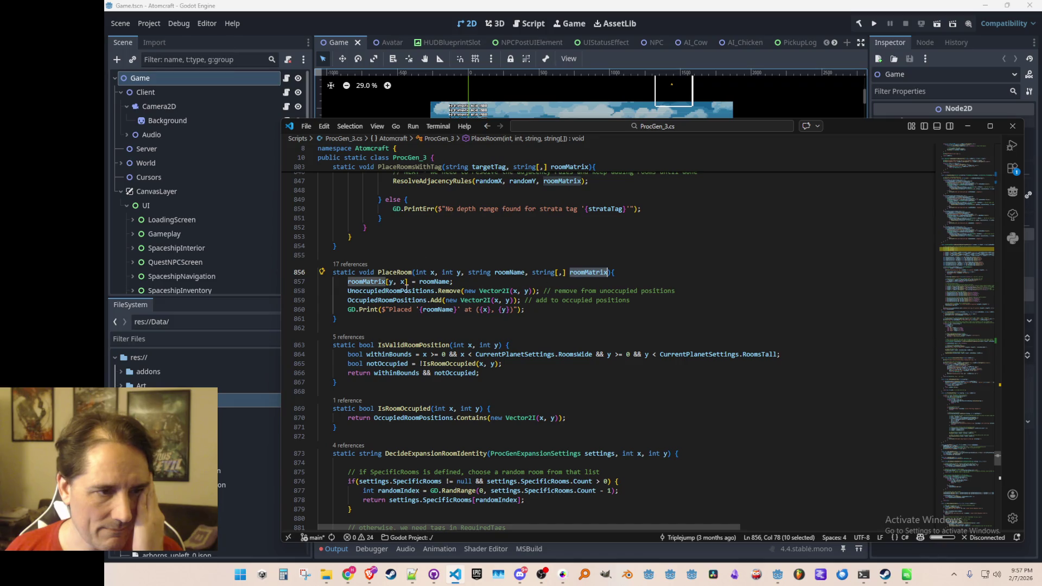
{"action": "left_click", "coordinate": [689, 316]}
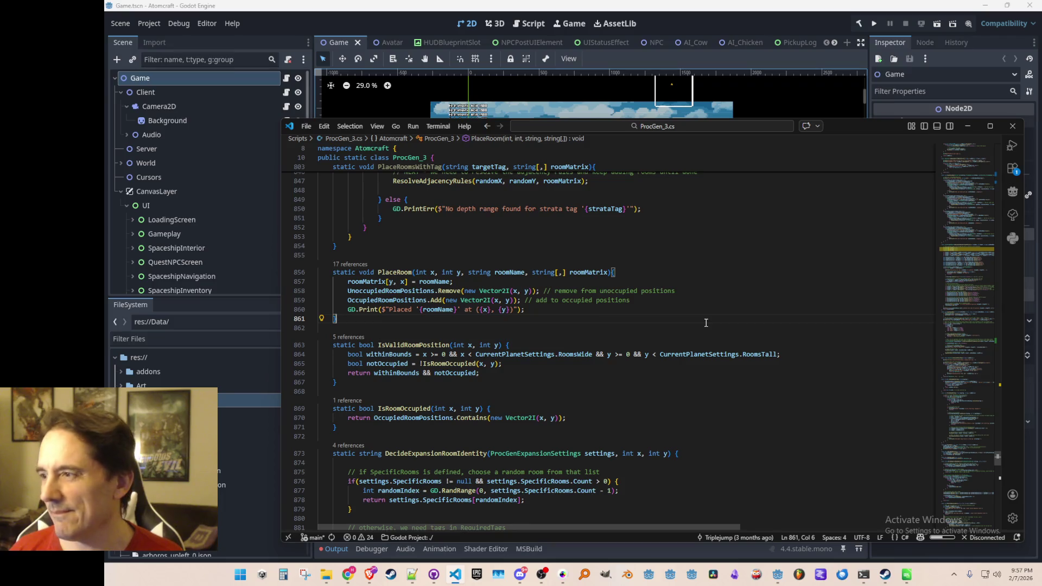
{"action": "key", "text": "alt+Left"}
{"action": "key", "text": "alt+Left"}
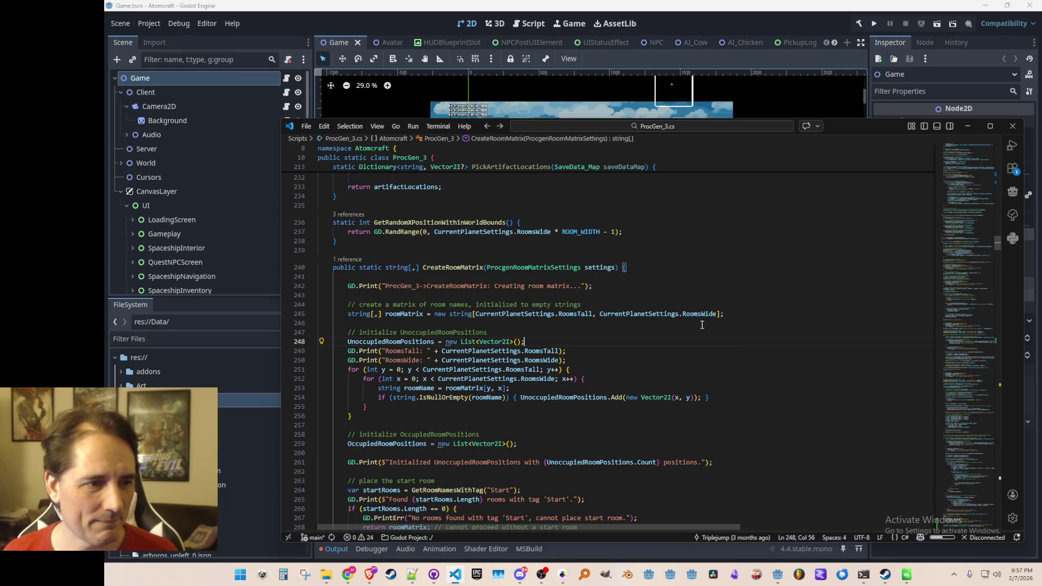
{"action": "scroll", "coordinate": [722, 309], "scroll_direction": "down", "scroll_amount": 10}
{"action": "scroll", "coordinate": [749, 293], "scroll_direction": "down", "scroll_amount": 20}
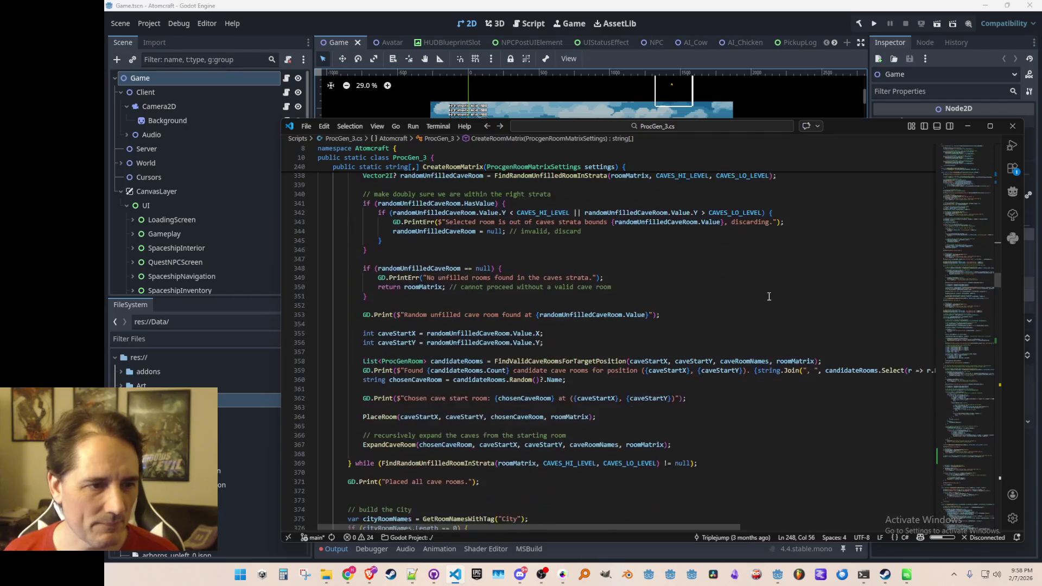
{"action": "scroll", "coordinate": [775, 295], "scroll_direction": "down", "scroll_amount": 20}
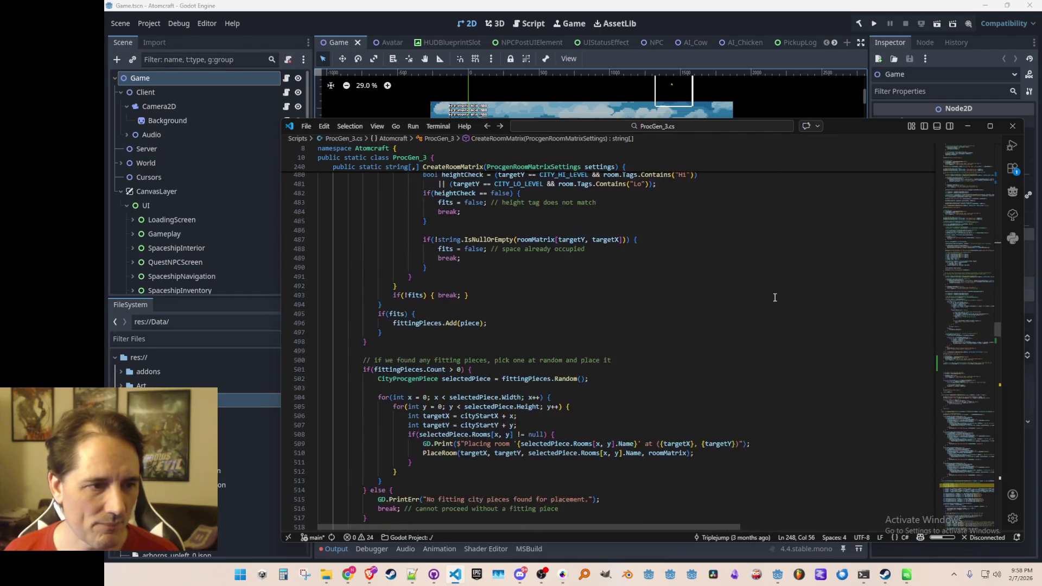
{"action": "scroll", "coordinate": [760, 304], "scroll_direction": "down", "scroll_amount": 4}
{"action": "scroll", "coordinate": [651, 347], "scroll_direction": "up", "scroll_amount": 1}
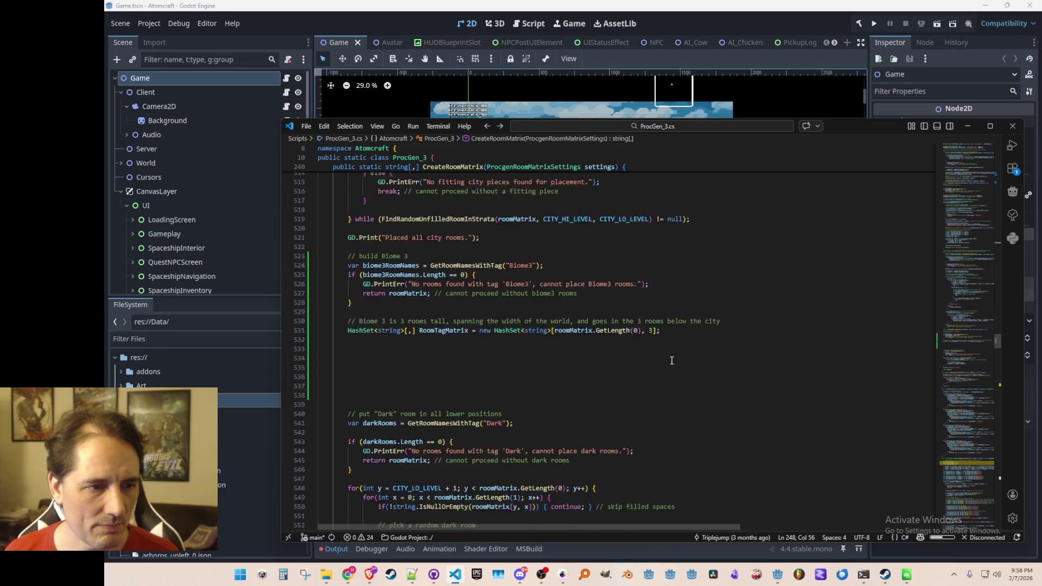
{"action": "left_click", "coordinate": [579, 330]}
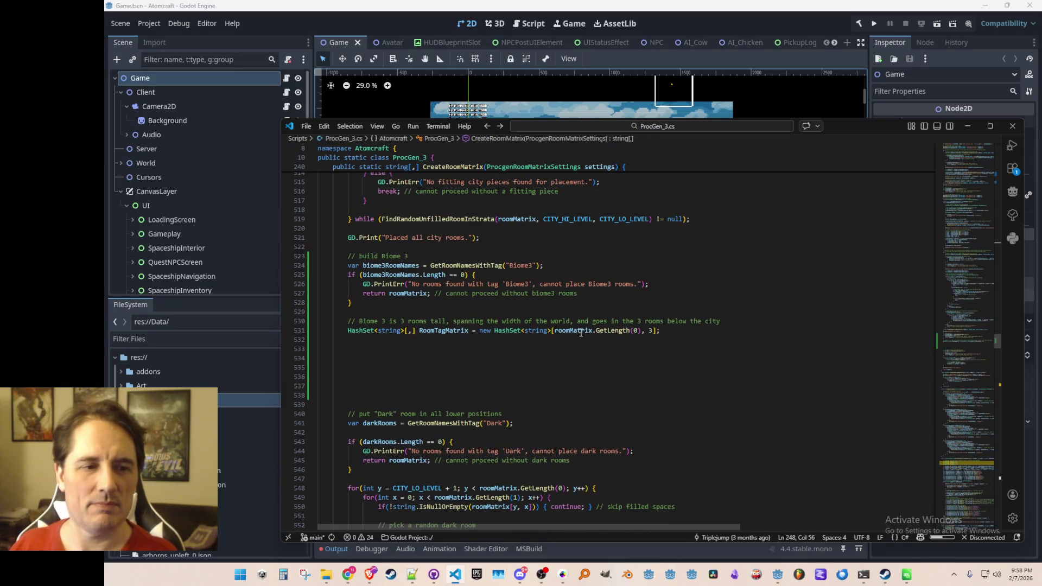